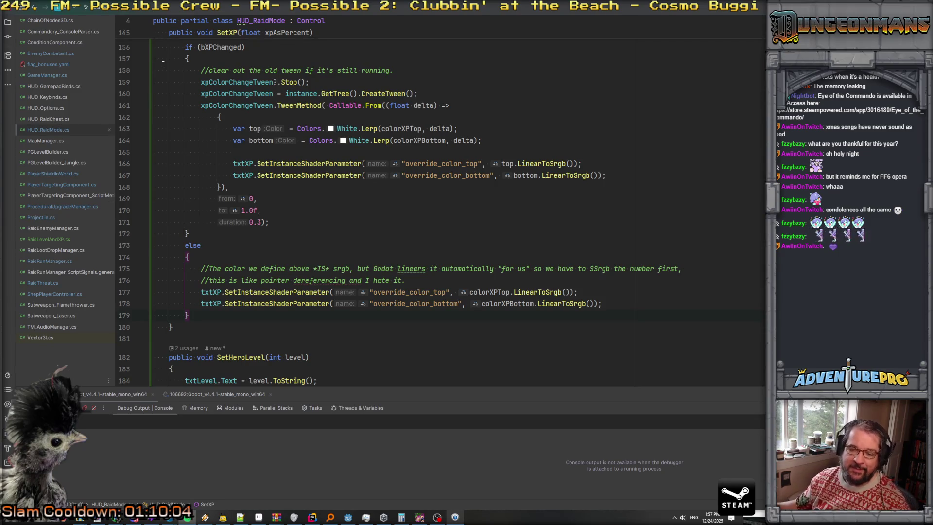
# - Scroll up and down through the SetXP code to review it
pyautogui.scroll(-2, 429, 231)
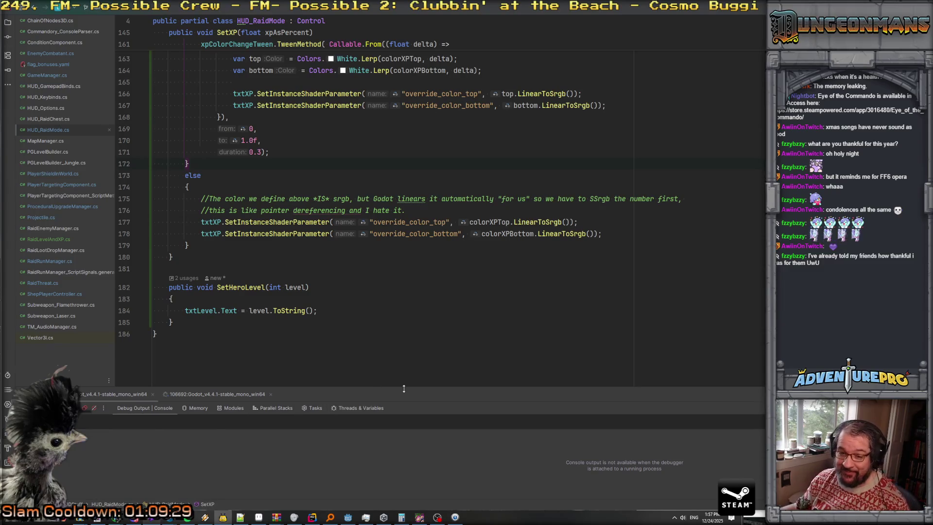
pyautogui.scroll(3, 348, 201)
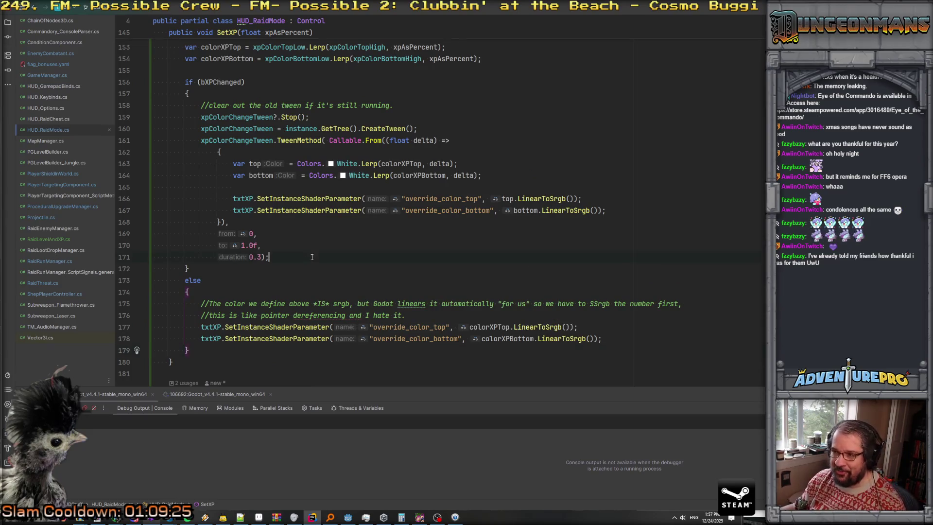
pyautogui.scroll(-3, 314, 260)
pyautogui.scroll(3, 316, 264)
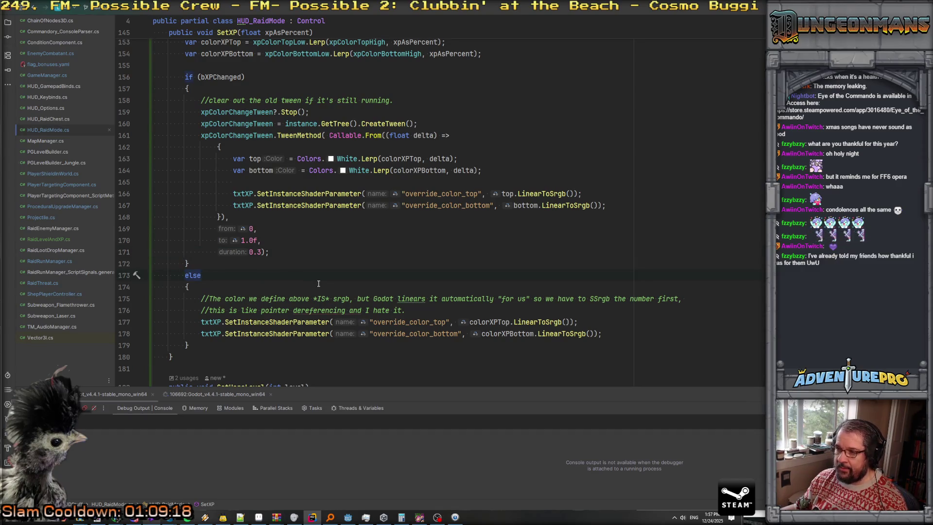
pyautogui.scroll(1, 369, 278)
pyautogui.scroll(1, 408, 271)
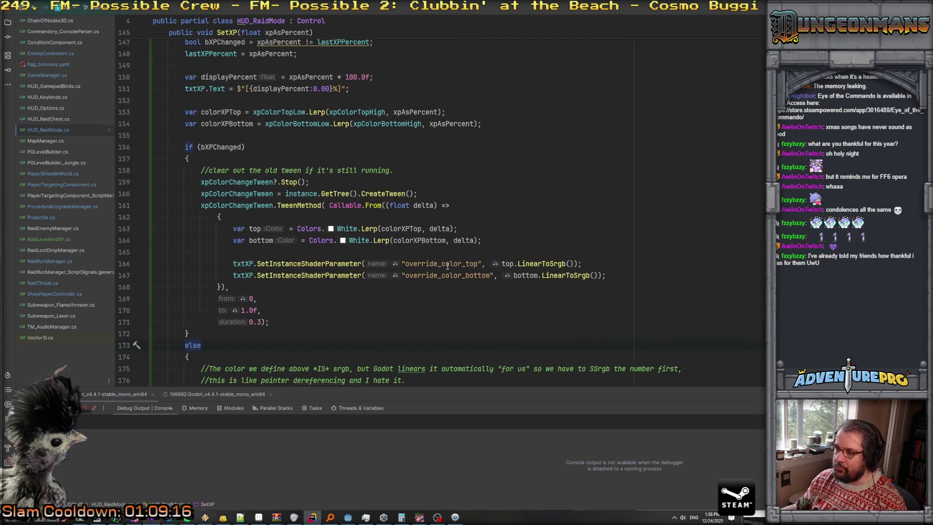
pyautogui.scroll(1, 448, 266)
pyautogui.scroll(-3, 379, 223)
pyautogui.scroll(3, 292, 175)
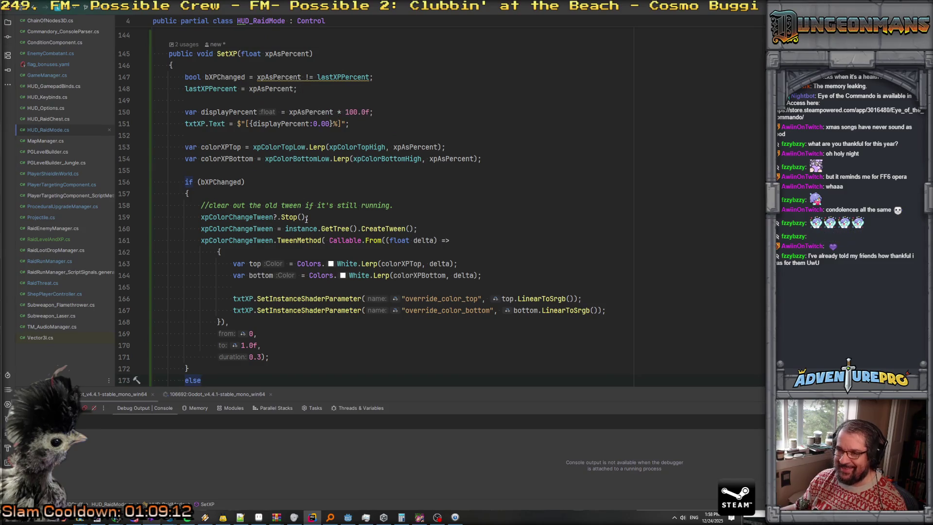
pyautogui.scroll(-3, 306, 219)
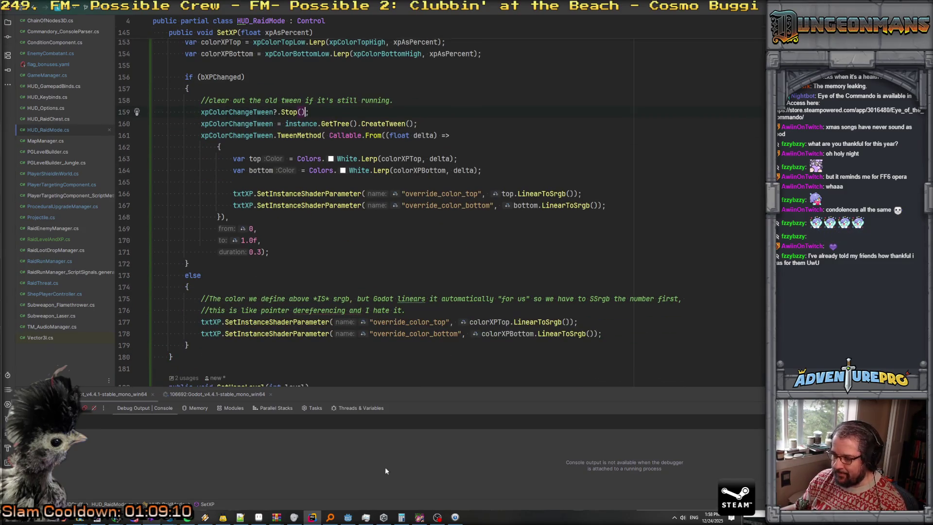
# - Close the running game window and rebuild and relaunch it from Godot with F5
pyautogui.click(419, 518)
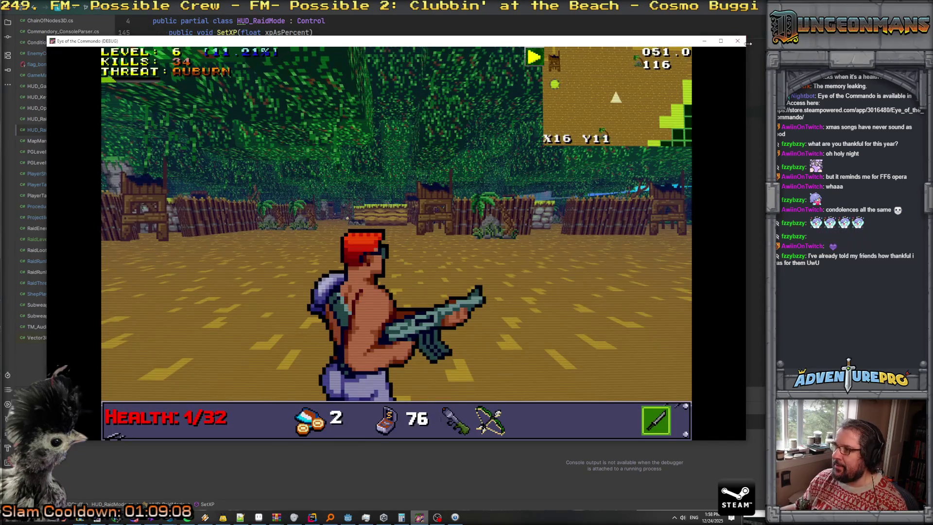
pyautogui.click(738, 41)
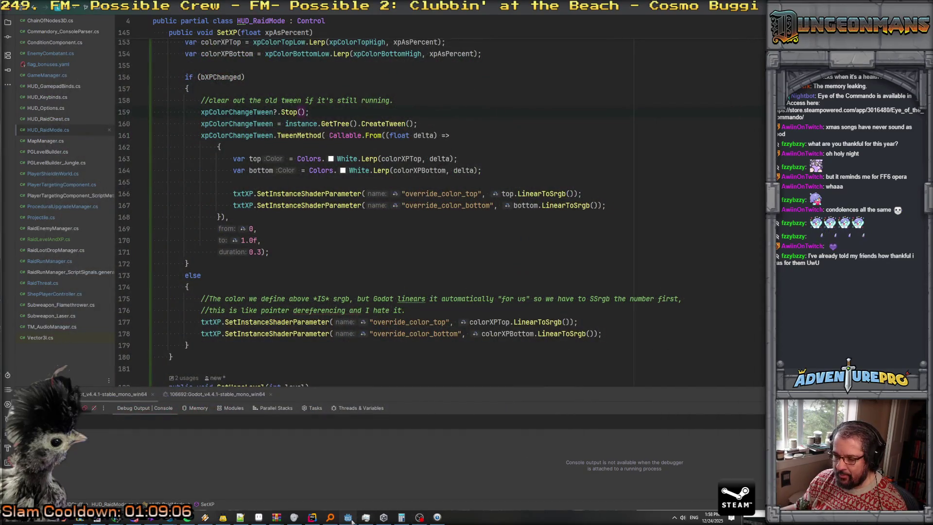
pyautogui.click(348, 517)
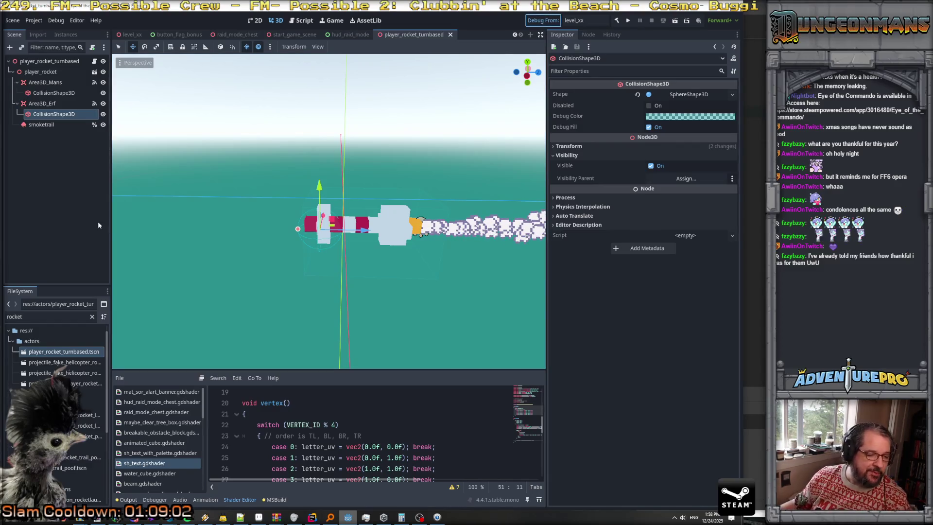
pyautogui.press('F5')
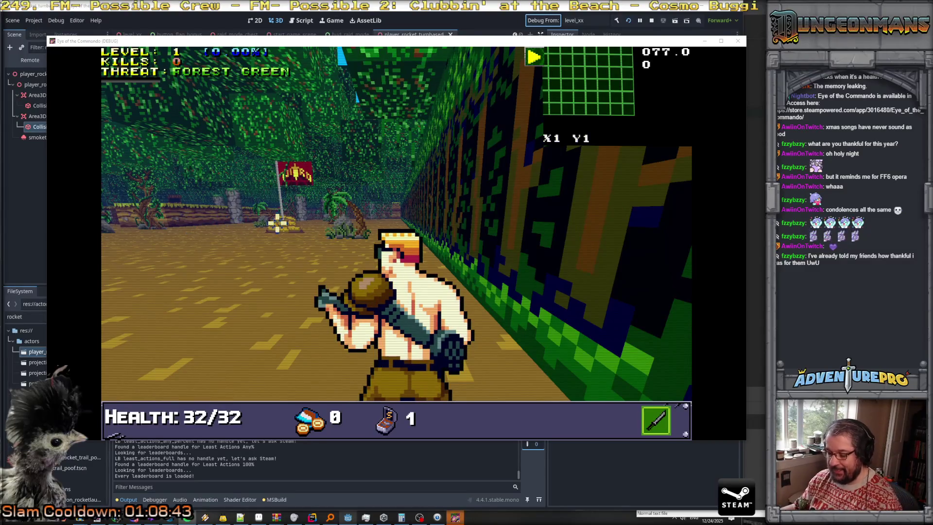
# - Advance down the corridor and fire at the first enemy that appears
pyautogui.press('w')
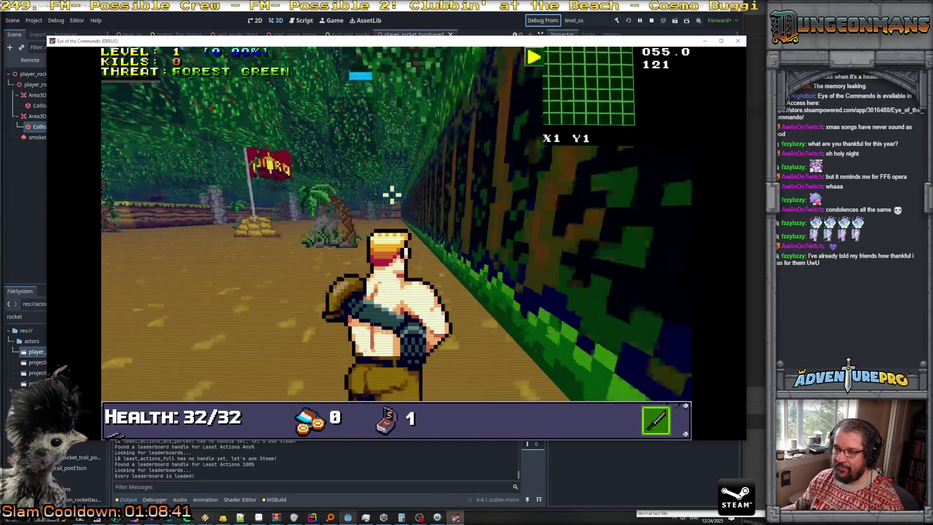
pyautogui.press('w')
pyautogui.click(282, 217)
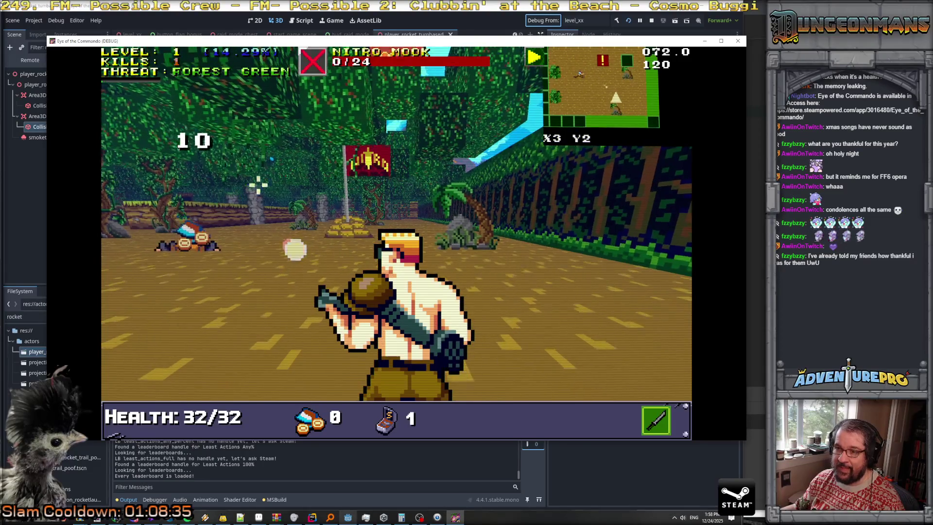
pyautogui.press('d')
pyautogui.press('w')
# - Dismiss the Great Freedom Medal notice and move further through the level
pyautogui.press('w')
pyautogui.press('d')
pyautogui.click(277, 188)
pyautogui.press('w')
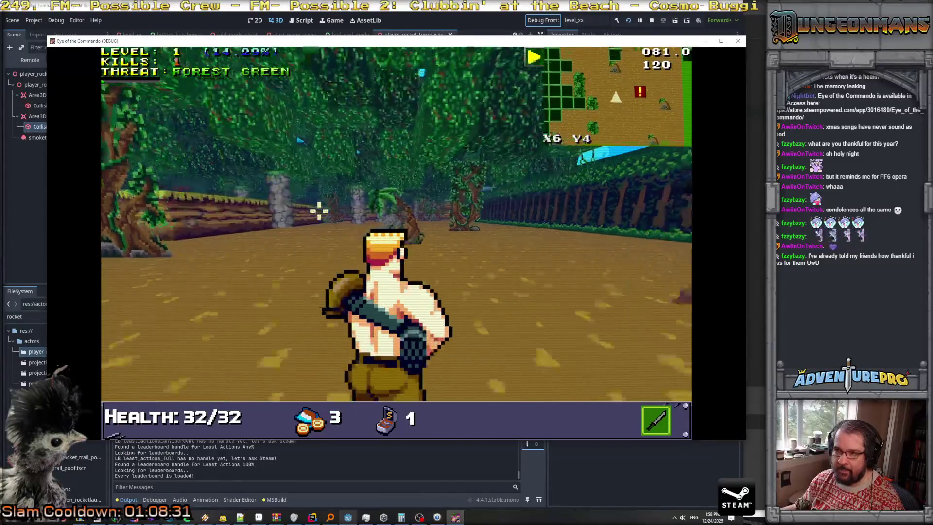
pyautogui.press('d')
pyautogui.press('a')
pyautogui.press('w')
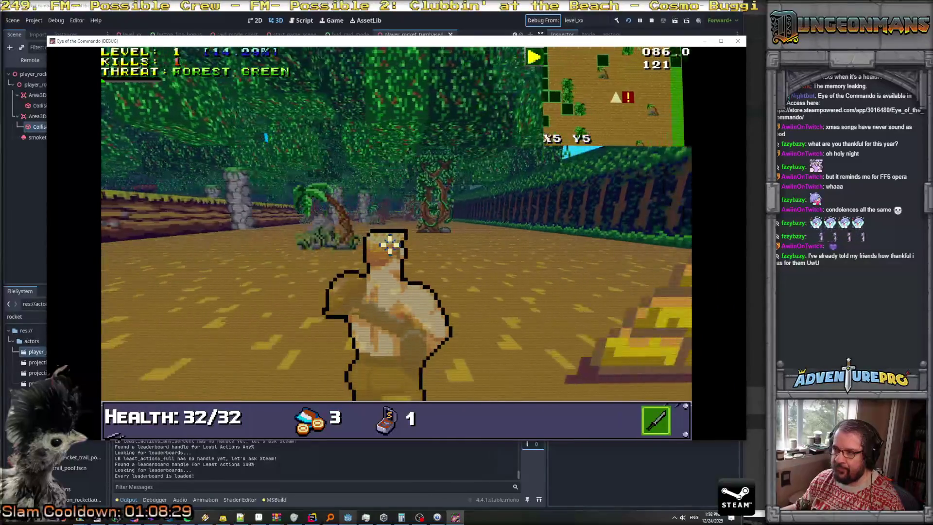
pyautogui.press('d')
pyautogui.press('w')
pyautogui.press('a')
pyautogui.press('w')
pyautogui.press('d')
pyautogui.press('w')
pyautogui.press('w')
pyautogui.press('d')
pyautogui.press('w')
pyautogui.press('d')
pyautogui.press('w')
pyautogui.press('w')
pyautogui.press('w')
pyautogui.press('w')
pyautogui.press('w')
pyautogui.press('w')
# - Kill the first Nitro Mook with rockets
pyautogui.click(206, 212)
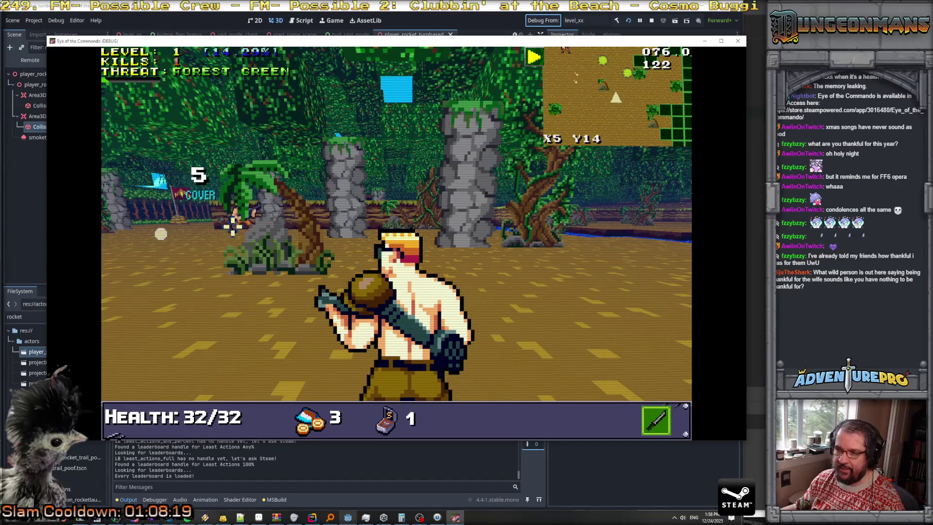
pyautogui.press('a')
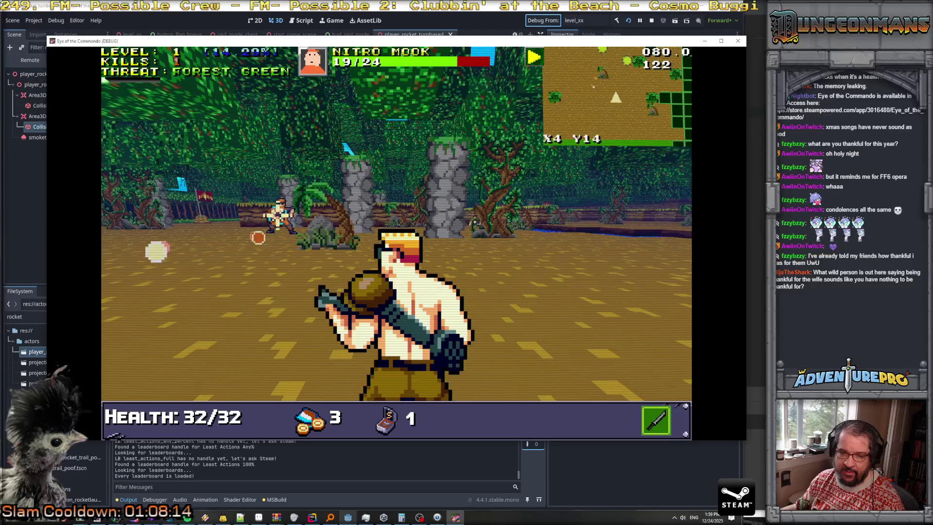
pyautogui.click(270, 214)
pyautogui.click(250, 210)
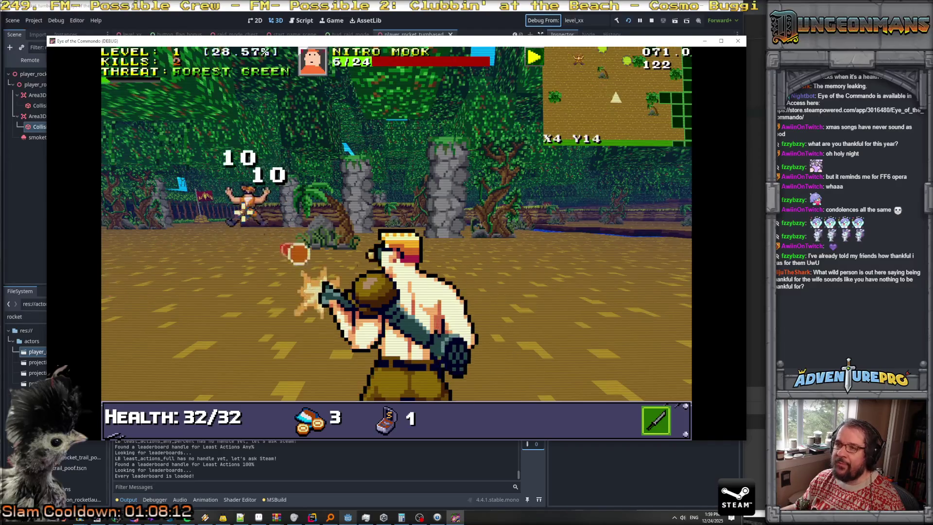
# - Advance to the next Nitro Mook and kill it, raising XP to 28.57%
pyautogui.press('w')
pyautogui.press('d')
pyautogui.press('w')
pyautogui.press('d')
pyautogui.press('w')
pyautogui.press('w')
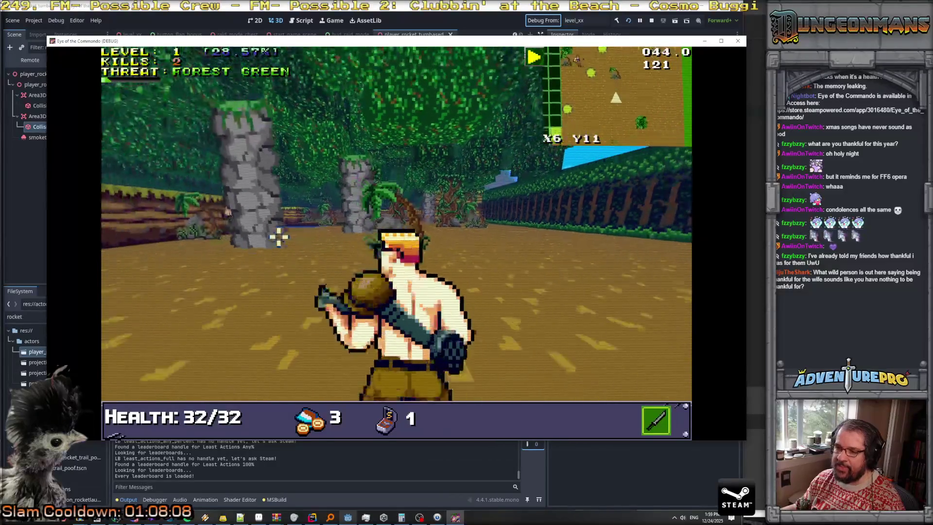
pyautogui.click(209, 233)
pyautogui.click(213, 233)
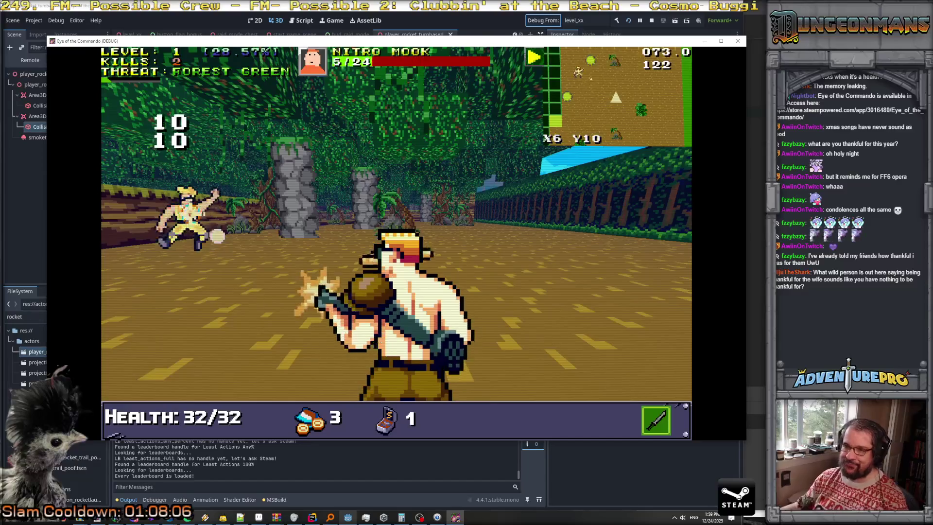
pyautogui.click(255, 221)
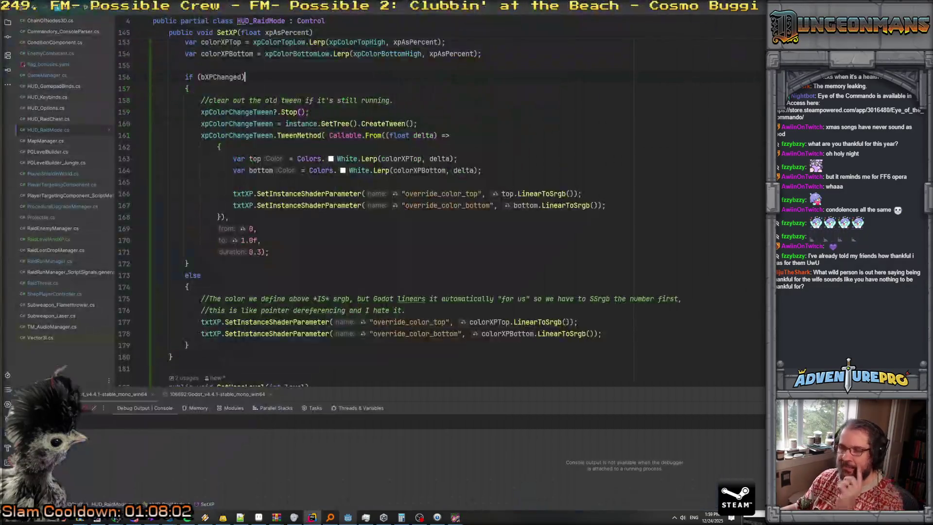
# - Turn line 173's else into an else-if on xpColorChangeTween, dropping the null comparison
pyautogui.scroll(3, 237, 268)
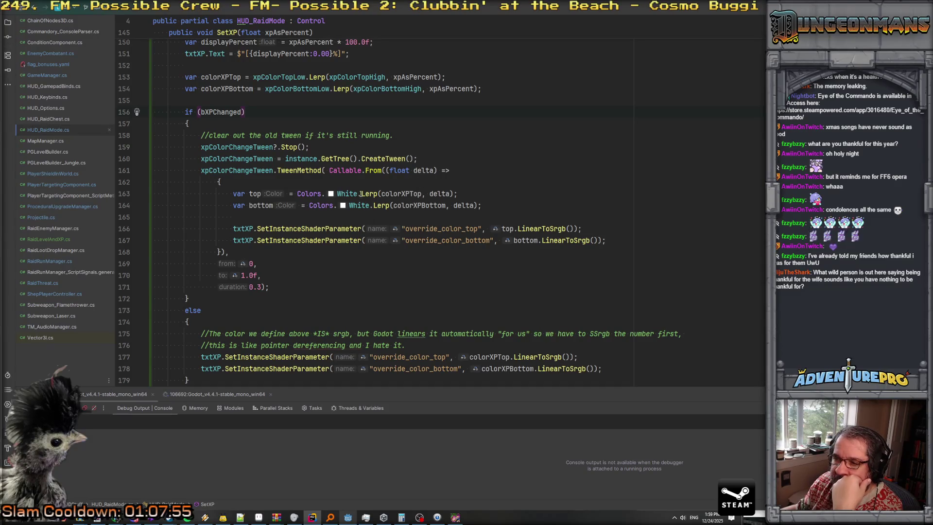
pyautogui.scroll(-1, 369, 248)
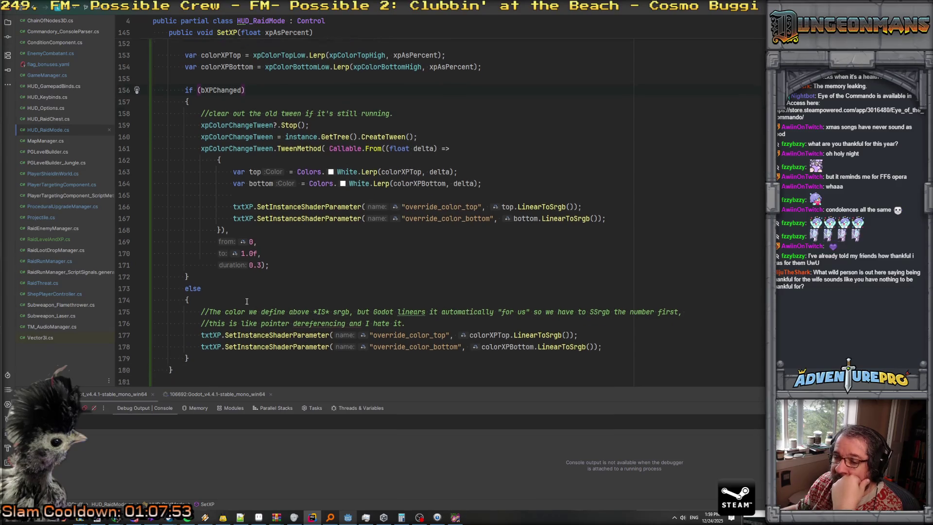
pyautogui.click(321, 276)
pyautogui.write('i')
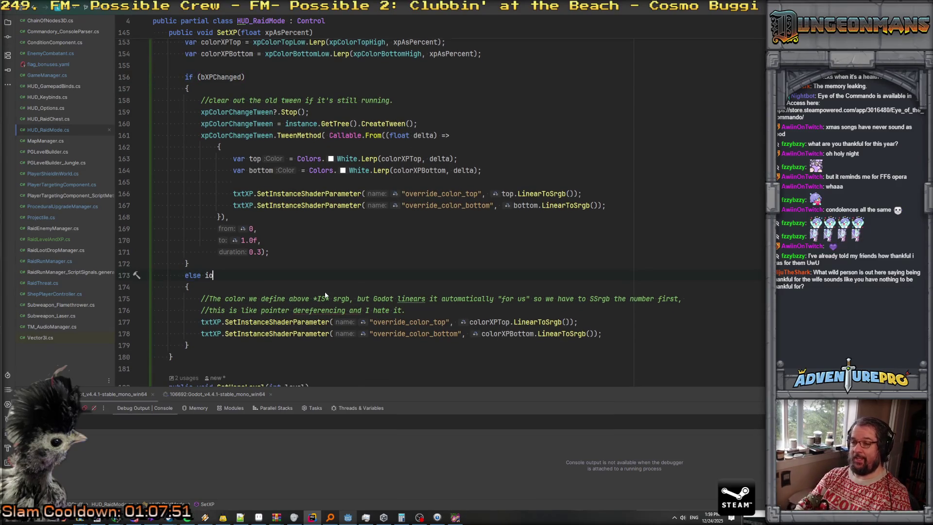
pyautogui.press('BackSpace')
pyautogui.write('f( xpCo')
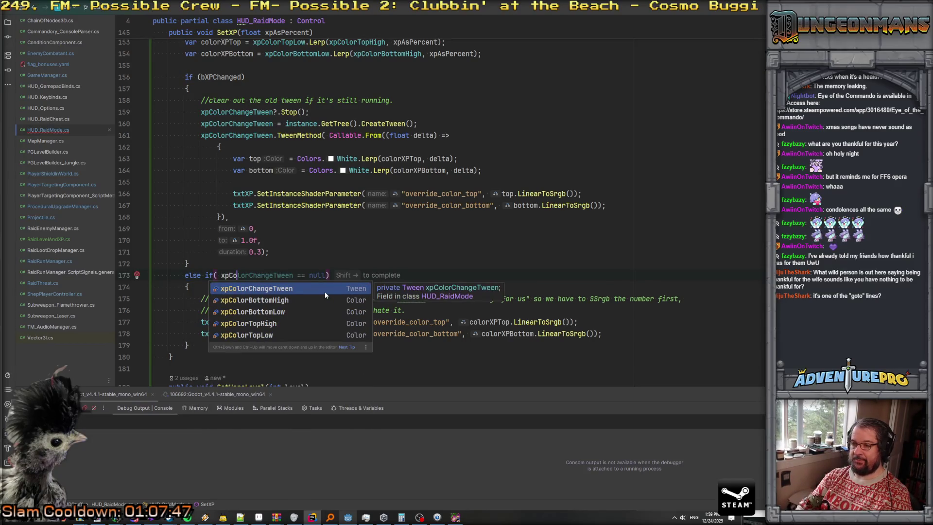
pyautogui.hotkey('shift', 'Right')
pyautogui.press('Left')
pyautogui.press('Left')
pyautogui.hotkey('ctrl', 'shift', 'Right')
pyautogui.hotkey('ctrl', 'shift', 'Right')
pyautogui.press('Delete')
pyautogui.press('BackSpace')
# - Make the else-if condition !xpColorChangeTween.IsRunning()
pyautogui.write('.')
pyautogui.press('Down')
pyautogui.press('Return')
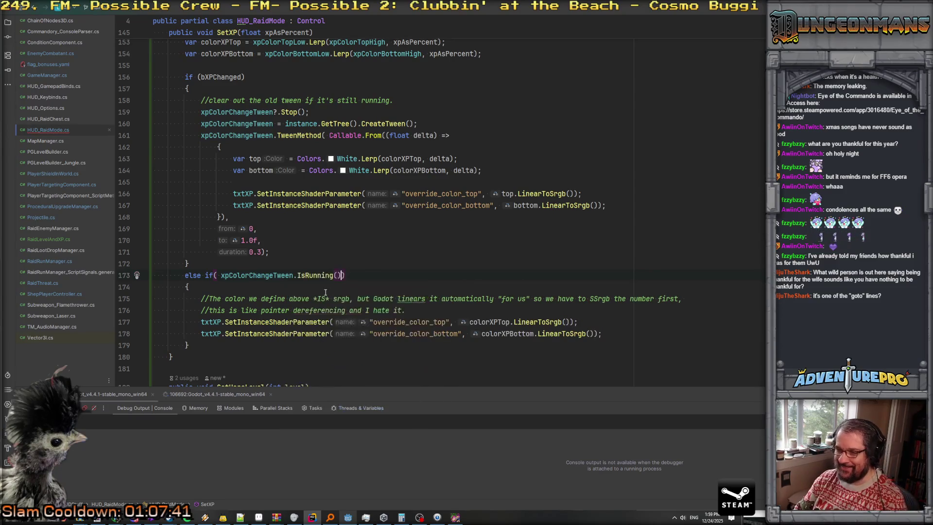
pyautogui.hotkey('ctrl', 'Left')
pyautogui.hotkey('ctrl', 'Left')
pyautogui.hotkey('ctrl', 'Left')
pyautogui.write('!')
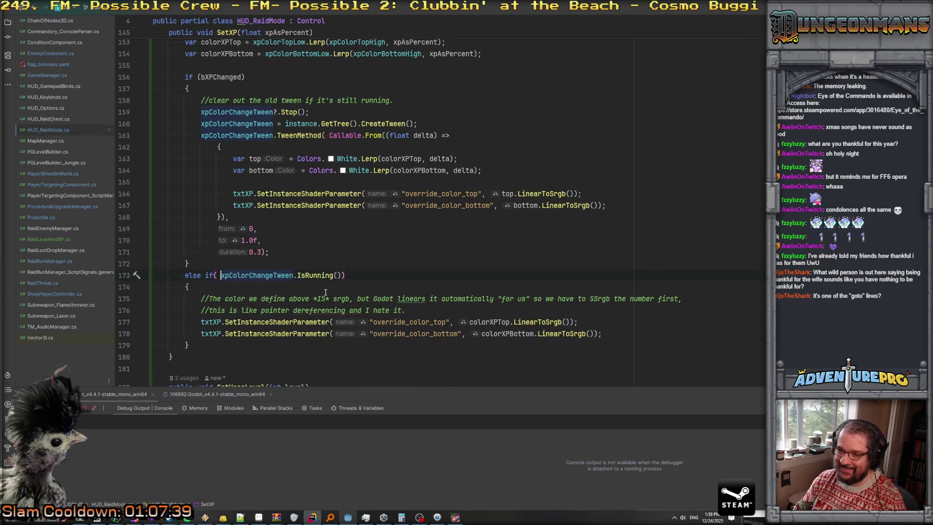
pyautogui.press('Up')
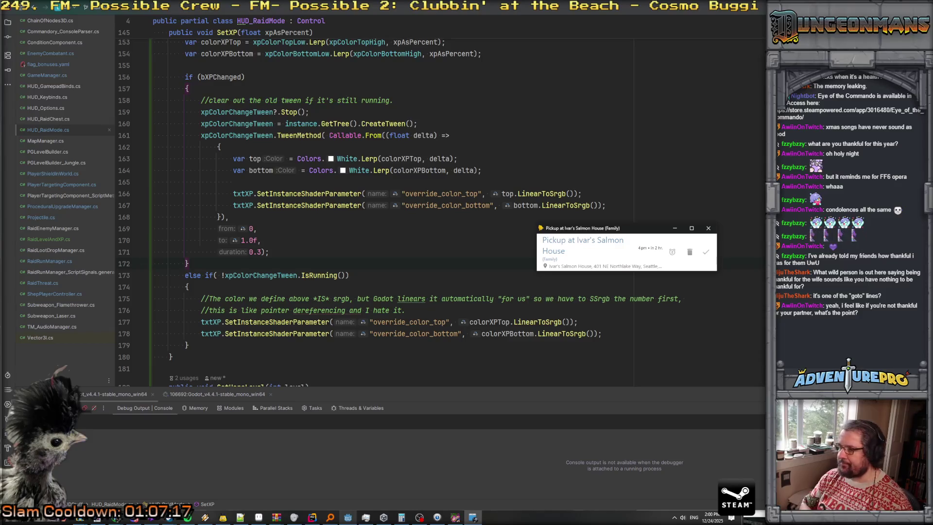
# - Move the Windows reminder popup aside and dismiss it, returning to the else-if line
pyautogui.moveTo(580, 228); pyautogui.dragTo(241, 163)
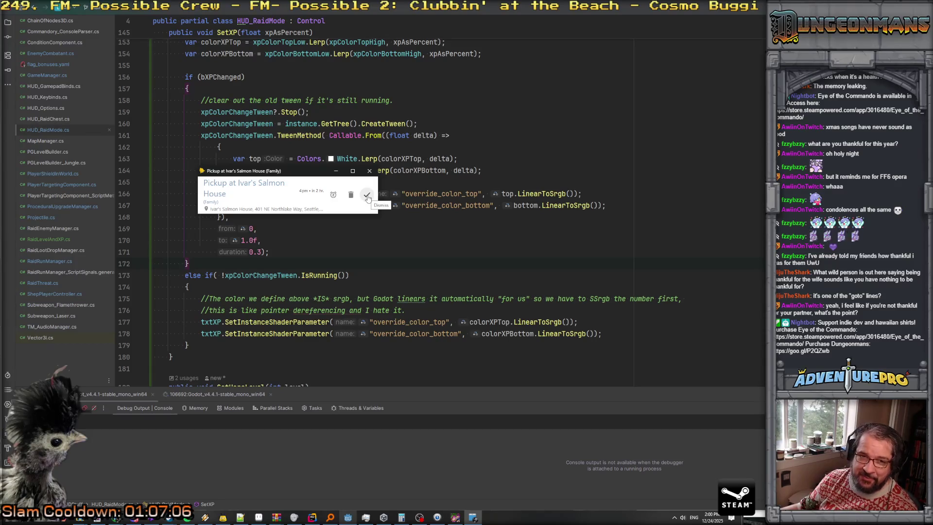
pyautogui.click(367, 196)
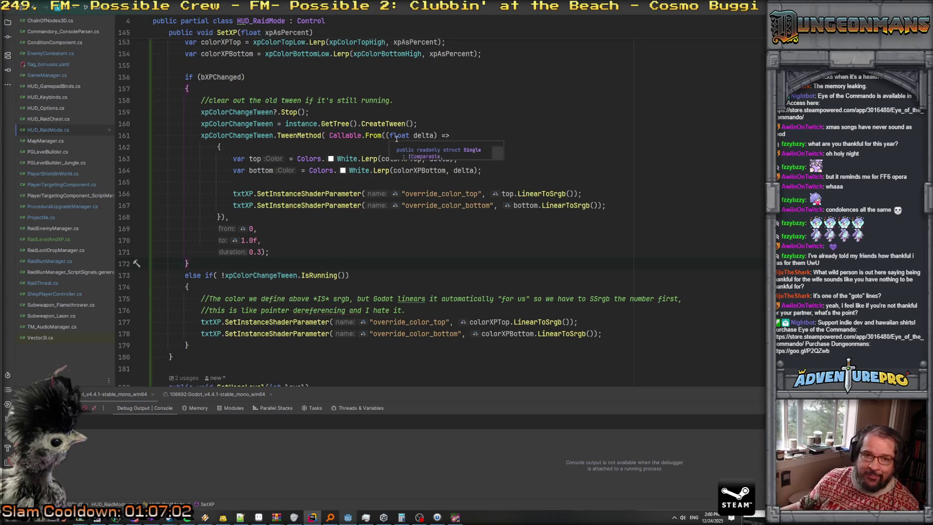
pyautogui.click(349, 275)
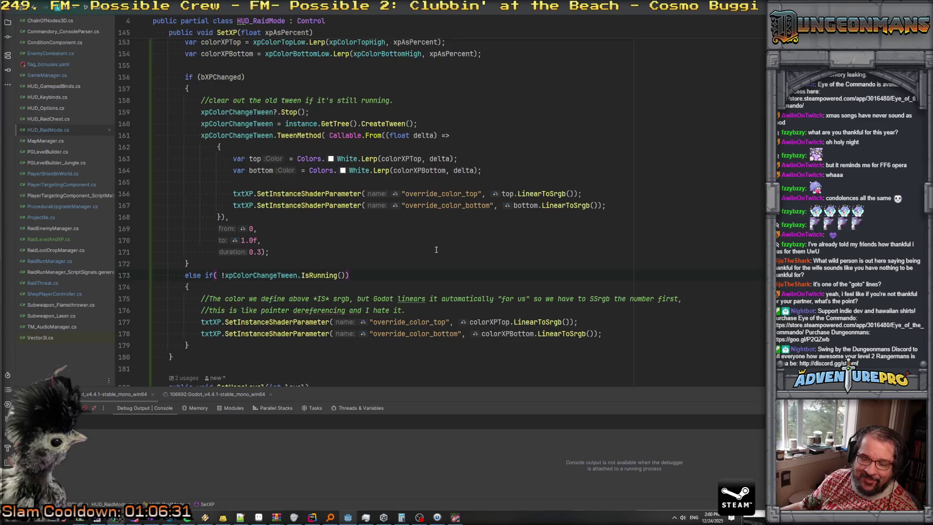
pyautogui.press('Up')
pyautogui.press('Down')
pyautogui.press('Down')
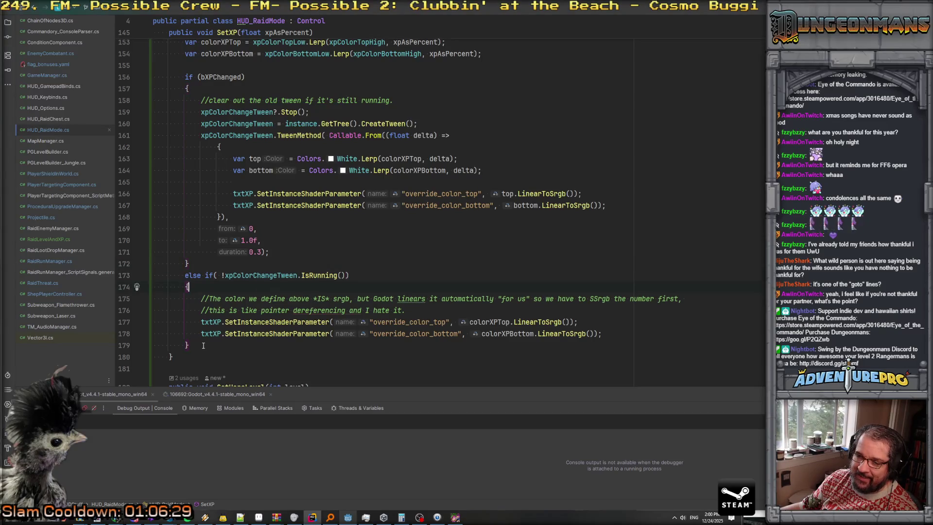
pyautogui.press('Down')
pyautogui.press('Home')
pyautogui.press('Down')
pyautogui.press('Down')
pyautogui.press('Down')
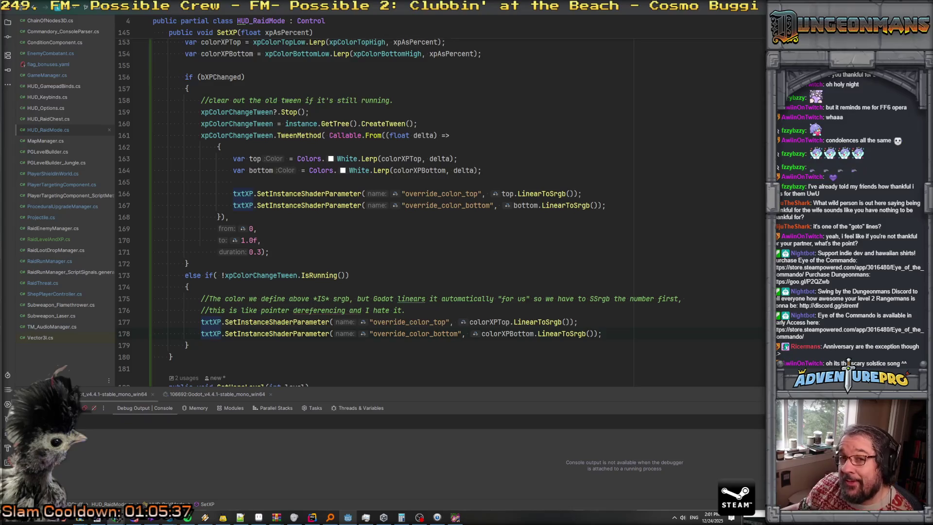
pyautogui.scroll(-3, 399, 209)
pyautogui.scroll(2, 296, 274)
pyautogui.scroll(2, 296, 273)
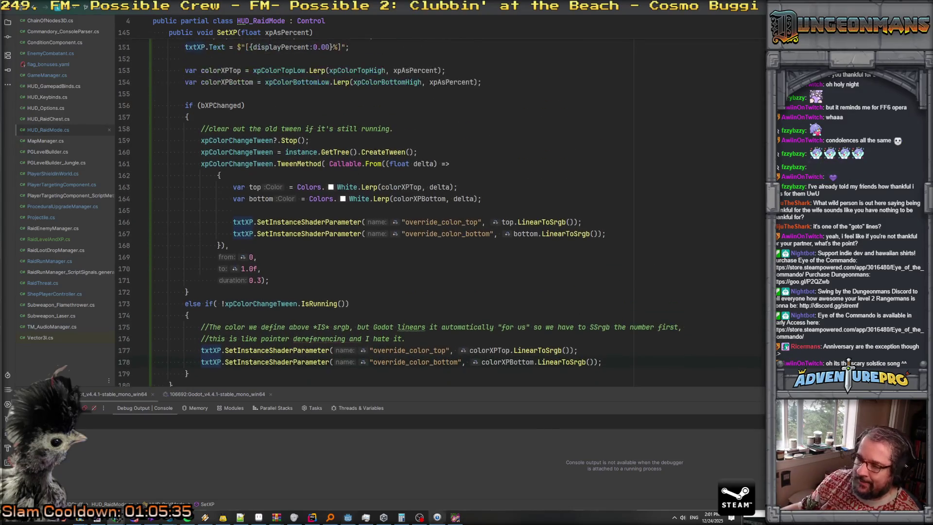
pyautogui.scroll(-2, 297, 274)
pyautogui.scroll(3, 209, 188)
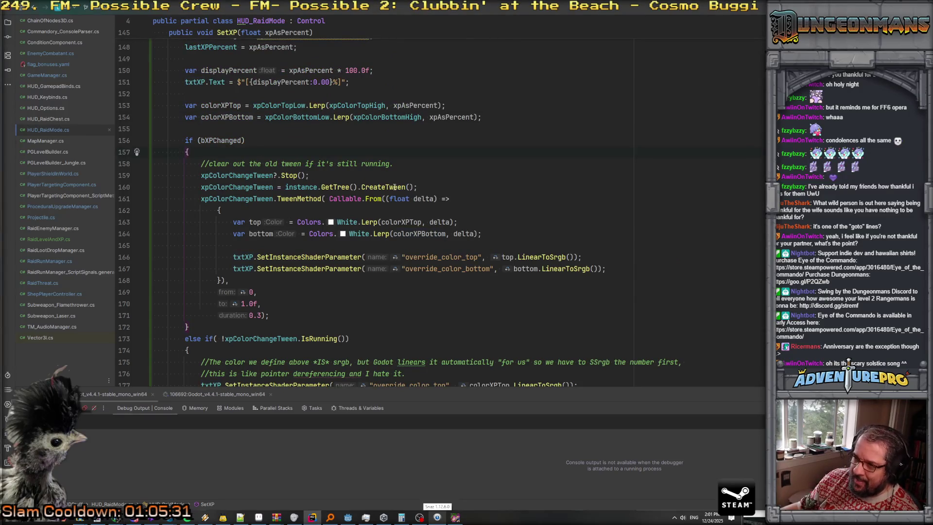
pyautogui.moveTo(197, 189); pyautogui.dragTo(269, 315)
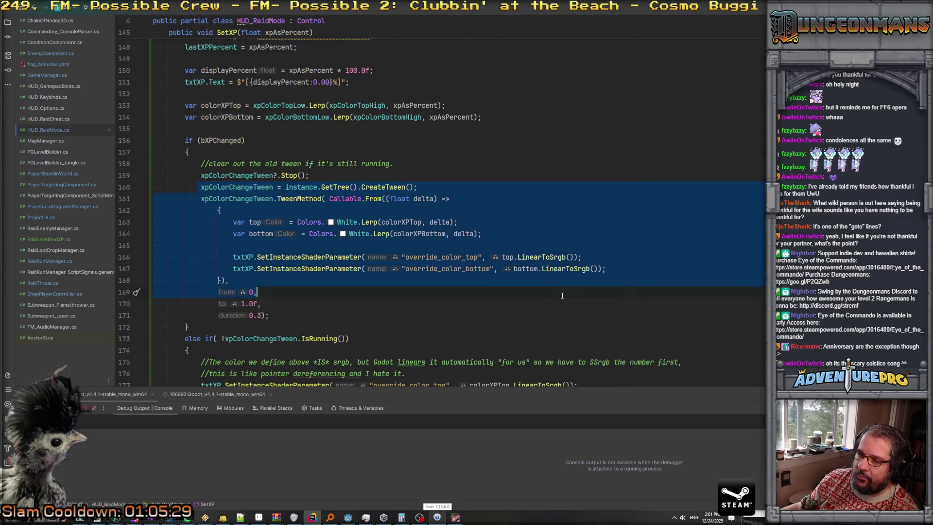
pyautogui.click(413, 222)
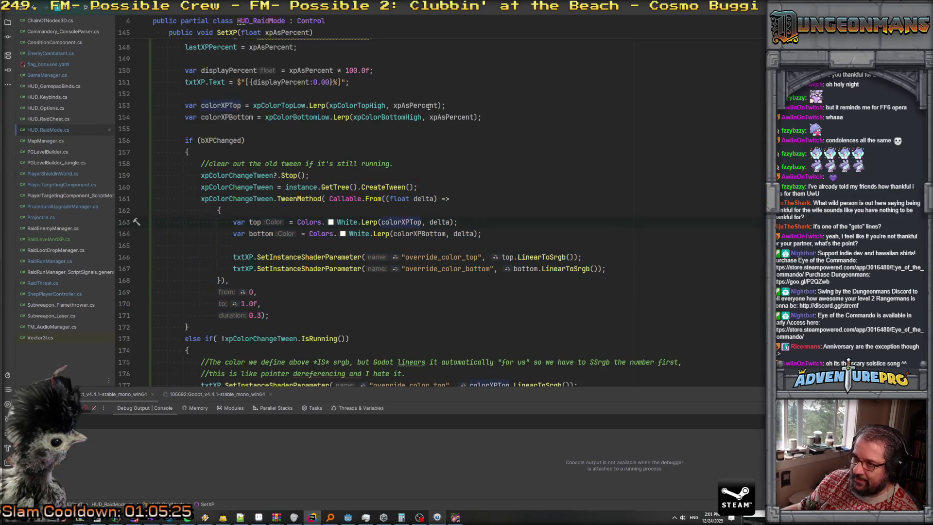
pyautogui.scroll(1, 314, 140)
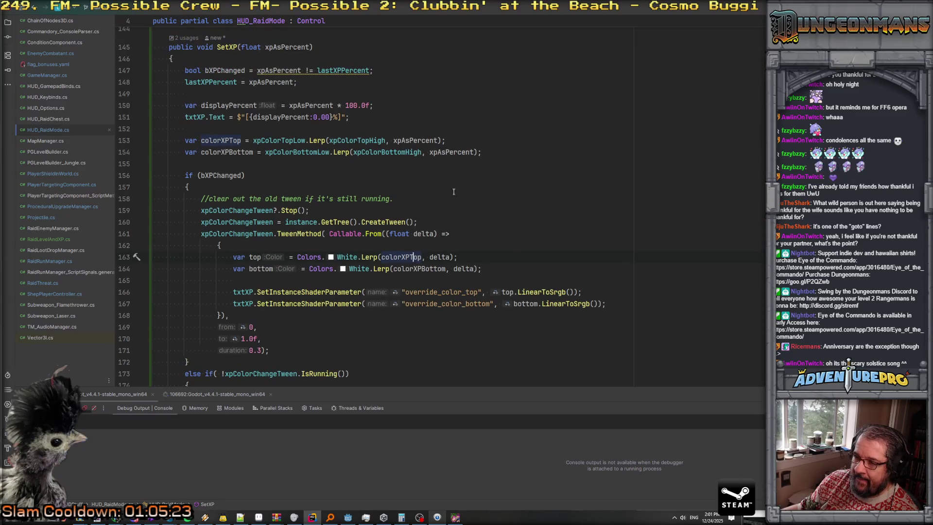
pyautogui.doubleClick(441, 256)
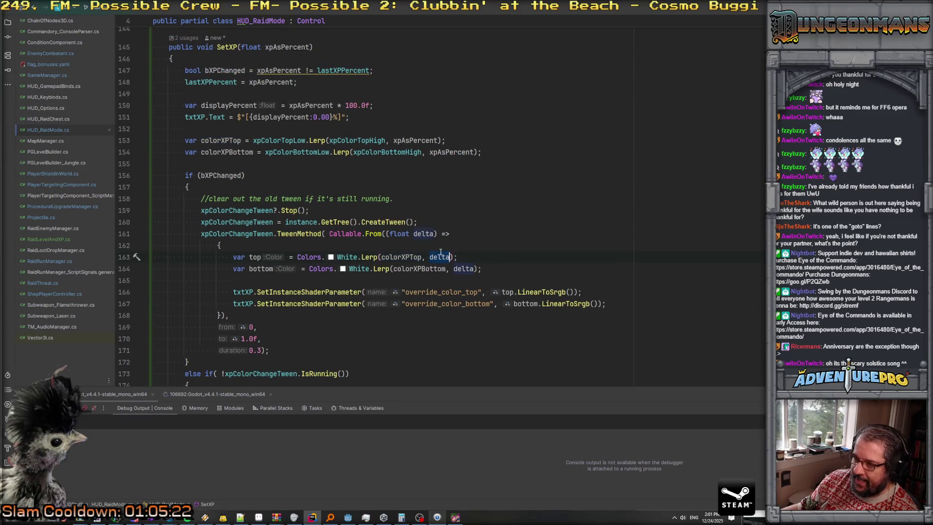
pyautogui.doubleClick(250, 350)
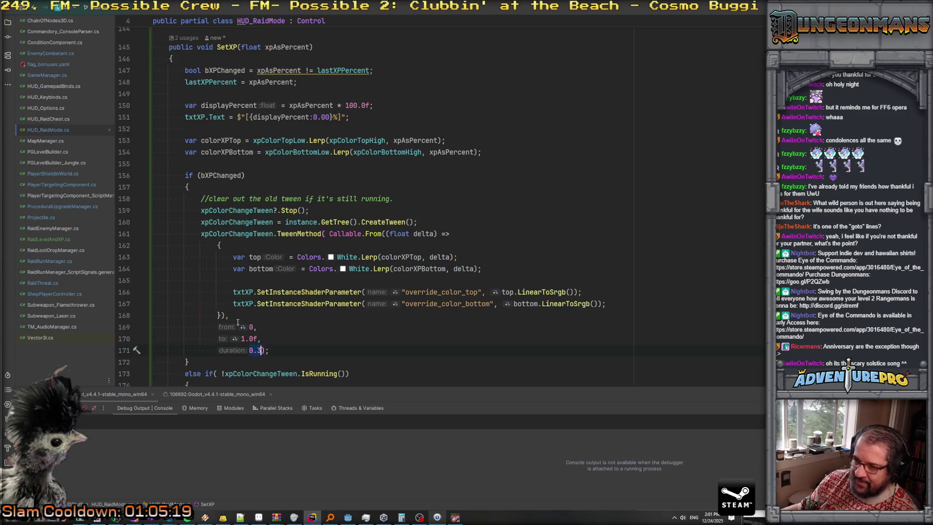
pyautogui.click(250, 338)
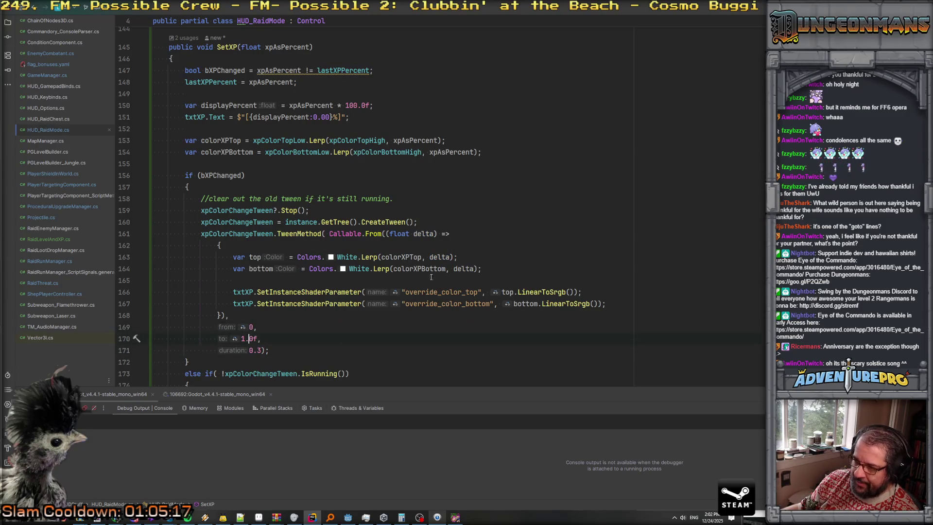
pyautogui.click(440, 256)
pyautogui.scroll(-3, 232, 290)
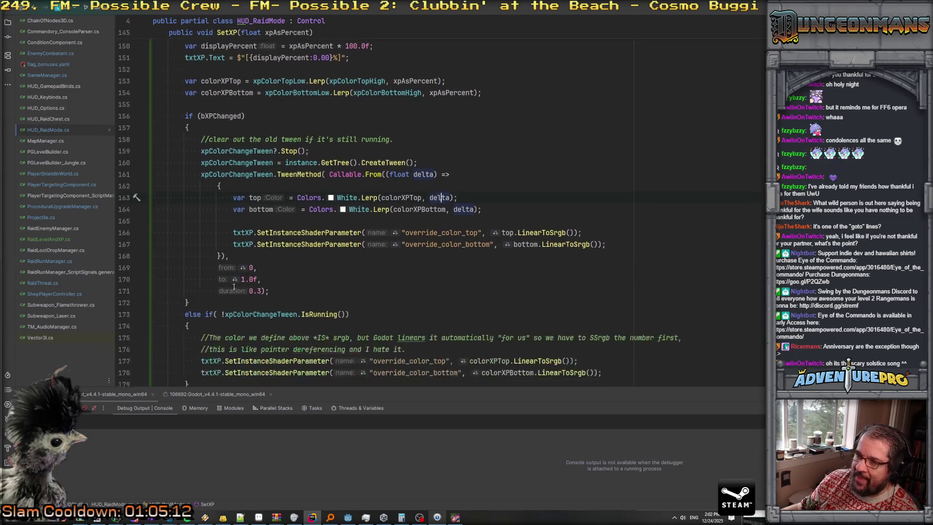
pyautogui.scroll(-2, 264, 269)
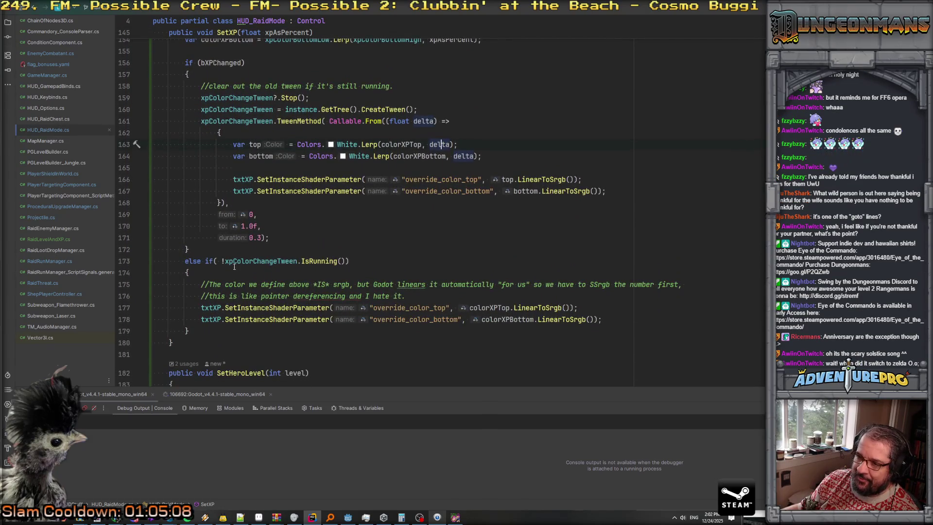
pyautogui.scroll(2, 224, 263)
pyautogui.scroll(2, 228, 263)
pyautogui.scroll(-2, 226, 282)
pyautogui.scroll(-2, 220, 309)
pyautogui.click(222, 295)
pyautogui.write('!')
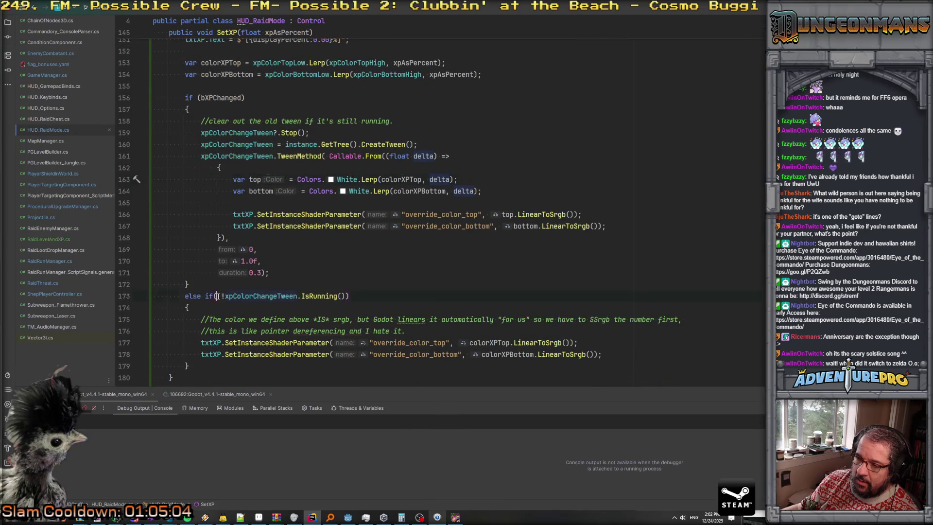
# - Line-comment the else-if on line 173 and its opening brace with Ctrl+/
pyautogui.click(210, 296)
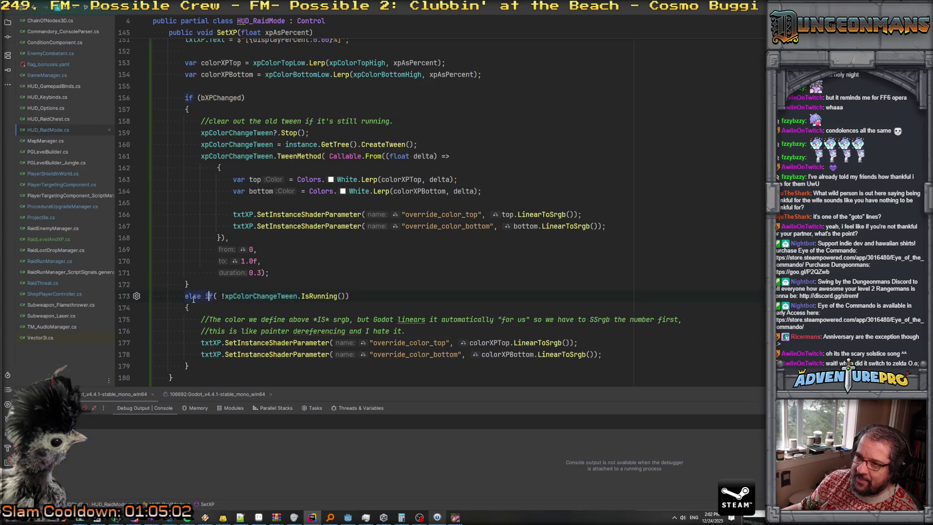
pyautogui.click(185, 300)
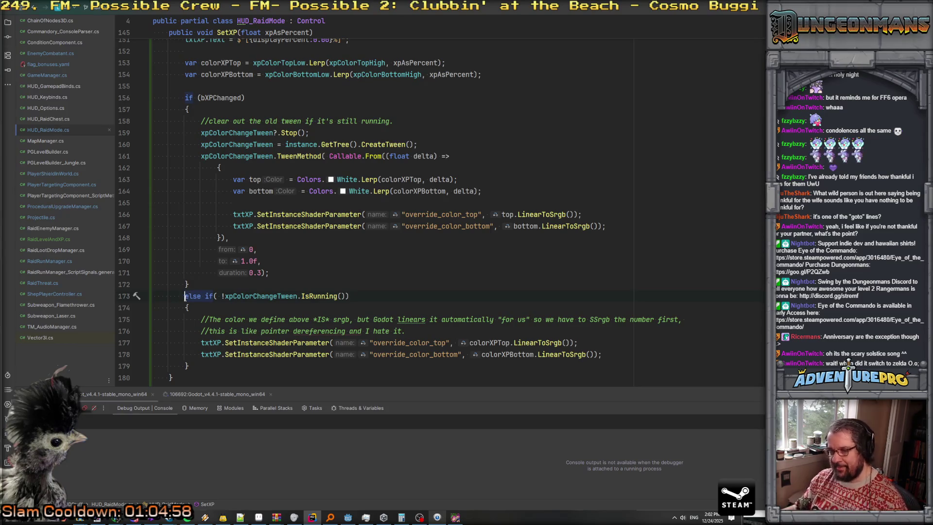
pyautogui.hotkey('ctrl', '/')
pyautogui.hotkey('ctrl', '/')
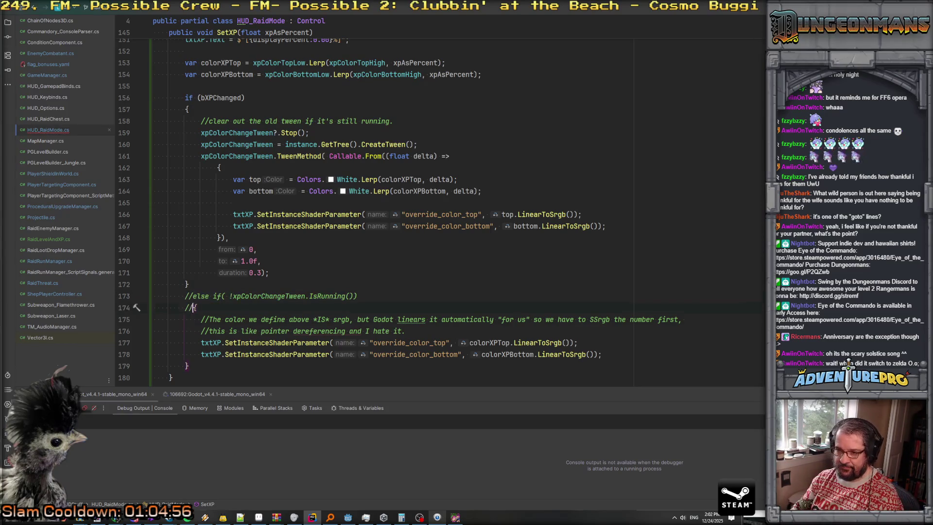
pyautogui.hotkey('ctrl', '/')
pyautogui.hotkey('ctrl', '/')
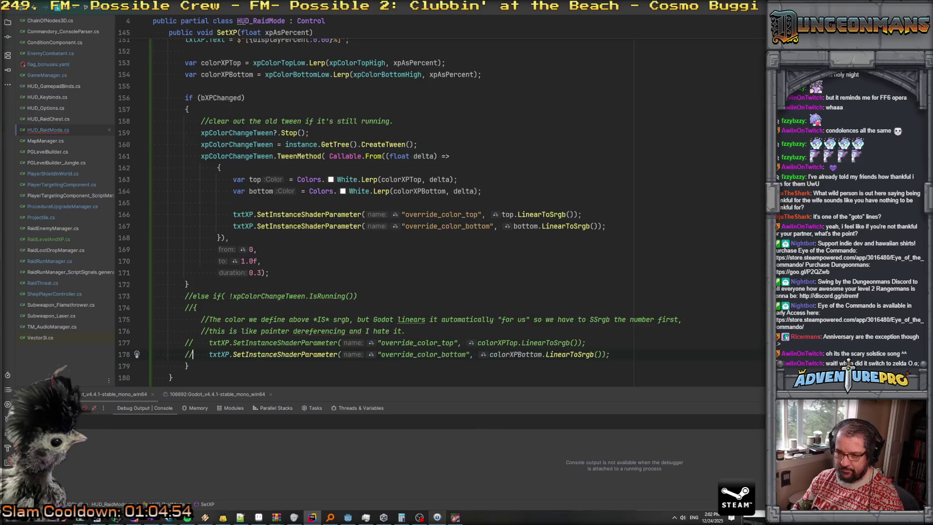
pyautogui.scroll(5, 385, 209)
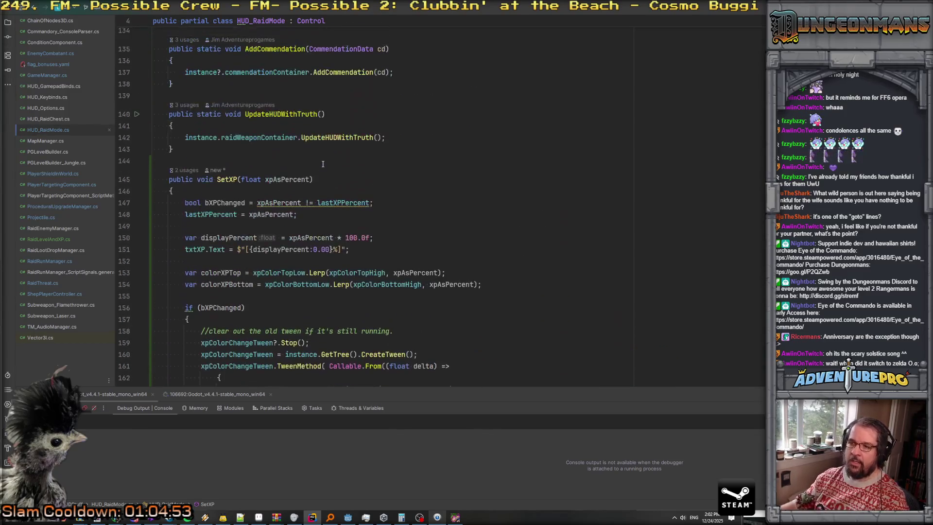
# - Extend the bXPChanged condition with '|| xpAsPercent == 0.0f' and add a '//Changes' comment above
pyautogui.click(371, 202)
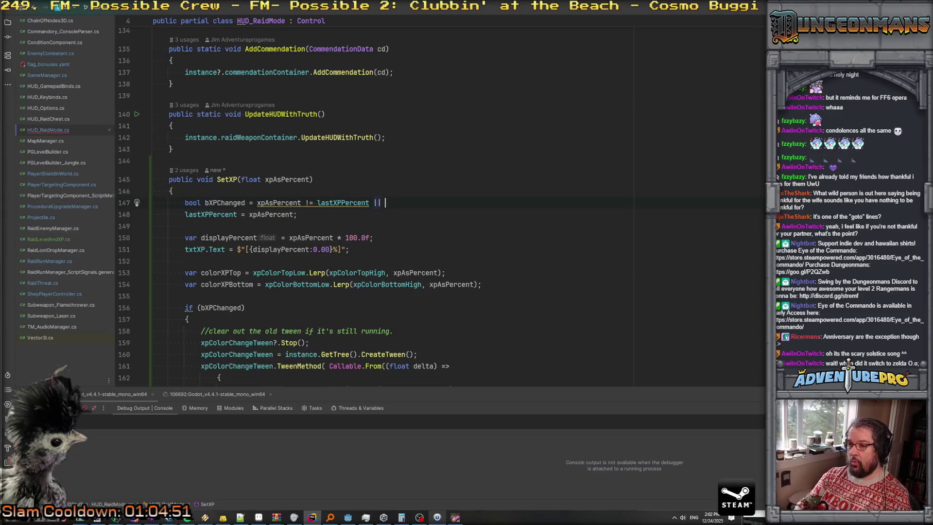
pyautogui.write('|| xp')
pyautogui.press('Return')
pyautogui.write('== 0.0f;')
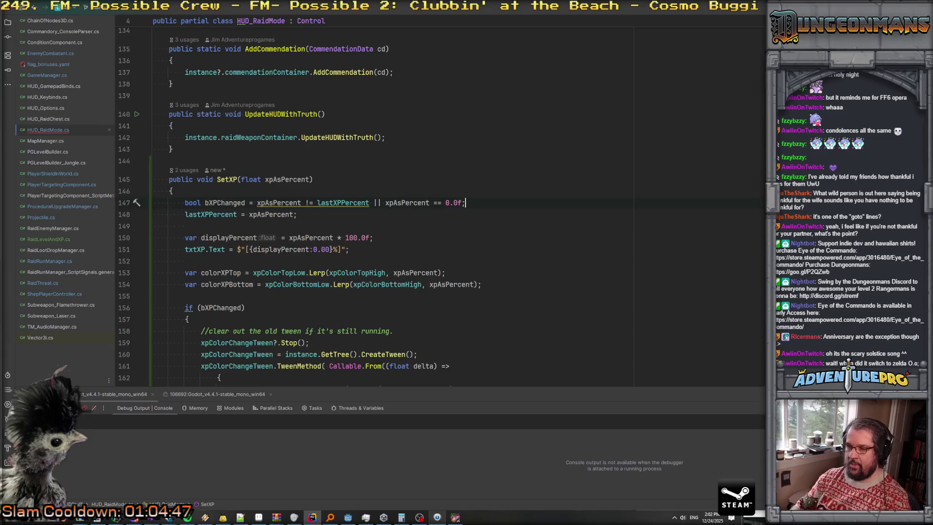
pyautogui.hotkey('ctrl', 'Return')
pyautogui.write('//Changes')
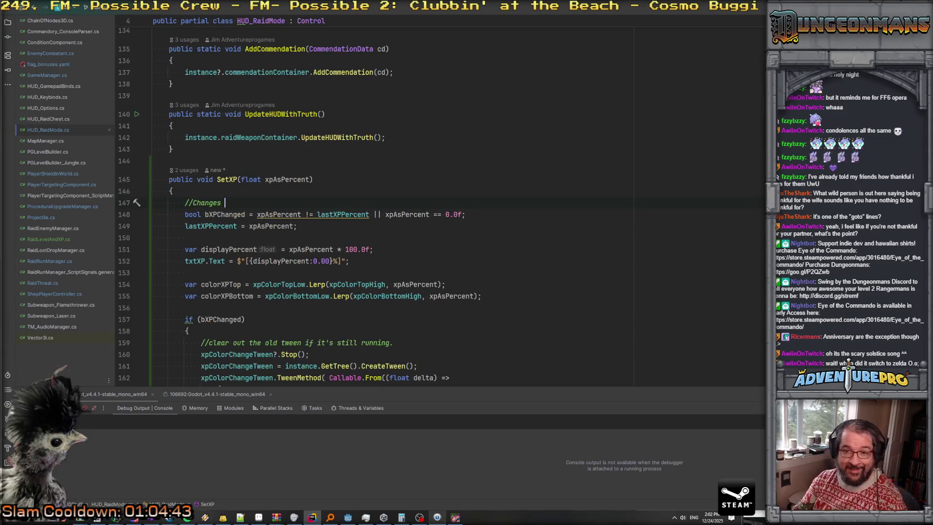
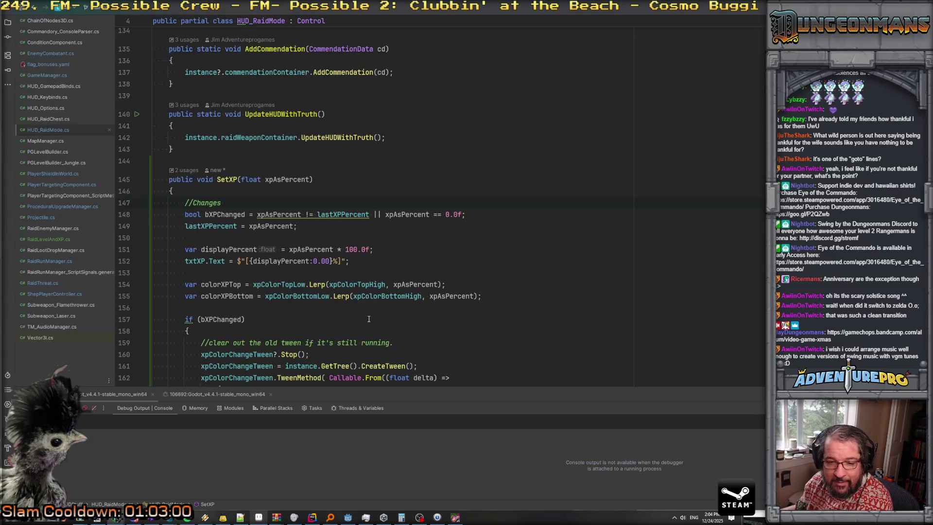
# - Cut the two XP colour Lerp lines (154–155) out of SetXP
pyautogui.click(382, 296)
pyautogui.scroll(-7, 341, 306)
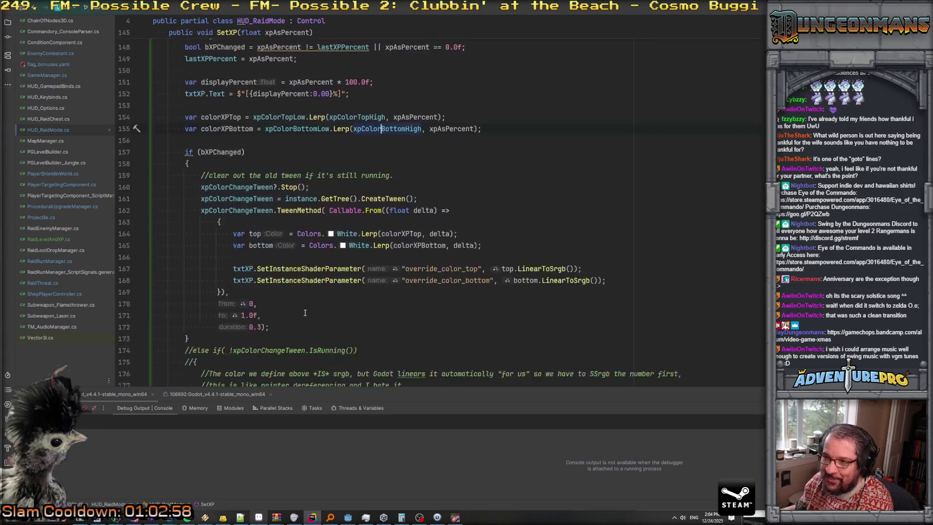
pyautogui.scroll(-2, 306, 312)
pyautogui.scroll(3, 305, 313)
pyautogui.scroll(2, 305, 313)
pyautogui.scroll(-3, 305, 313)
pyautogui.scroll(3, 305, 313)
pyautogui.scroll(1, 305, 312)
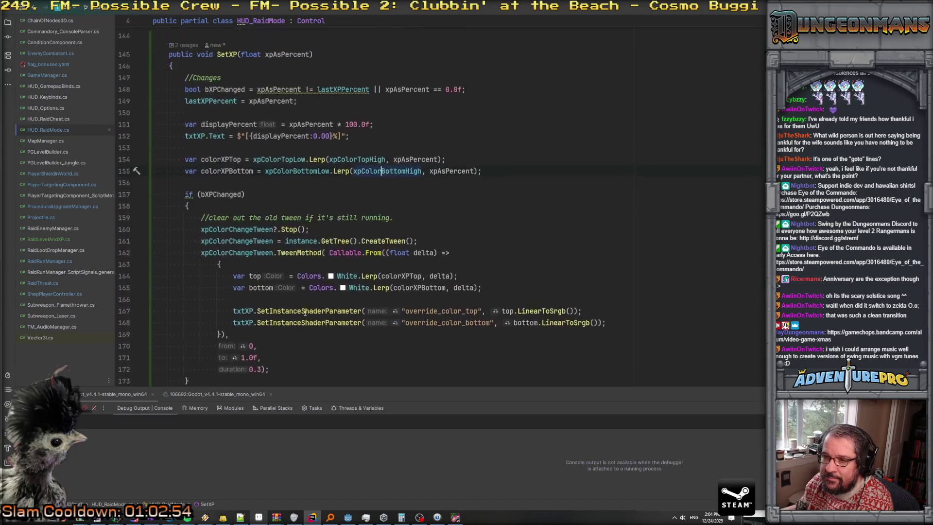
pyautogui.moveTo(183, 180); pyautogui.dragTo(533, 187)
pyautogui.hotkey('ctrl', 'c')
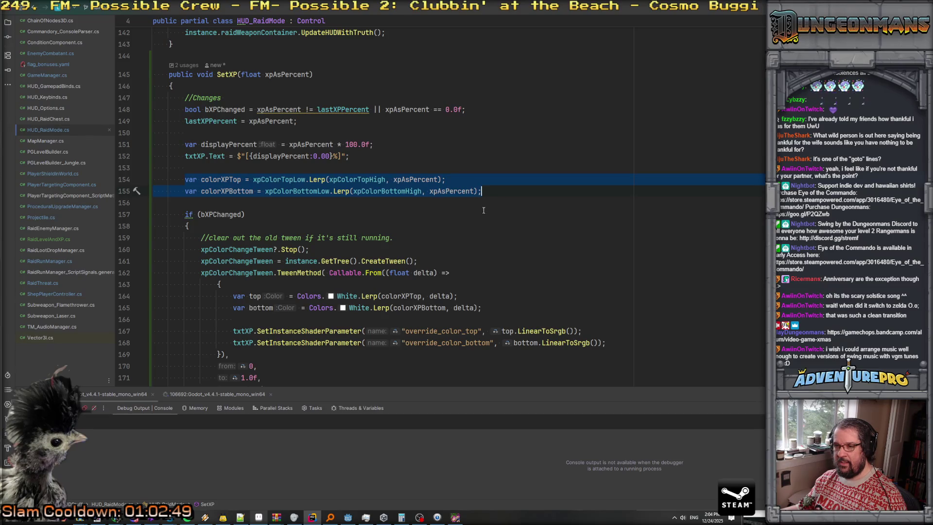
pyautogui.press('Delete')
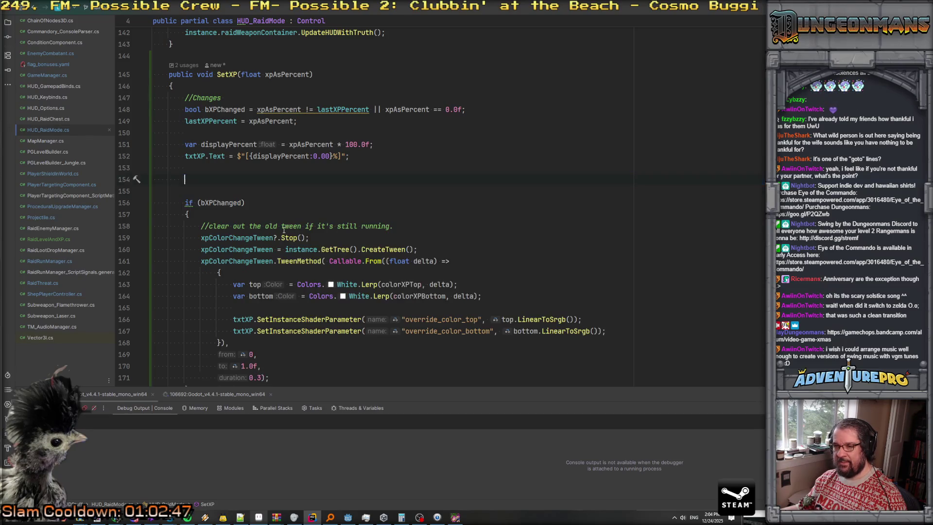
# - Paste the colour lines inside the if (bXPChanged) block and remove the leftover blank line
pyautogui.click(225, 203)
pyautogui.press('Return')
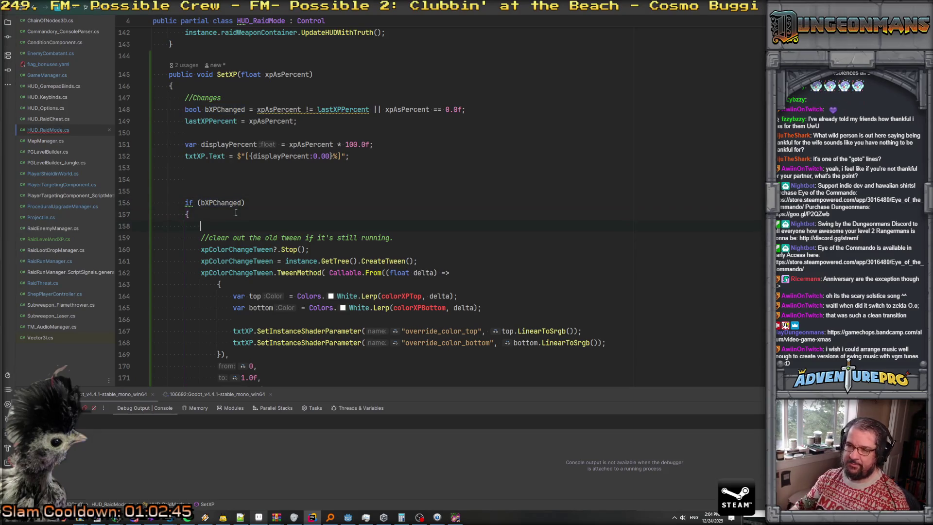
pyautogui.hotkey('ctrl', 'v')
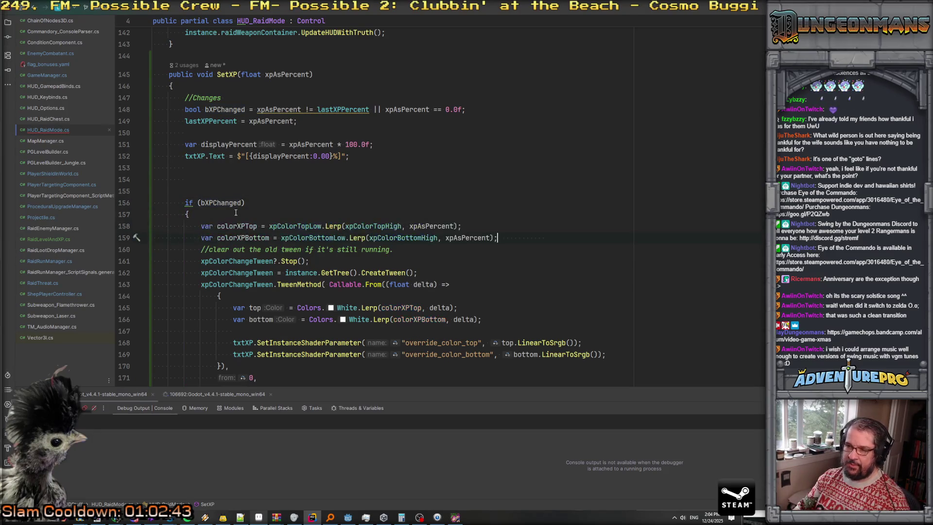
pyautogui.press('Return')
pyautogui.press('Up')
pyautogui.press('Up')
pyautogui.press('Up')
pyautogui.hotkey('shift', 'Down')
pyautogui.press('Delete')
pyautogui.press('Delete')
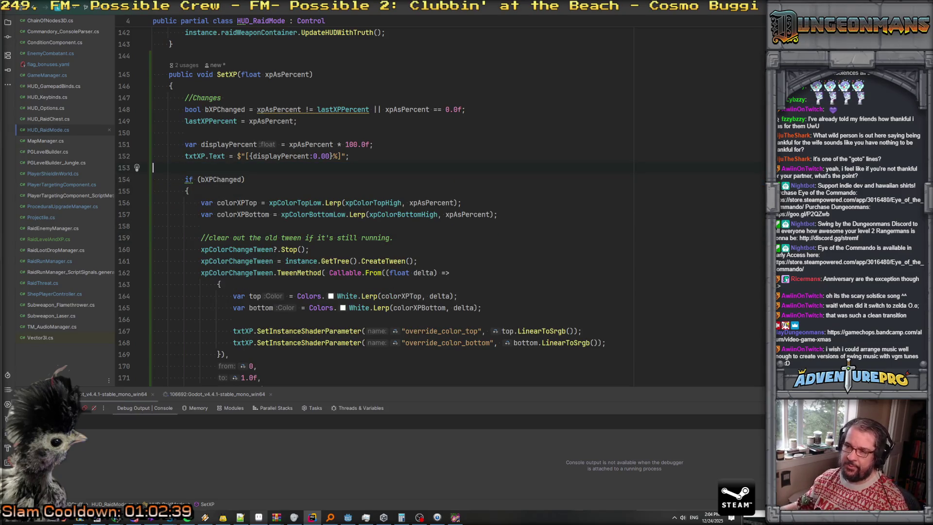
pyautogui.scroll(-3, 494, 181)
pyautogui.scroll(-1, 495, 181)
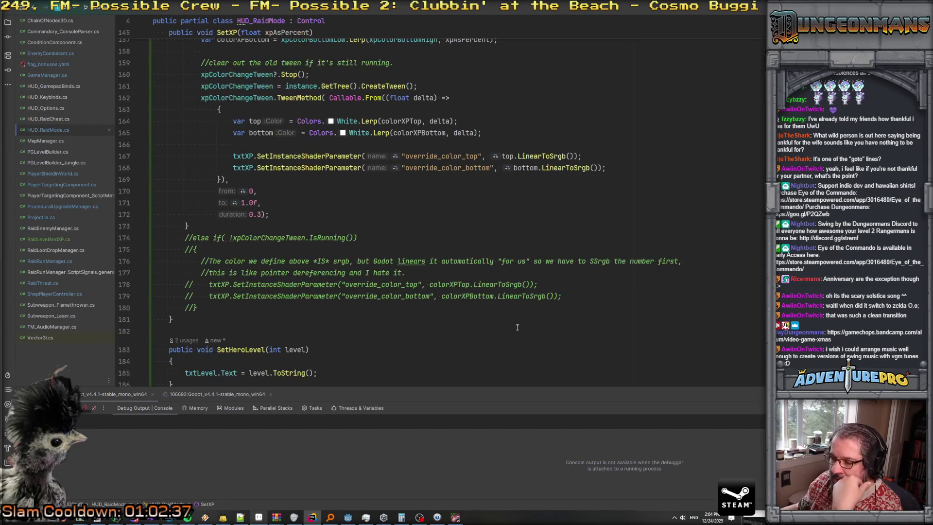
pyautogui.click(455, 519)
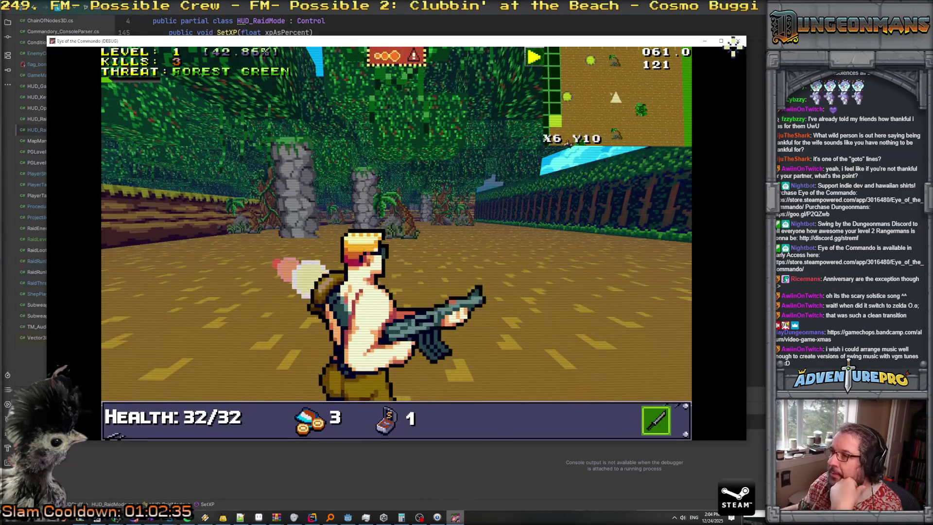
# - Stop the running game, then rebuild and relaunch it with F5
pyautogui.click(456, 518)
pyautogui.hotkey('ctrl', 'F2')
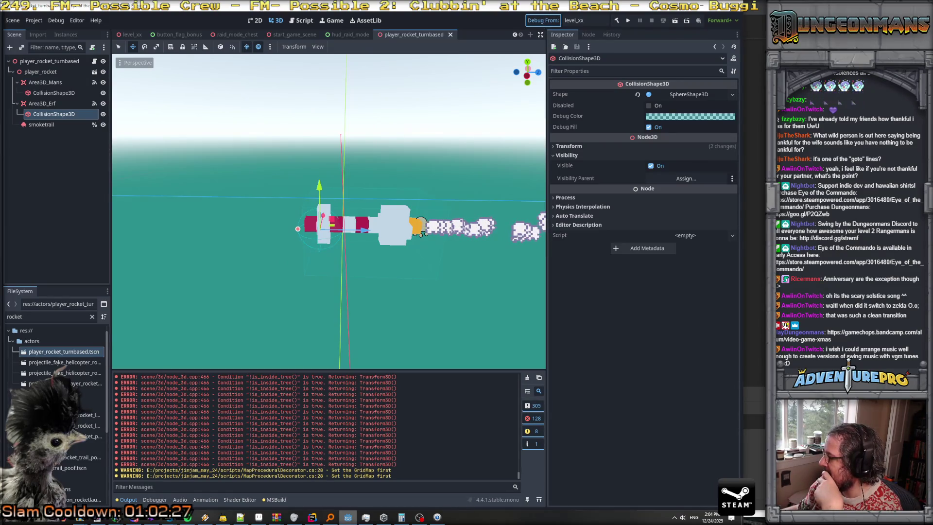
pyautogui.press('F5')
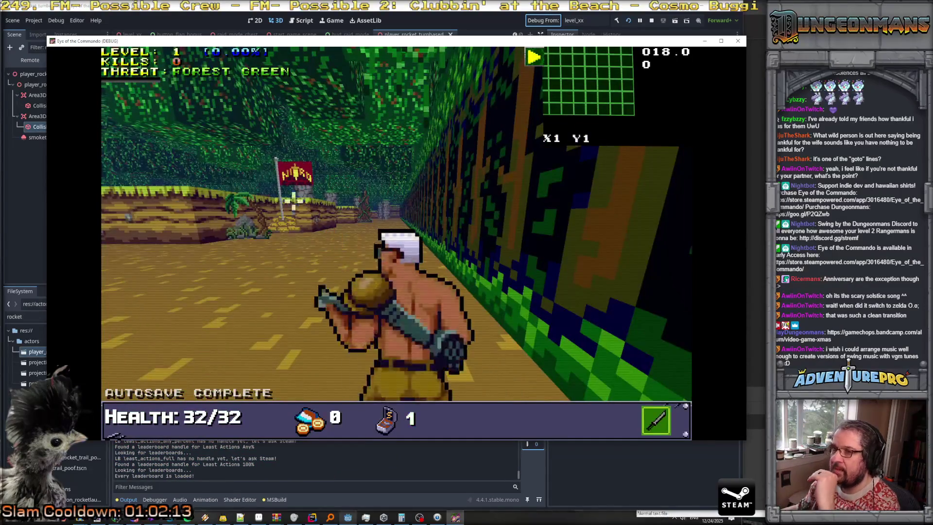
# - Walk down the jungle corridor and kill the first Nitro Mook
pyautogui.press('Up')
pyautogui.press('Left')
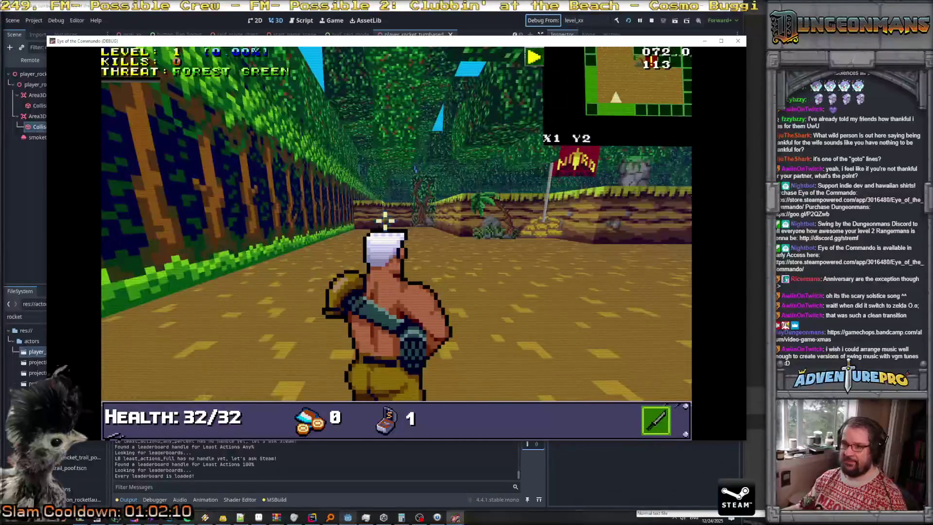
pyautogui.press('Up')
pyautogui.press('Up')
pyautogui.press('Right')
pyautogui.press('Up')
pyautogui.press('space')
pyautogui.press('space')
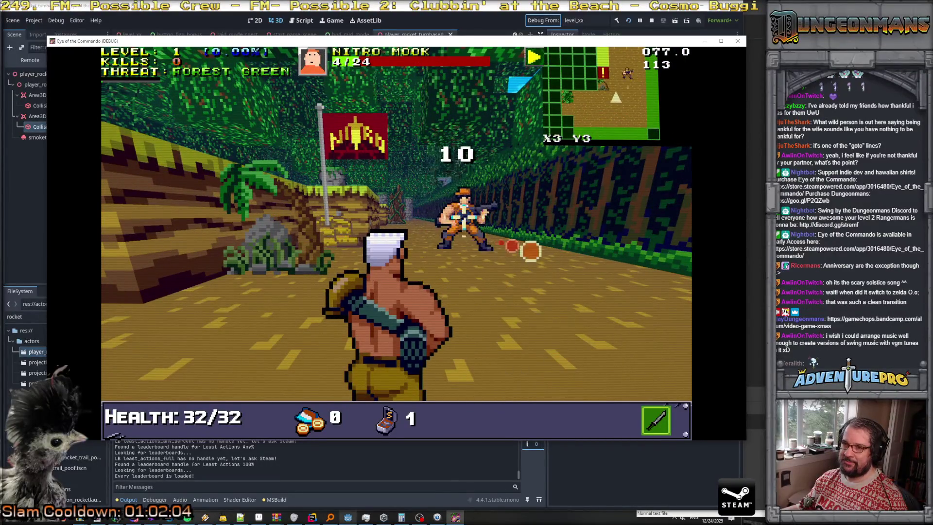
pyautogui.press('space')
pyautogui.press('Up')
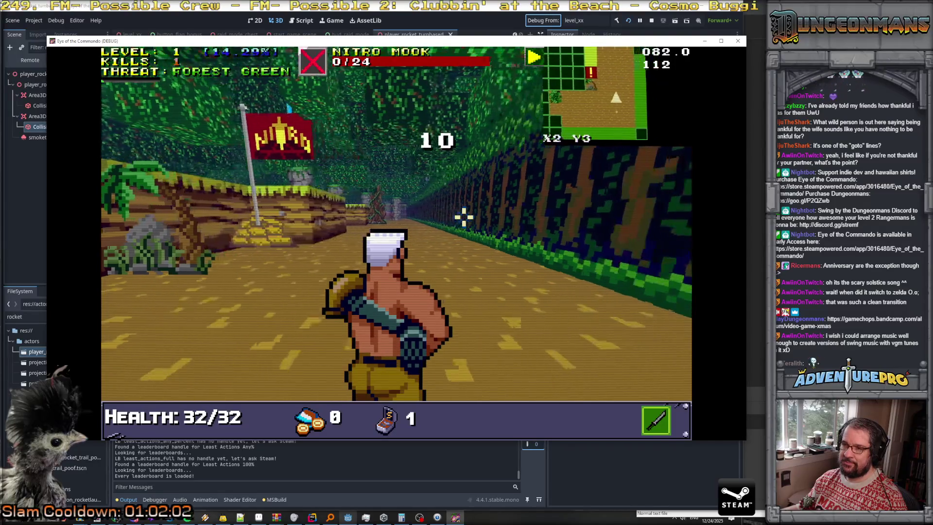
# - Head along the beach, backtrack and kill the second Nitro Mook, reaching 28.57% XP
pyautogui.press('Up')
pyautogui.press('Up')
pyautogui.press('Up')
pyautogui.press('Up')
pyautogui.press('Up')
pyautogui.press('Up')
pyautogui.press('Up')
pyautogui.press('Up')
pyautogui.press('Up')
pyautogui.press('Up')
pyautogui.press('Up')
pyautogui.press('Up')
pyautogui.press('d')
pyautogui.press('Up')
pyautogui.press('Up')
pyautogui.press('Up')
pyautogui.press('Up')
pyautogui.press('Up')
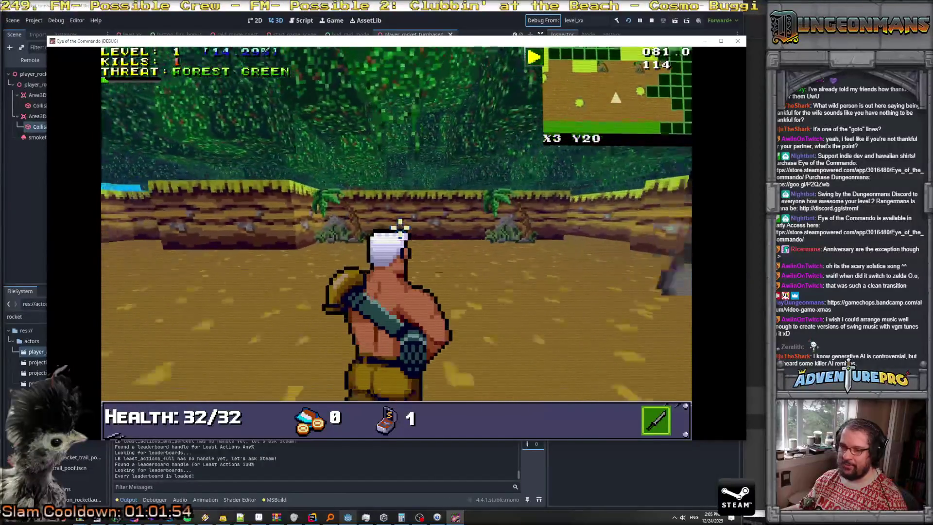
pyautogui.press('a')
pyautogui.press('Up')
pyautogui.press('Up')
pyautogui.press('Up')
pyautogui.press('Up')
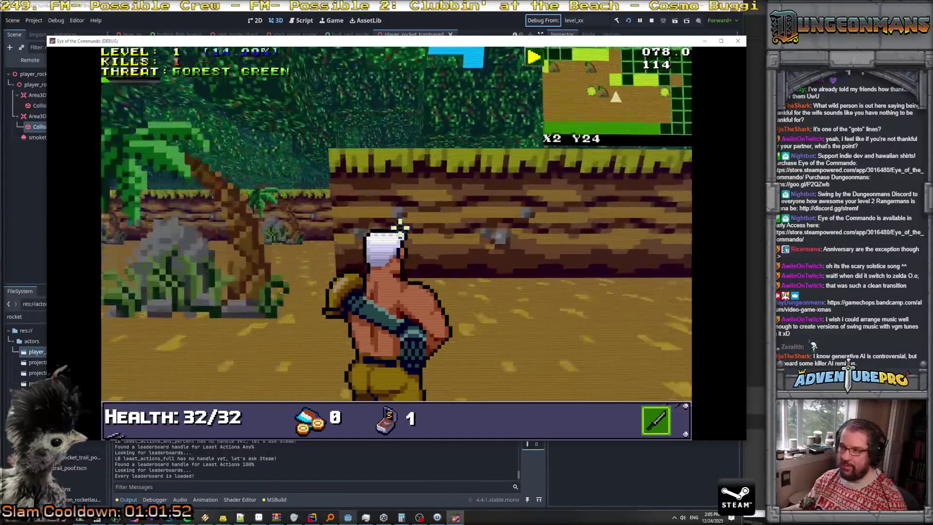
pyautogui.press('Up')
pyautogui.press('d')
pyautogui.press('Up')
pyautogui.press('Up')
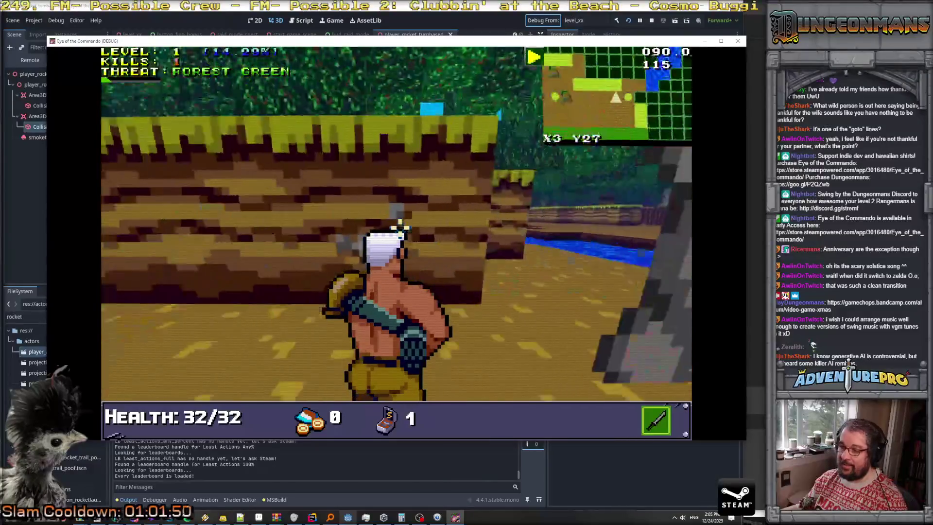
pyautogui.press('BackSpace')
pyautogui.press('BackSpace')
pyautogui.press('BackSpace')
pyautogui.press('BackSpace')
pyautogui.press('Down')
pyautogui.press('space')
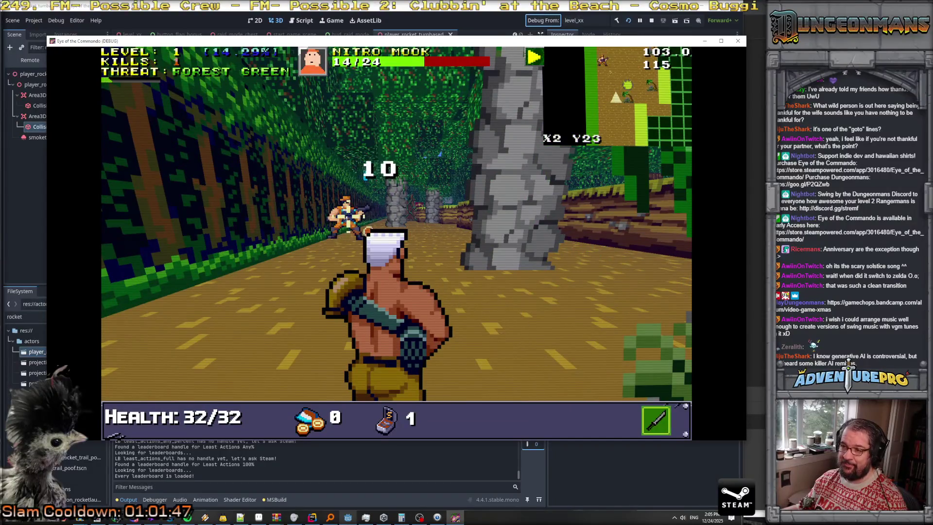
pyautogui.click(348, 221)
pyautogui.click(340, 220)
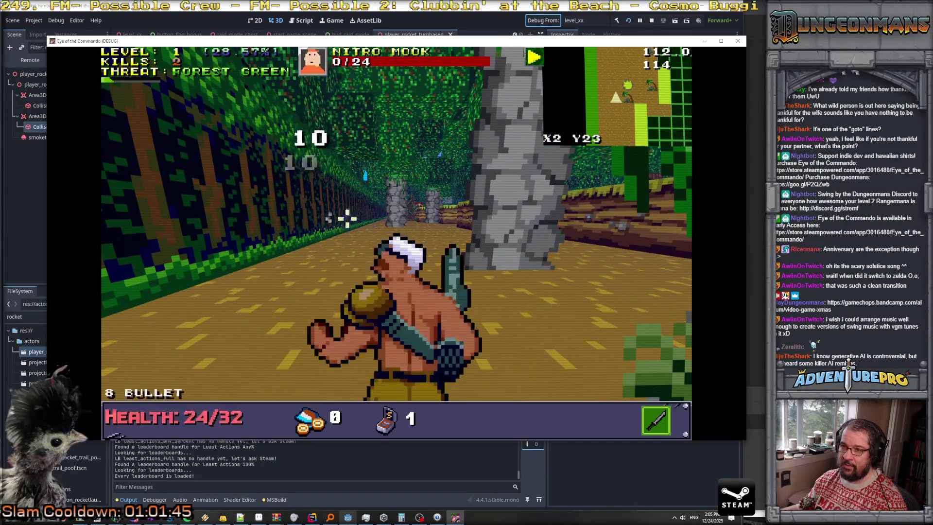
pyautogui.hotkey('alt', 'Tab')
# - Delete the zero-percent check from the SetXP condition
pyautogui.scroll(5, 381, 182)
pyautogui.scroll(1, 382, 182)
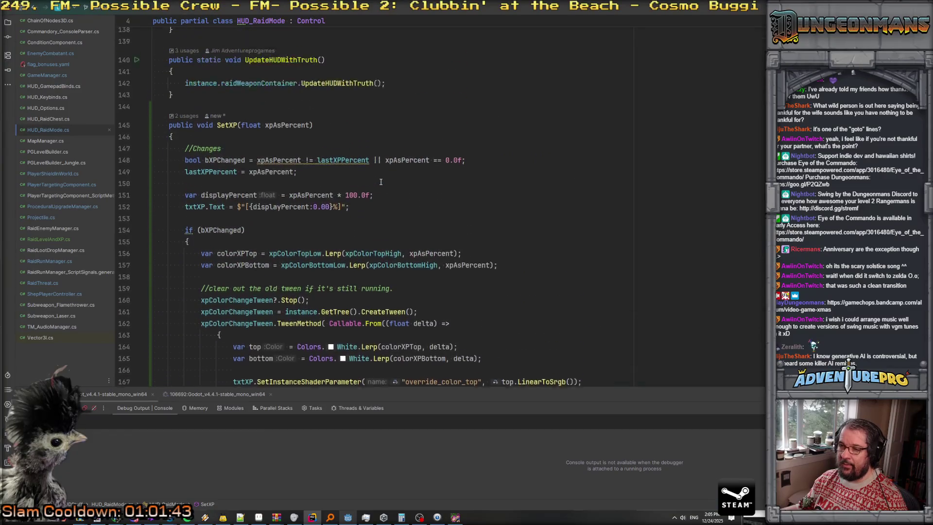
pyautogui.scroll(1, 381, 182)
pyautogui.moveTo(371, 180); pyautogui.dragTo(462, 180)
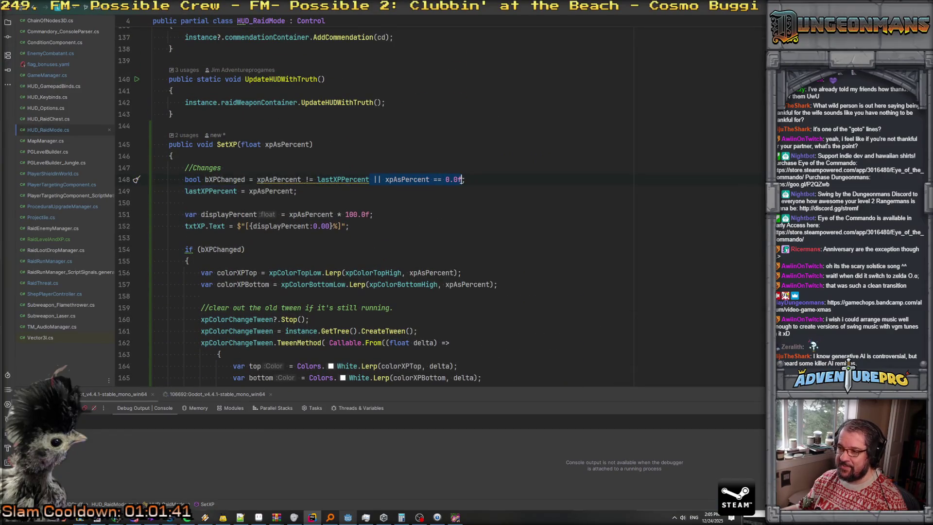
pyautogui.press('Delete')
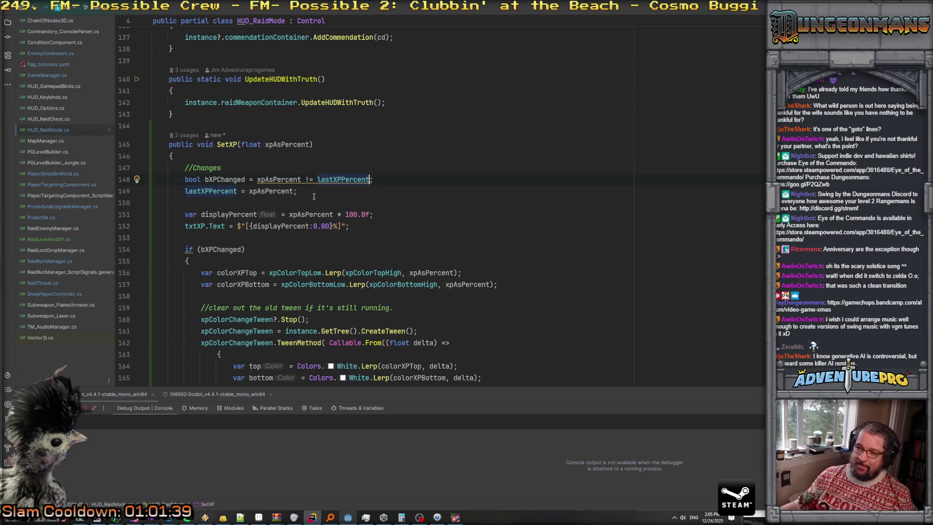
# - Inspect the tween lambda's delta parameter and the uses of colorXPTop
pyautogui.scroll(-3, 311, 215)
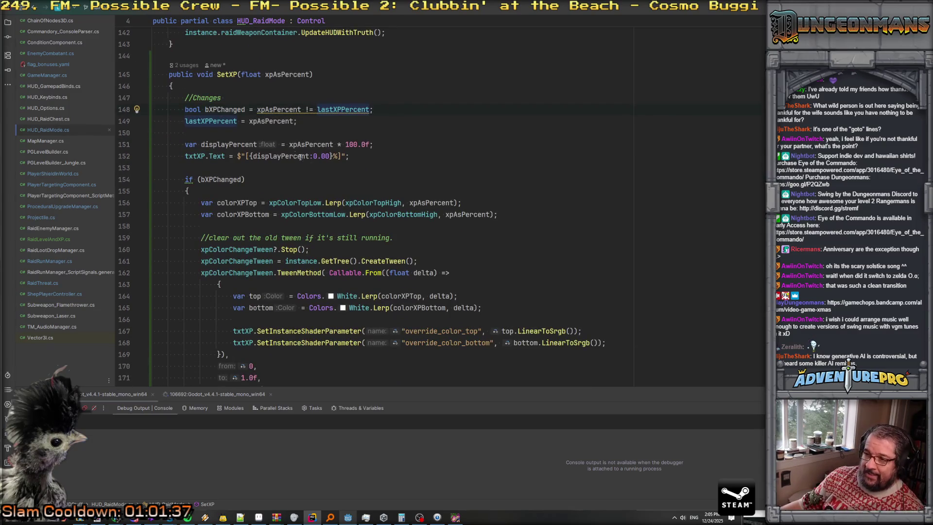
pyautogui.scroll(-2, 349, 214)
pyautogui.click(389, 237)
pyautogui.moveTo(299, 237)
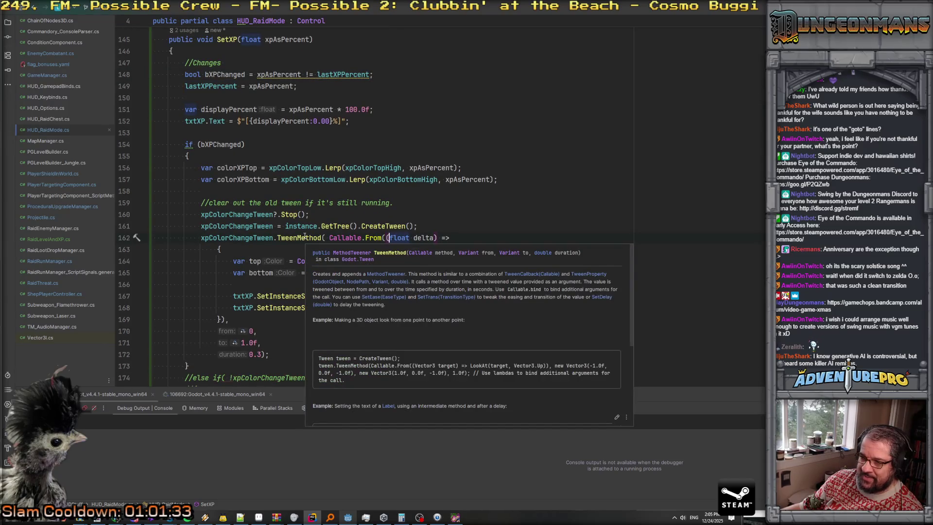
pyautogui.click(305, 237)
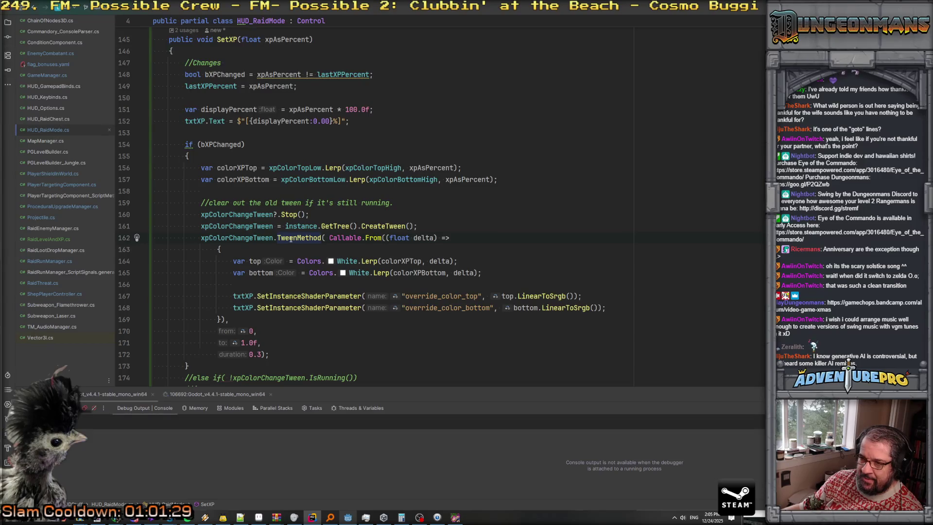
pyautogui.click(406, 237)
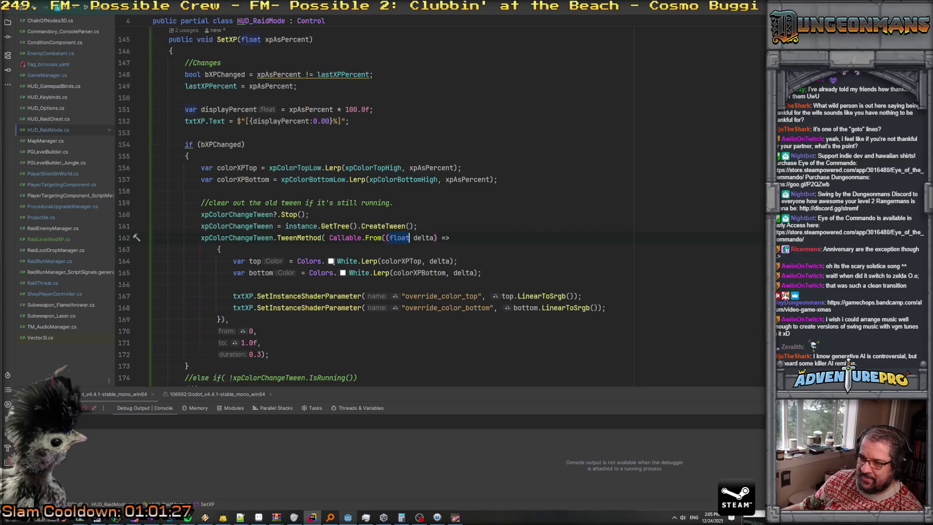
pyautogui.click(328, 287)
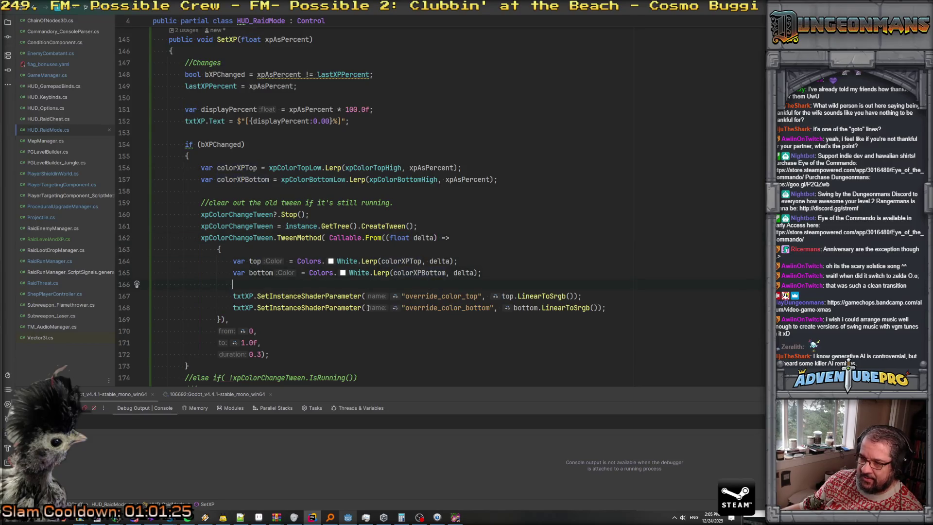
pyautogui.moveTo(238, 265); pyautogui.dragTo(598, 307)
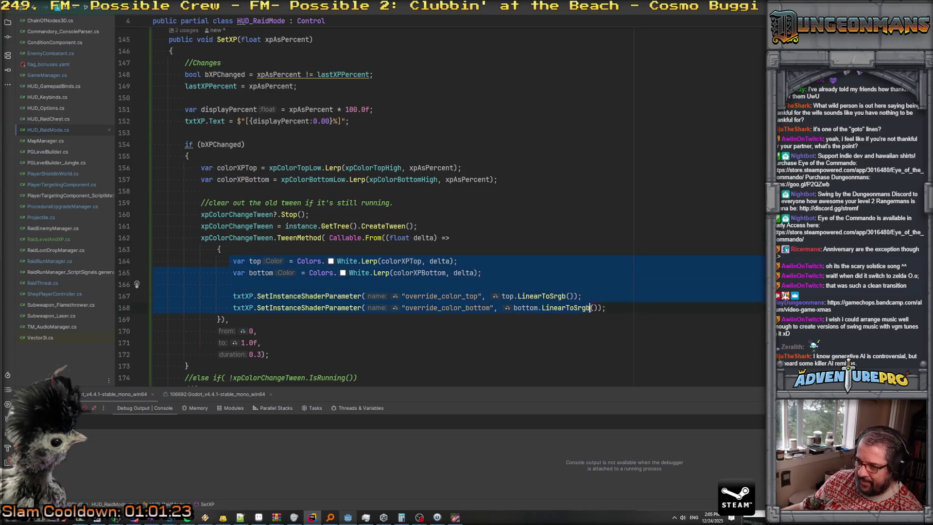
pyautogui.click(293, 263)
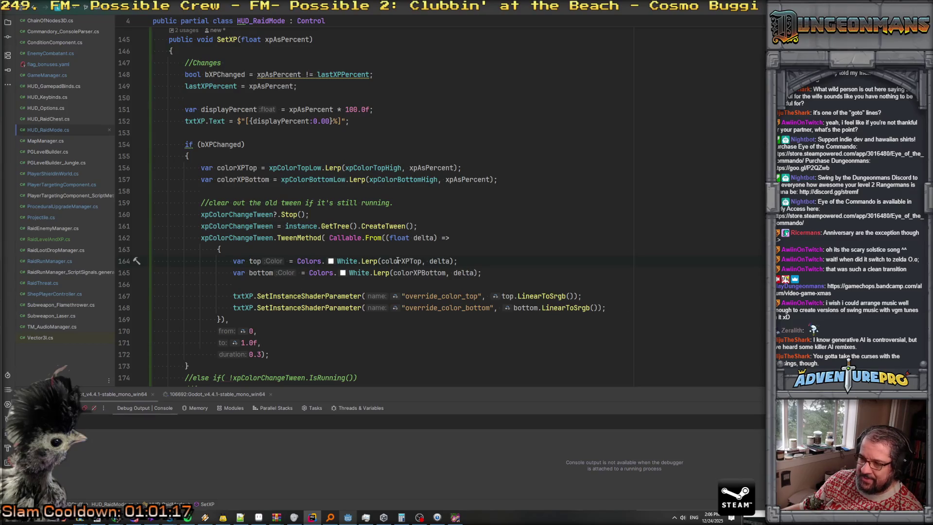
pyautogui.click(446, 262)
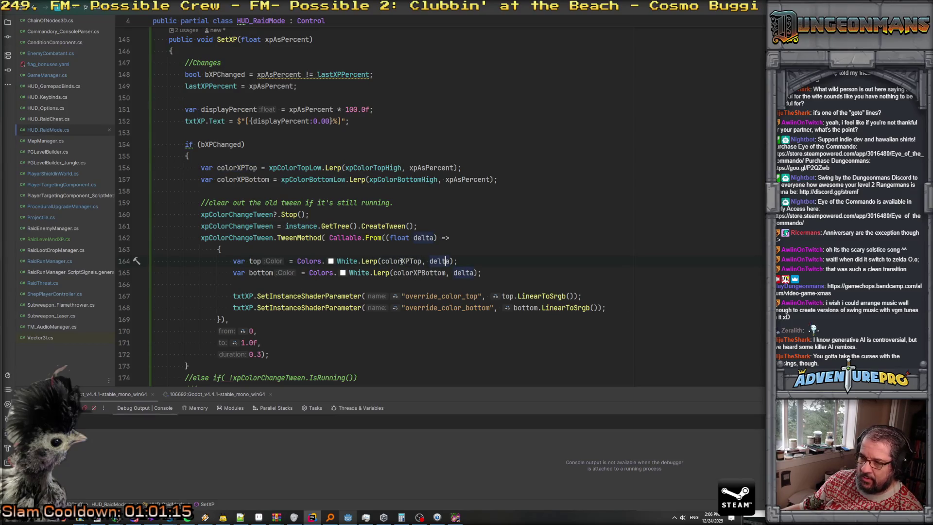
pyautogui.click(248, 168)
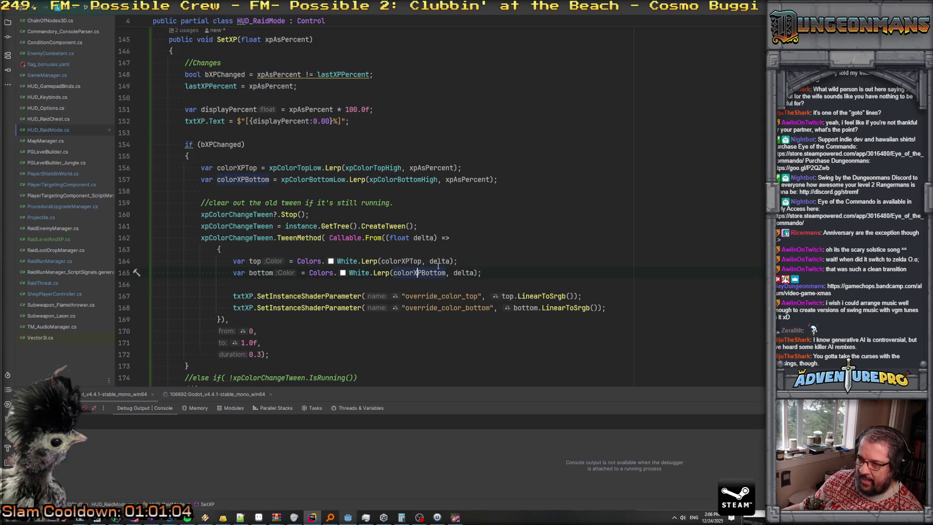
pyautogui.doubleClick(438, 263)
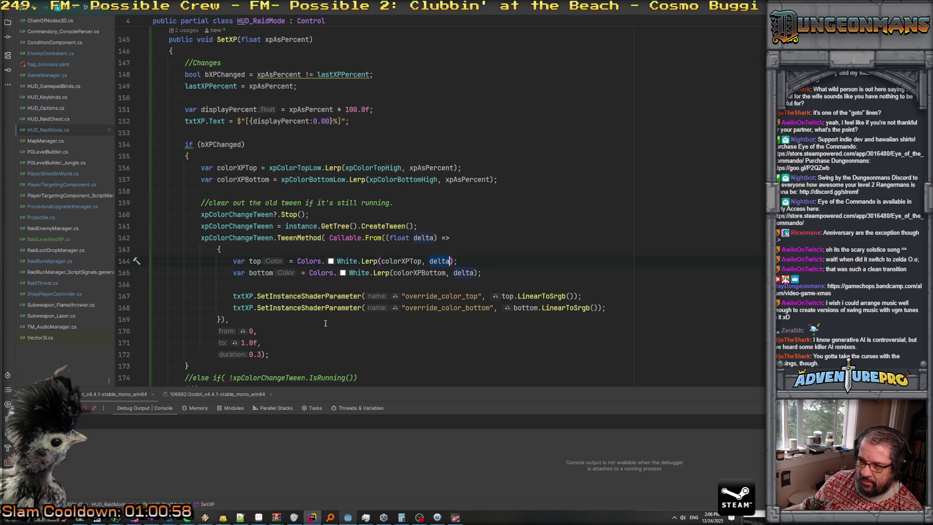
# - Change the XP colour tween duration from 0.3 to 3.0
pyautogui.click(253, 354)
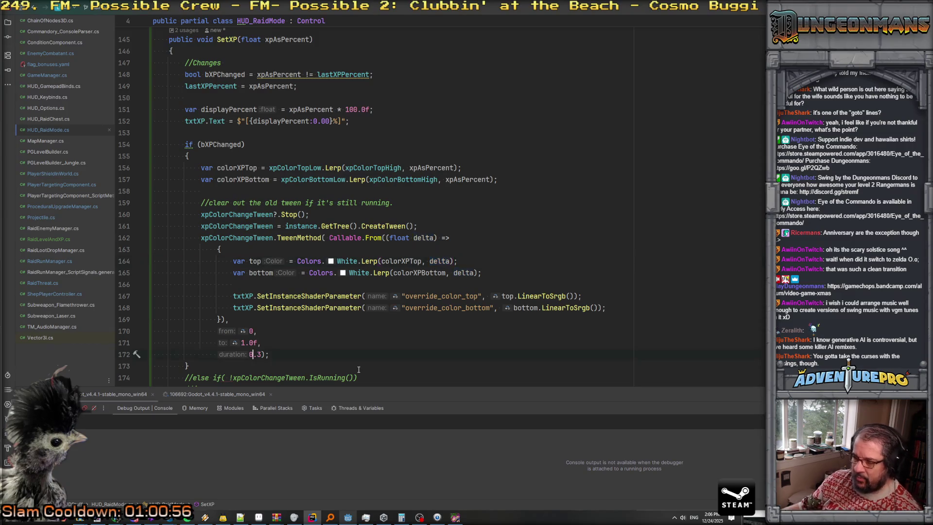
pyautogui.press('BackSpace')
pyautogui.write('3')
pyautogui.press('Delete')
pyautogui.write('0')
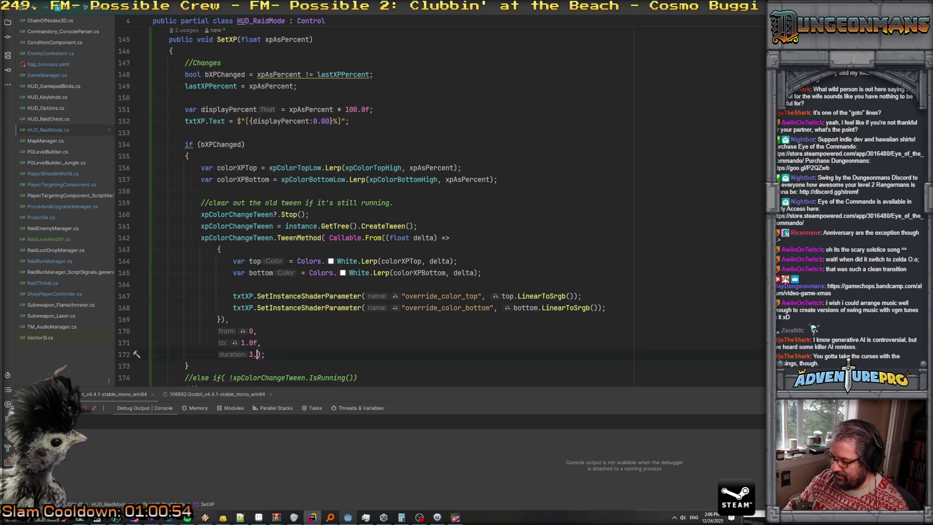
pyautogui.click(455, 519)
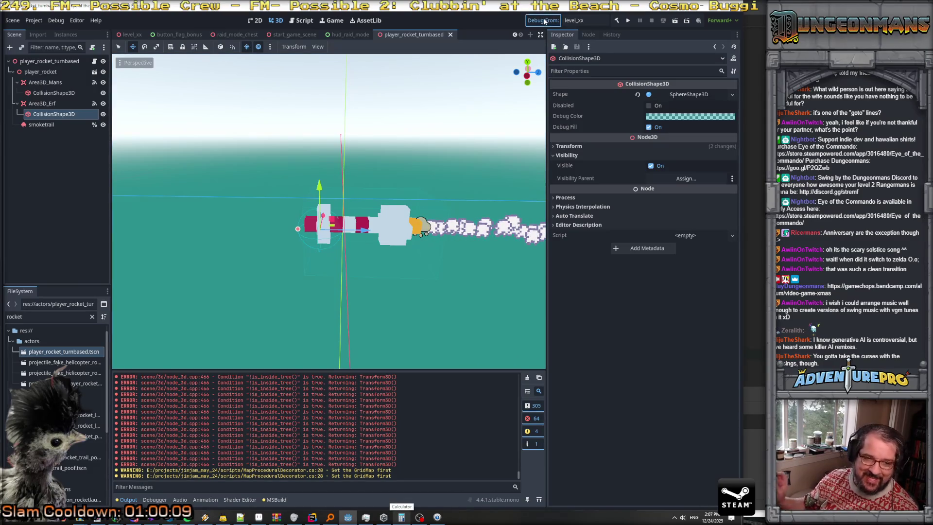
# - Save and launch the game, then advance and finish off the first Nitro Mook
pyautogui.hotkey('ctrl', 's')
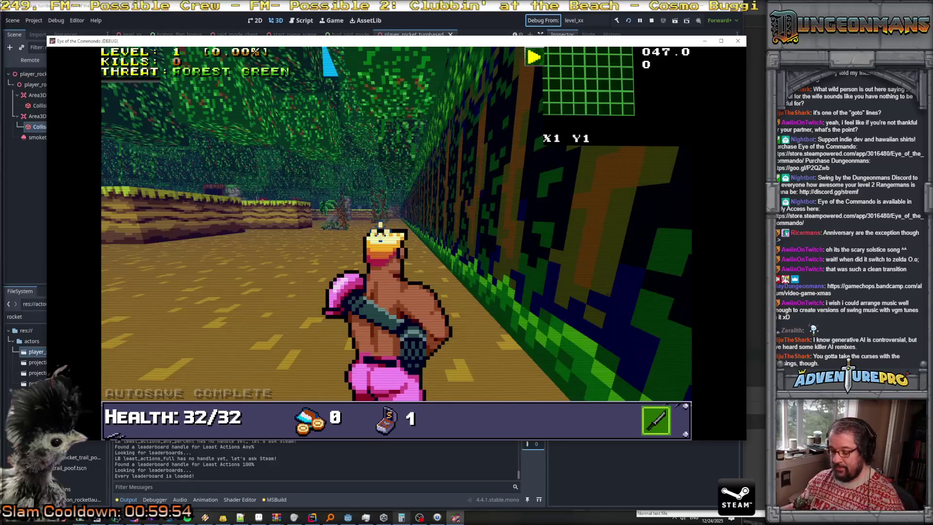
pyautogui.press('w')
pyautogui.press('w')
pyautogui.press('w')
pyautogui.press('w')
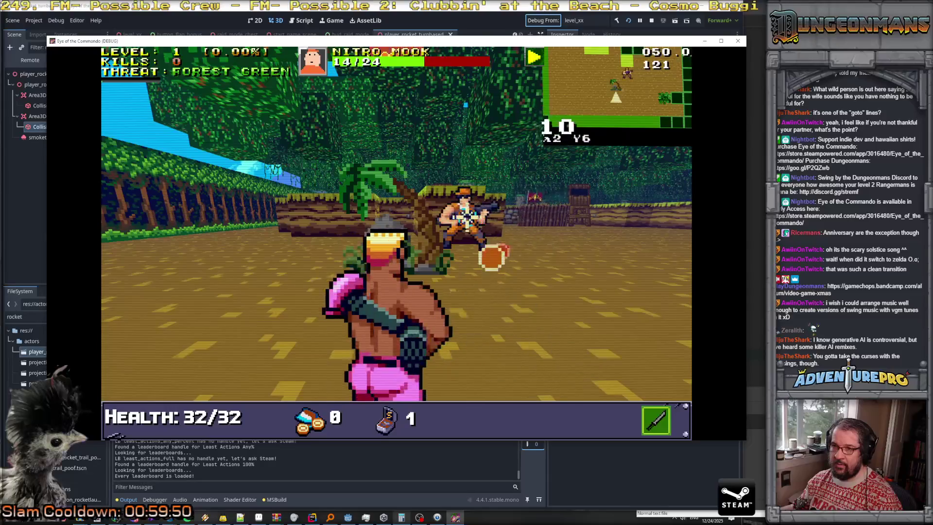
pyautogui.press('s')
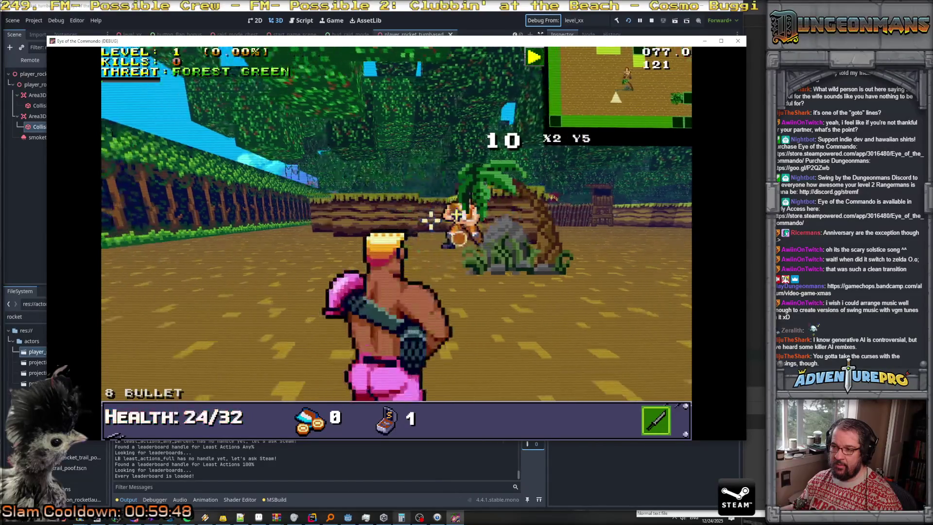
pyautogui.press('s')
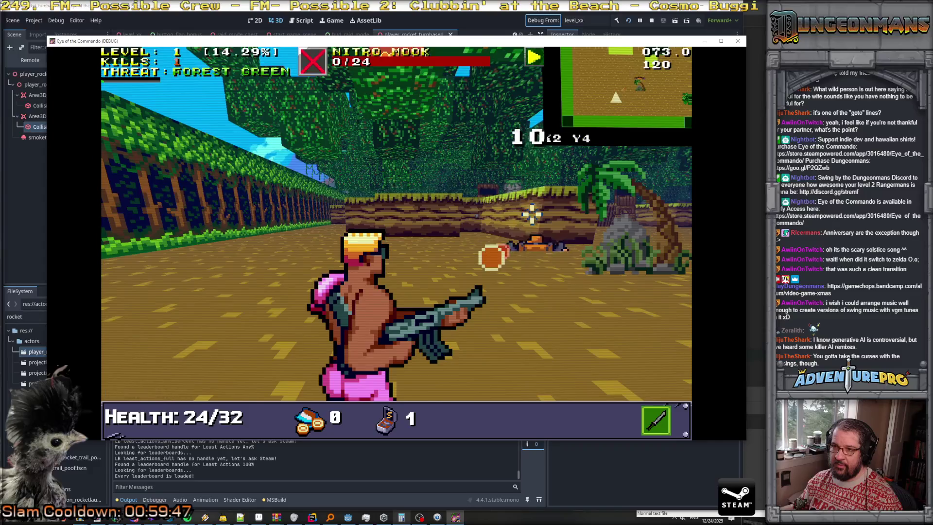
pyautogui.press('s')
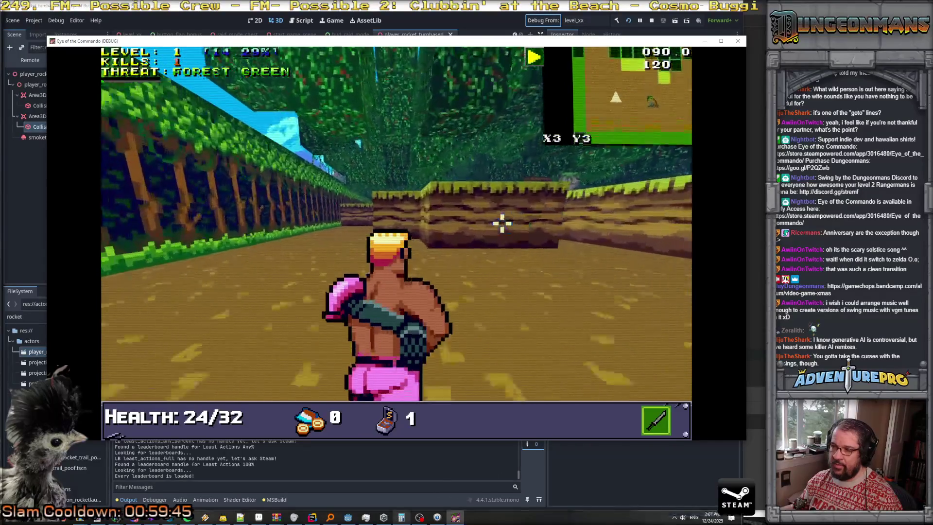
# - Kill the next Nitro Mook and attack the tougher one, reaching 42.86%
pyautogui.press('w')
pyautogui.press('w')
pyautogui.press('w')
pyautogui.press('w')
pyautogui.press('w')
pyautogui.press('space')
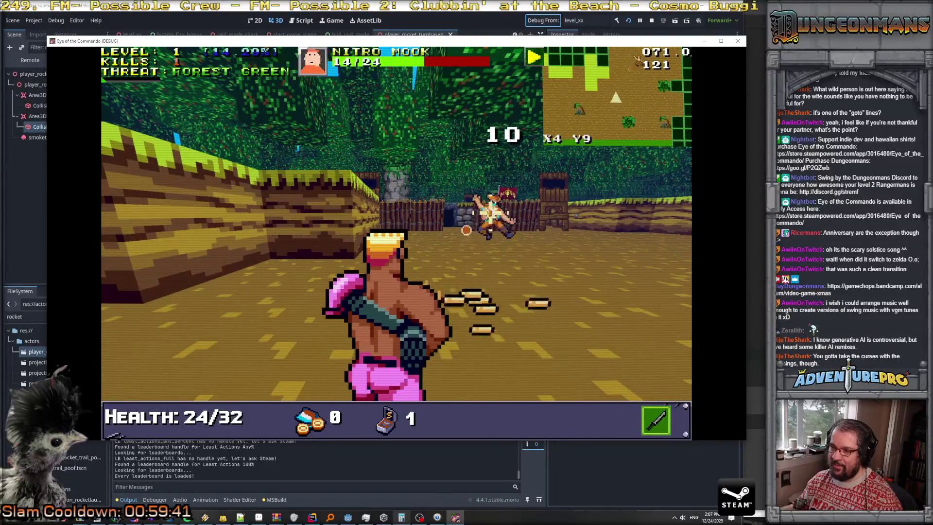
pyautogui.press('space')
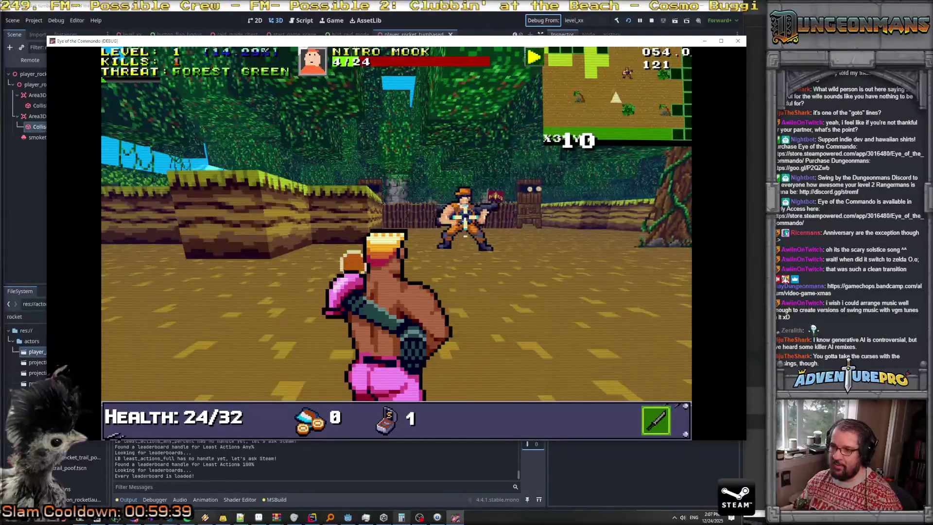
pyautogui.press('space')
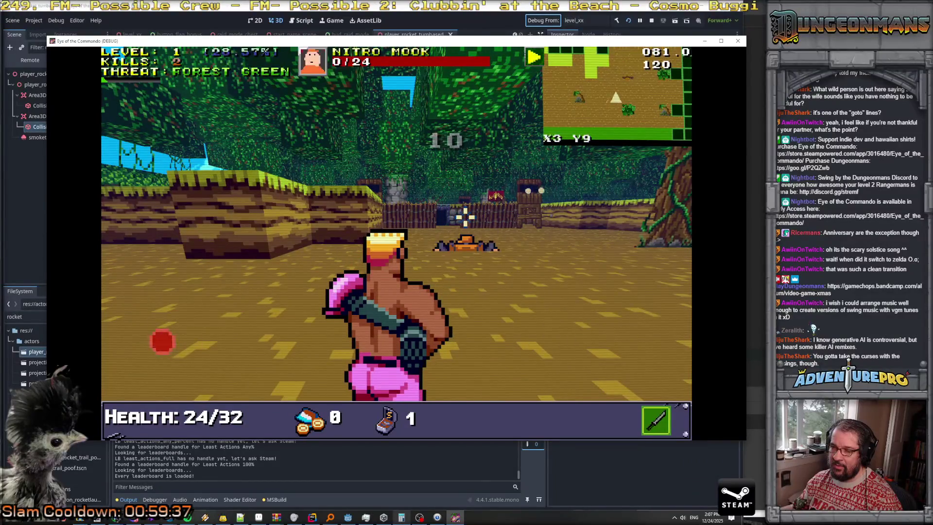
pyautogui.press('space')
pyautogui.press('space')
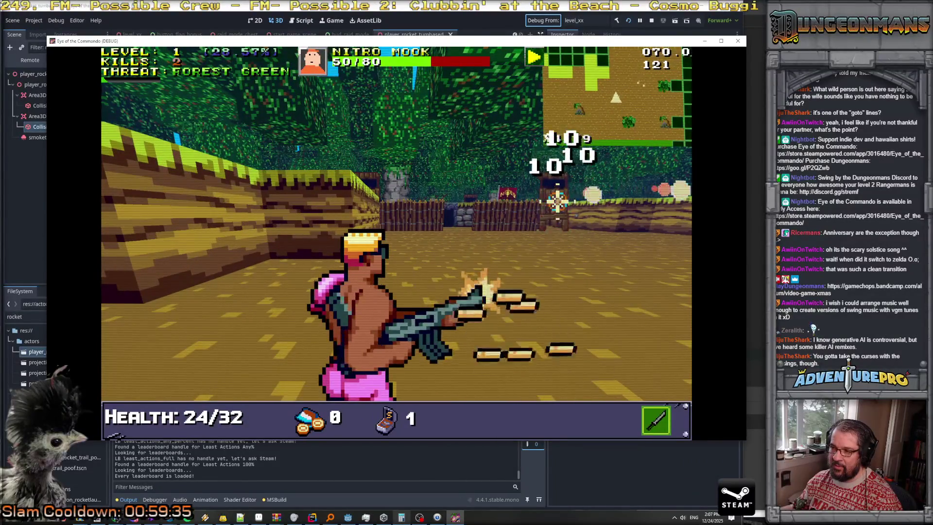
pyautogui.press('space')
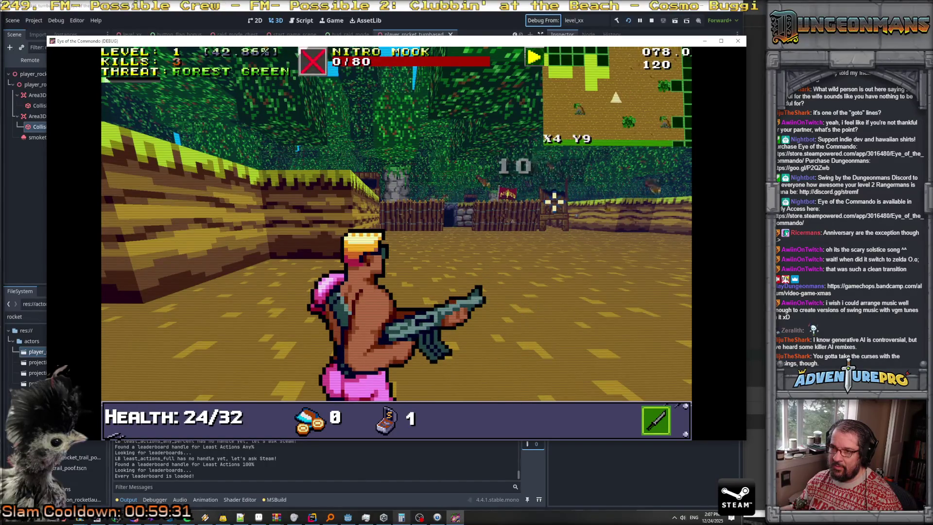
pyautogui.press('f')
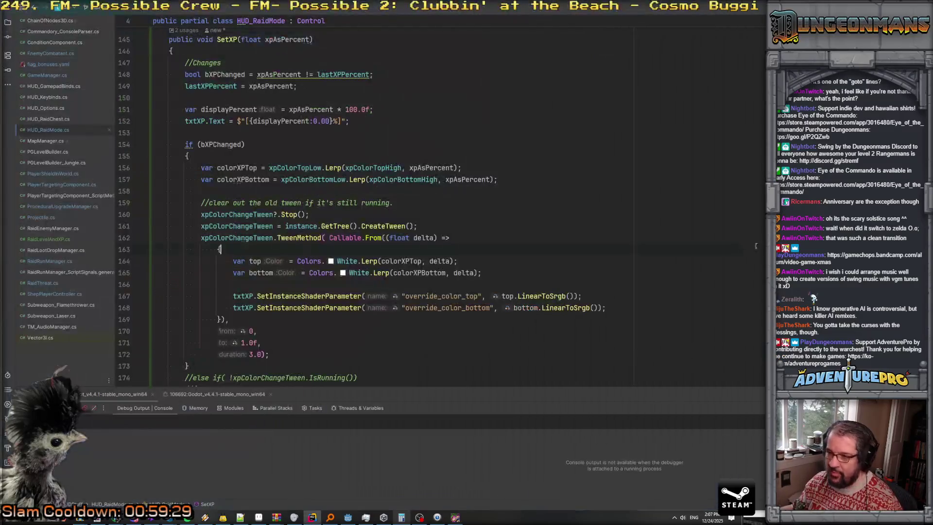
pyautogui.moveTo(369, 261)
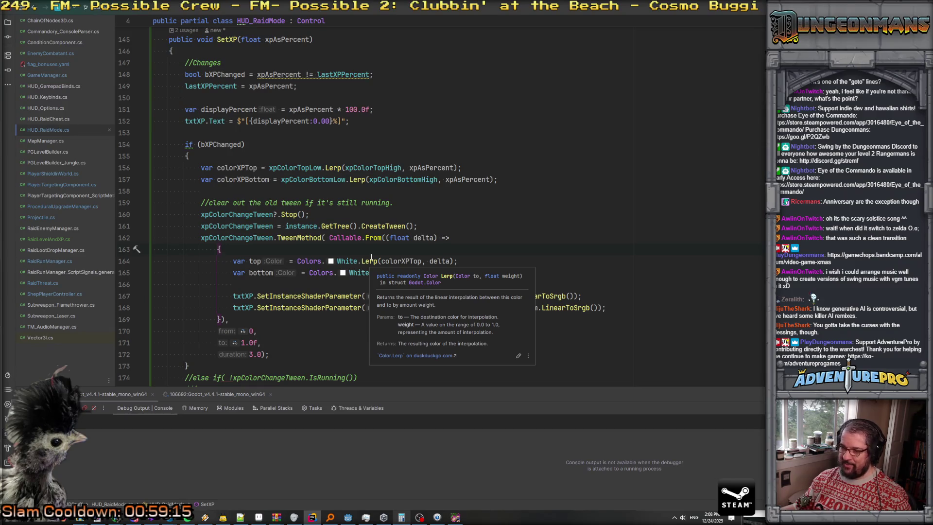
# - Search the whole project for TweenMethod, listing 23 matches in 13 files
pyautogui.click(246, 262)
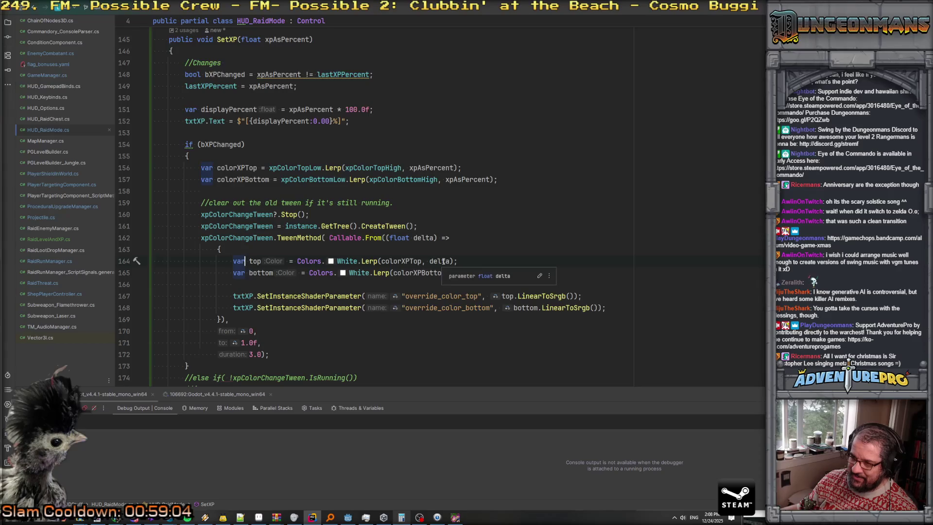
pyautogui.moveTo(298, 237)
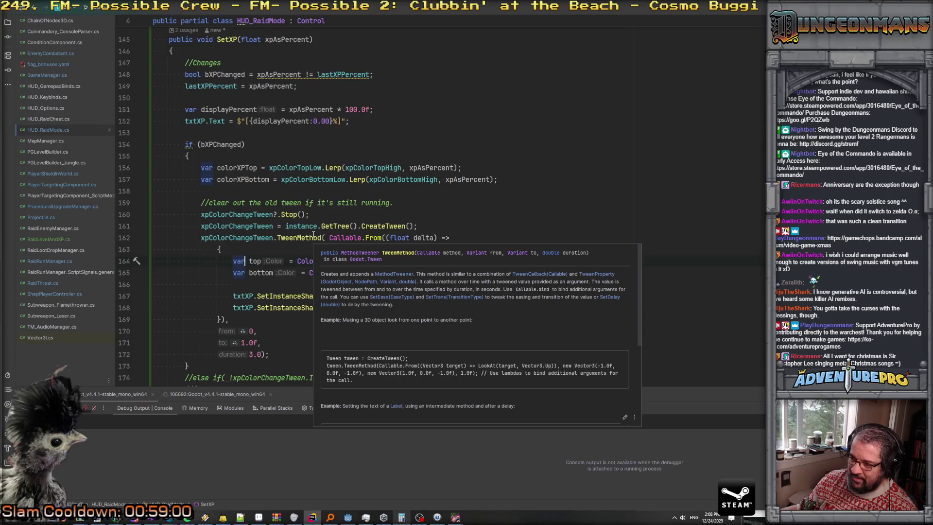
pyautogui.click(314, 235)
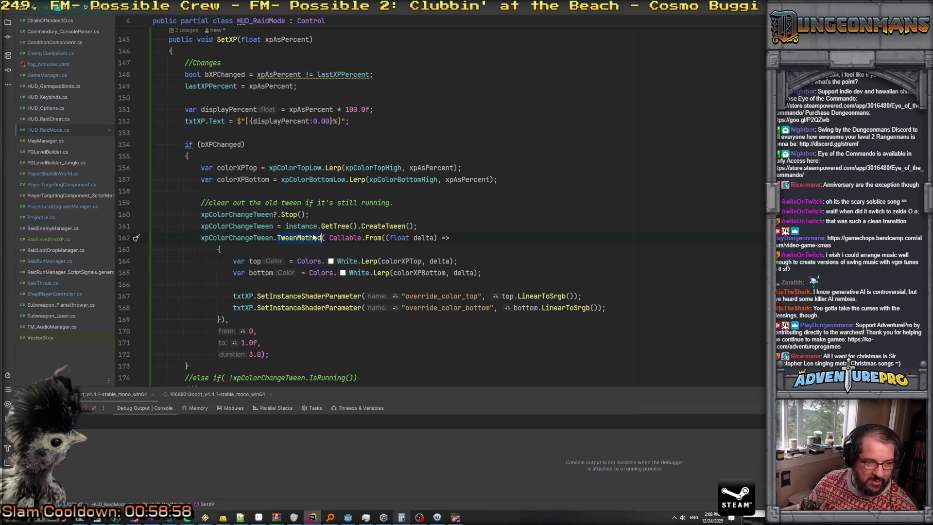
pyautogui.hotkey('ctrl', 'shift', 'f')
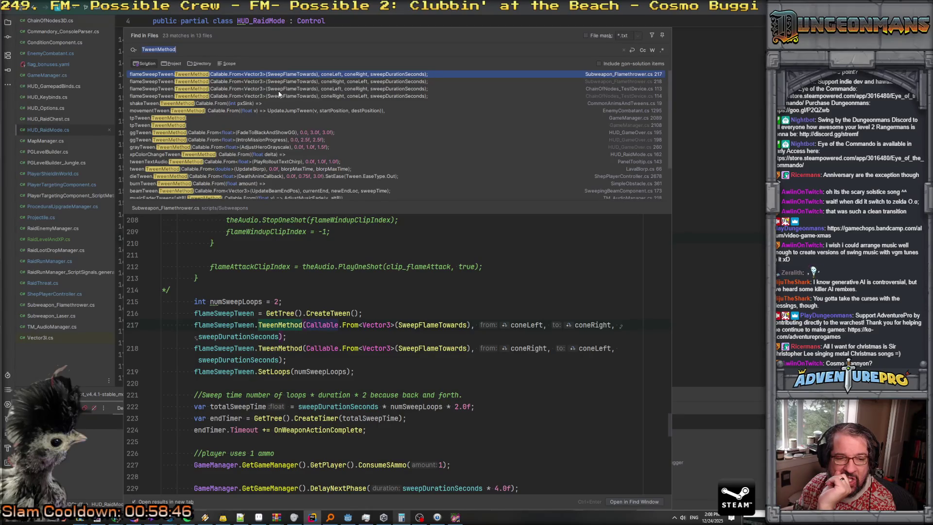
# - Preview the dieTween, burnTween, beamTween and tweenTextAudio calls, then return to xpColorChangeTween
pyautogui.click(224, 178)
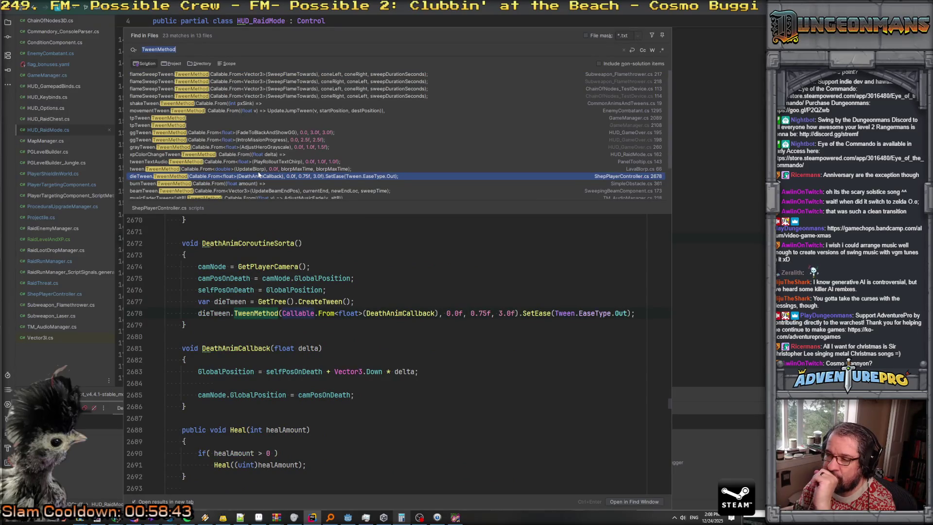
pyautogui.click(242, 183)
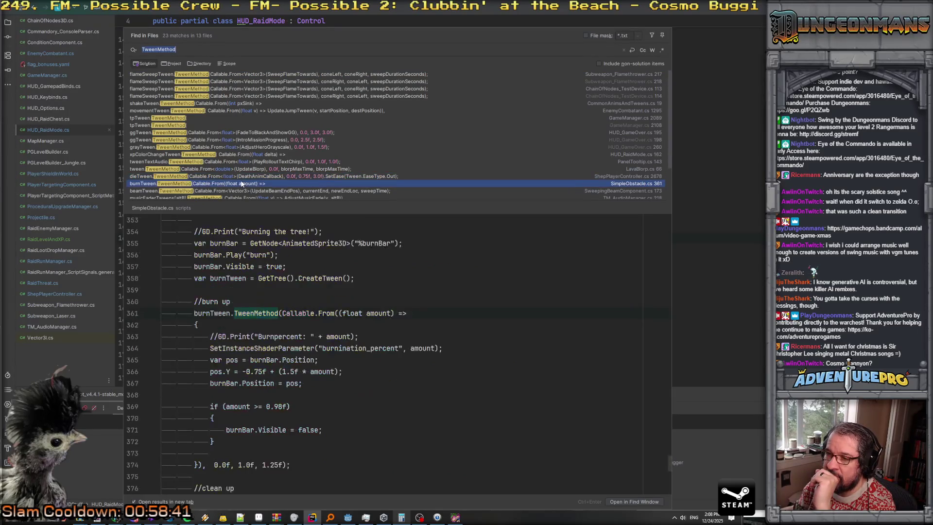
pyautogui.scroll(-1, 279, 260)
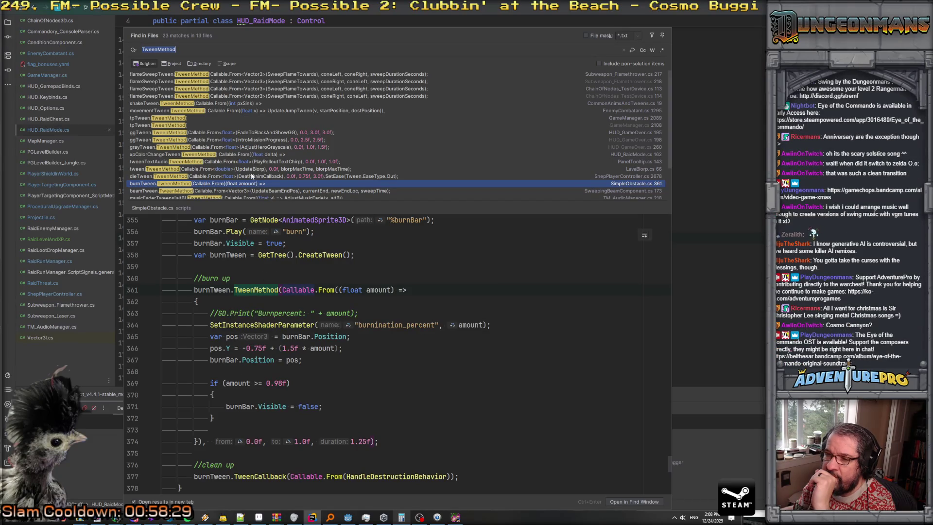
pyautogui.scroll(-3, 253, 190)
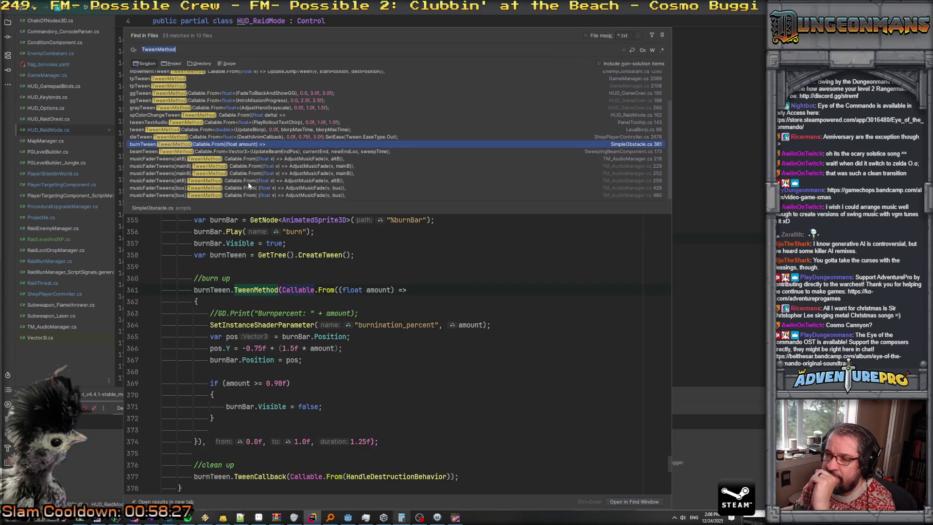
pyautogui.click(256, 151)
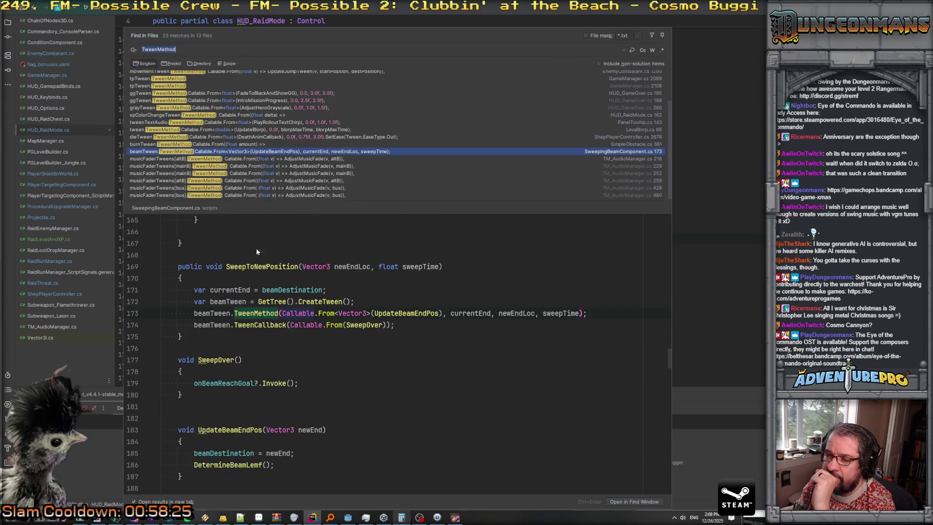
pyautogui.scroll(1, 242, 144)
pyautogui.click(242, 141)
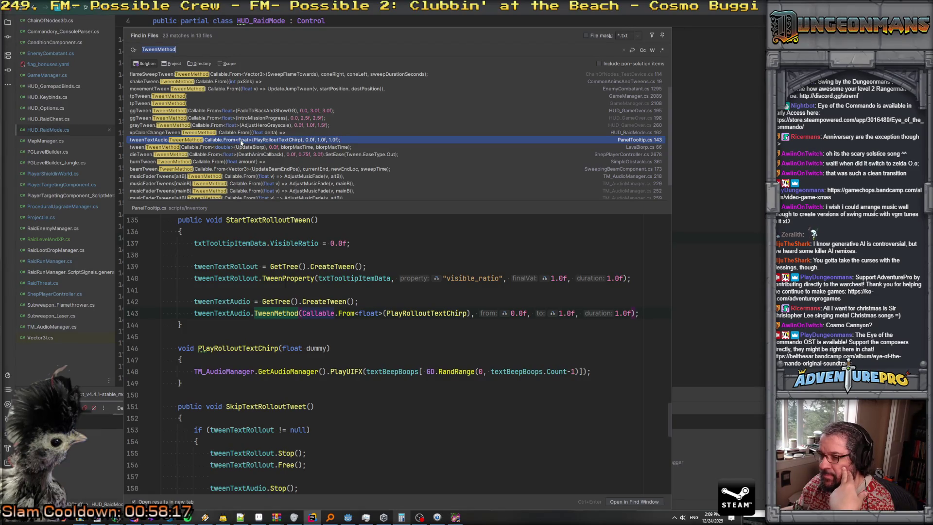
pyautogui.click(239, 132)
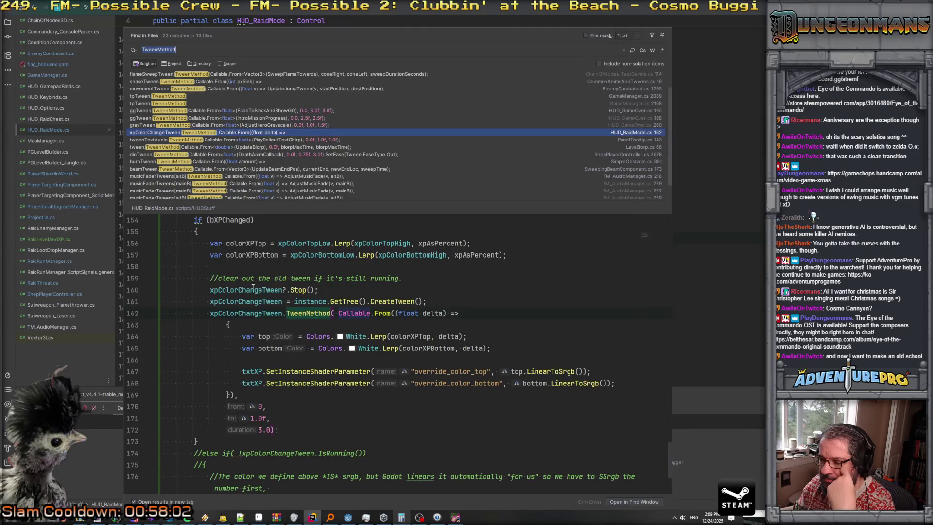
# - Set a breakpoint on the line applying the top XP colour and start debugging
pyautogui.scroll(-4, 253, 287)
pyautogui.scroll(3, 253, 288)
pyautogui.scroll(3, 253, 287)
pyautogui.scroll(-5, 253, 288)
pyautogui.scroll(1, 252, 288)
pyautogui.scroll(1, 253, 287)
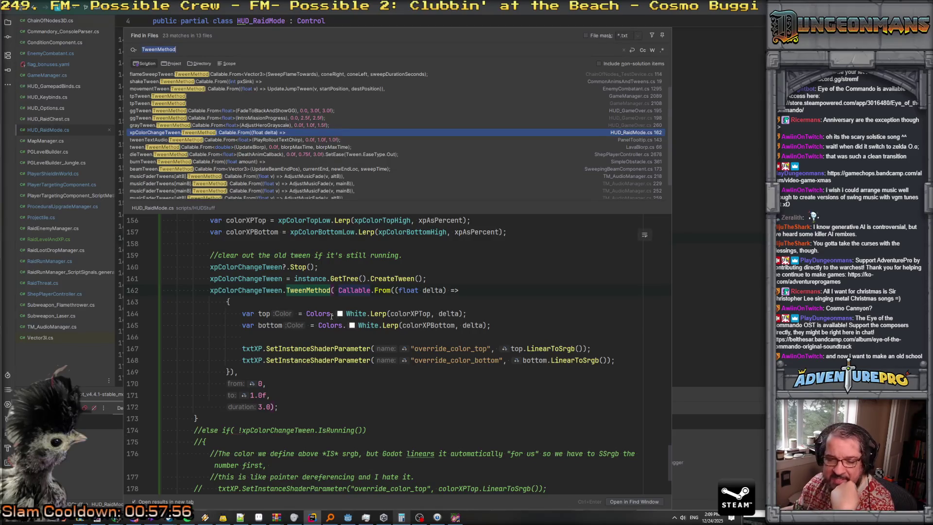
pyautogui.click(319, 313)
pyautogui.click(368, 316)
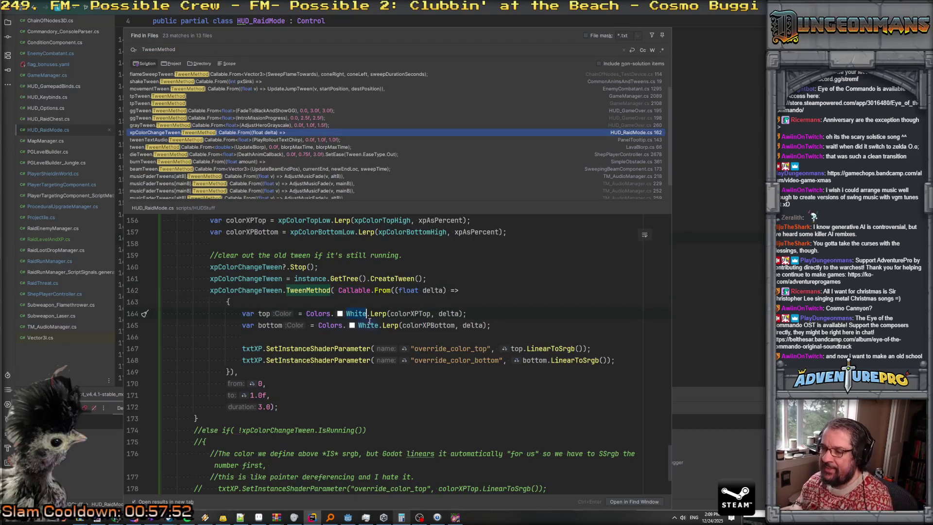
pyautogui.click(383, 314)
pyautogui.click(287, 349)
pyautogui.hotkey('ctrl', 'F8')
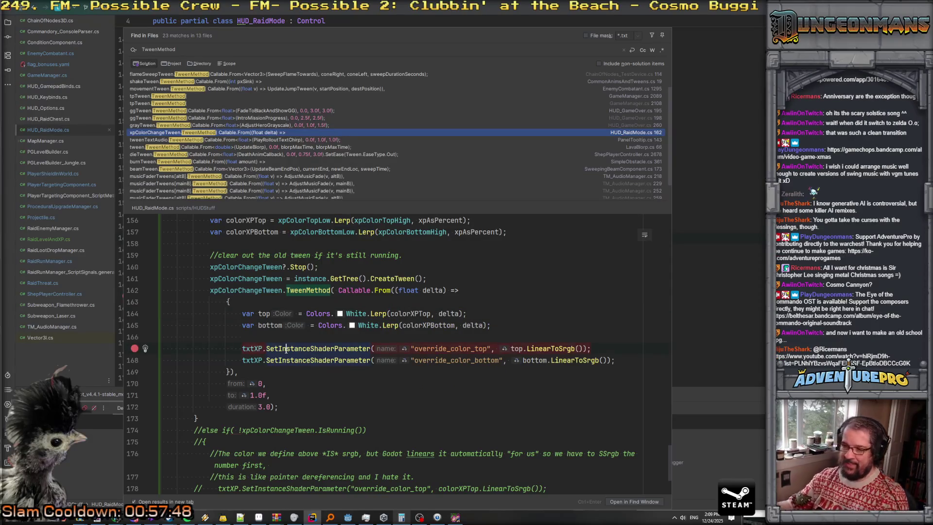
pyautogui.press('Escape')
pyautogui.hotkey('shift', 'F9')
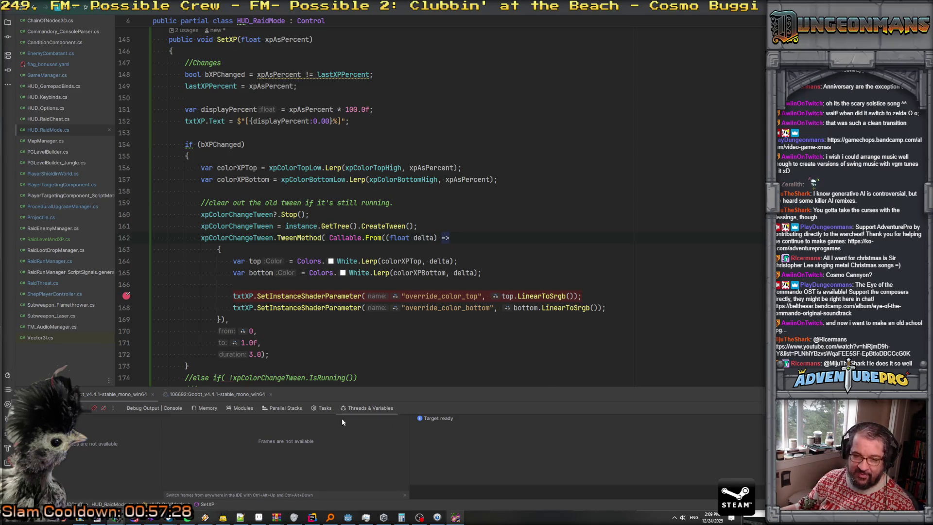
# - Walk through the forest level and punch a Nitro Mook down to 4/24 health
pyautogui.click(455, 517)
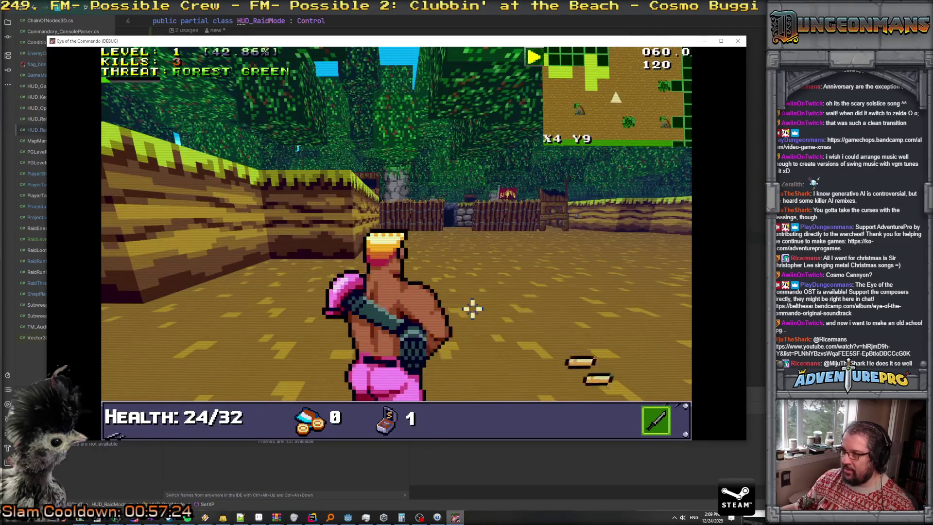
pyautogui.press('w')
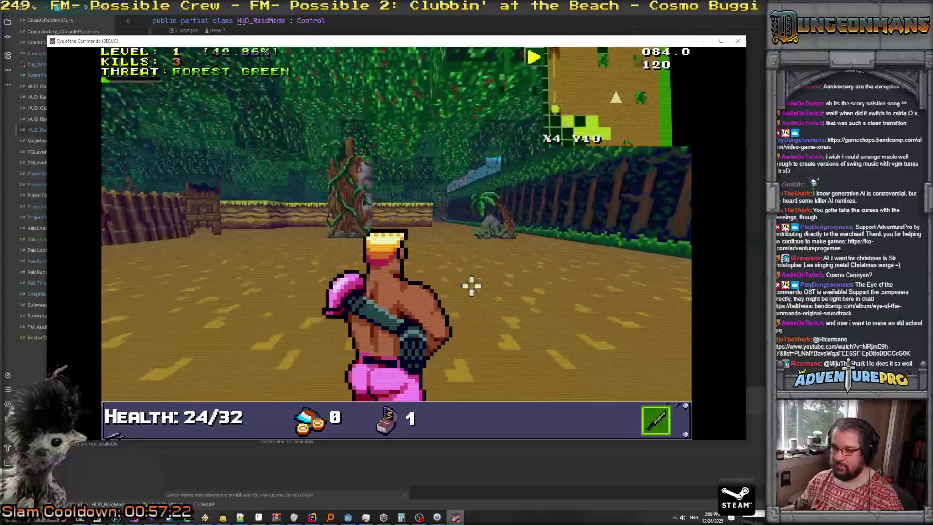
pyautogui.press('w')
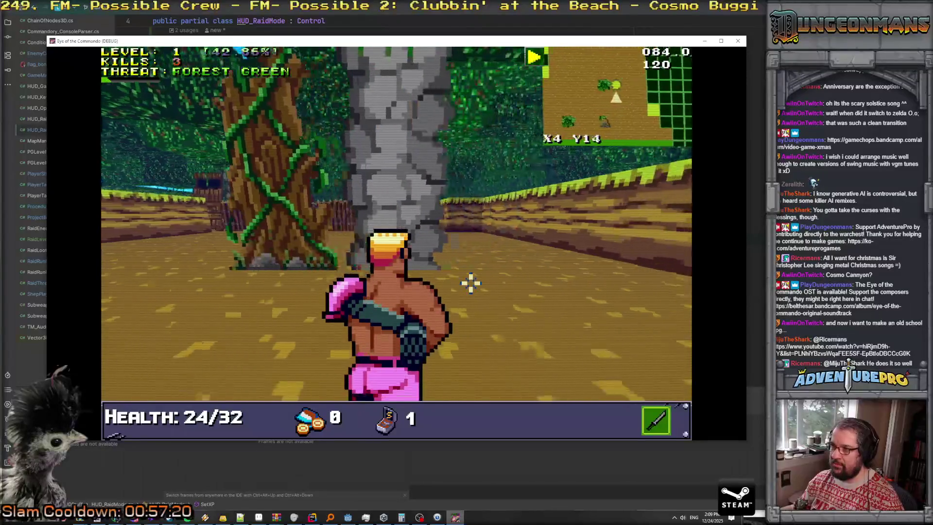
pyautogui.press('w')
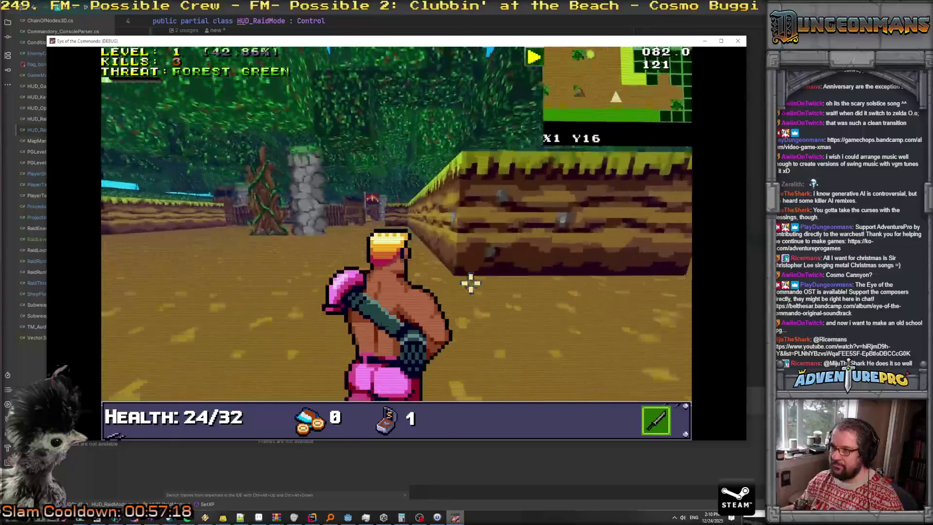
pyautogui.press('w')
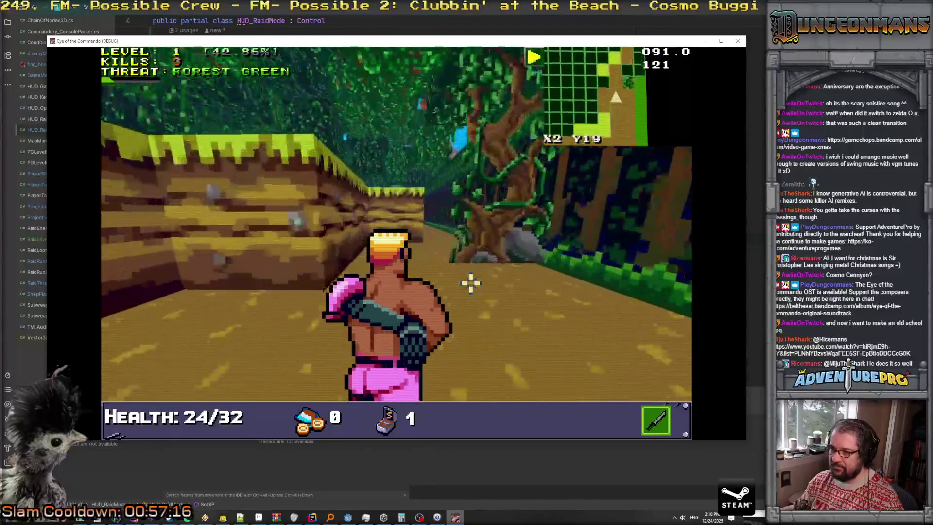
pyautogui.press('w')
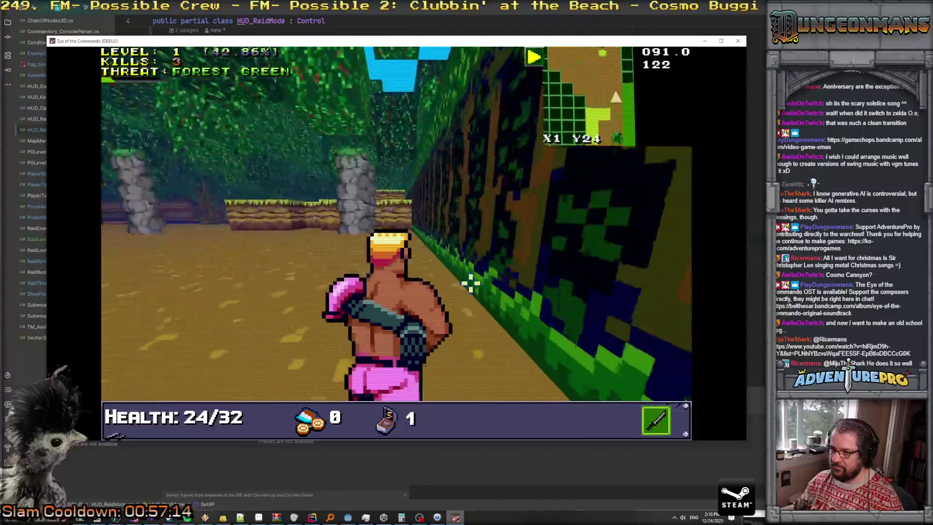
pyautogui.press('w')
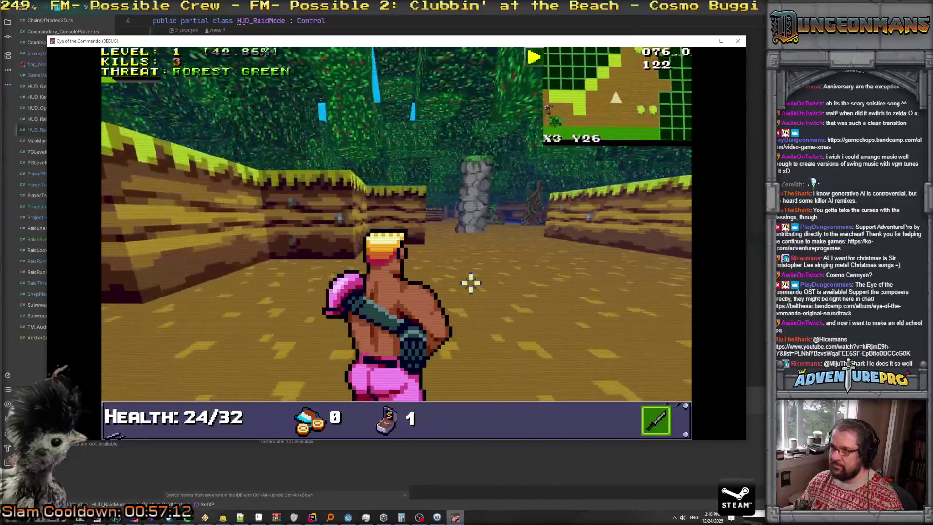
pyautogui.click(323, 209)
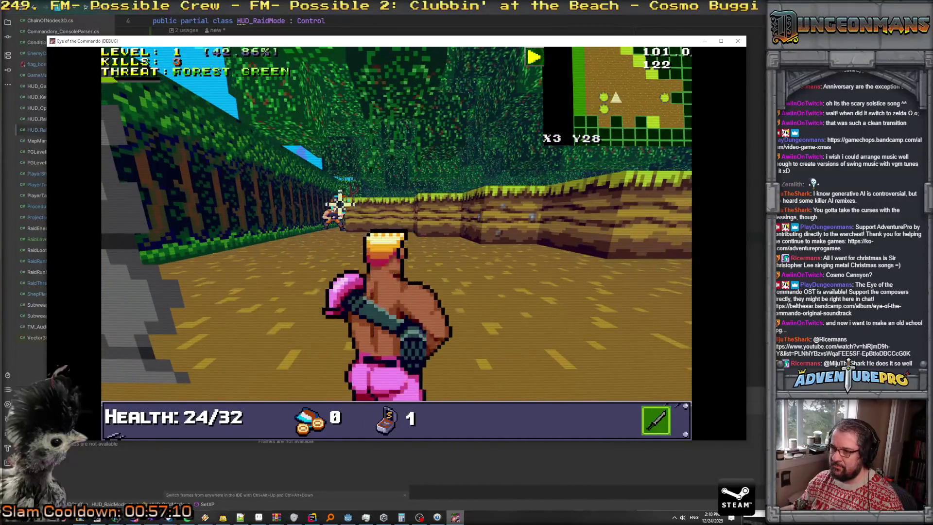
pyautogui.click(307, 218)
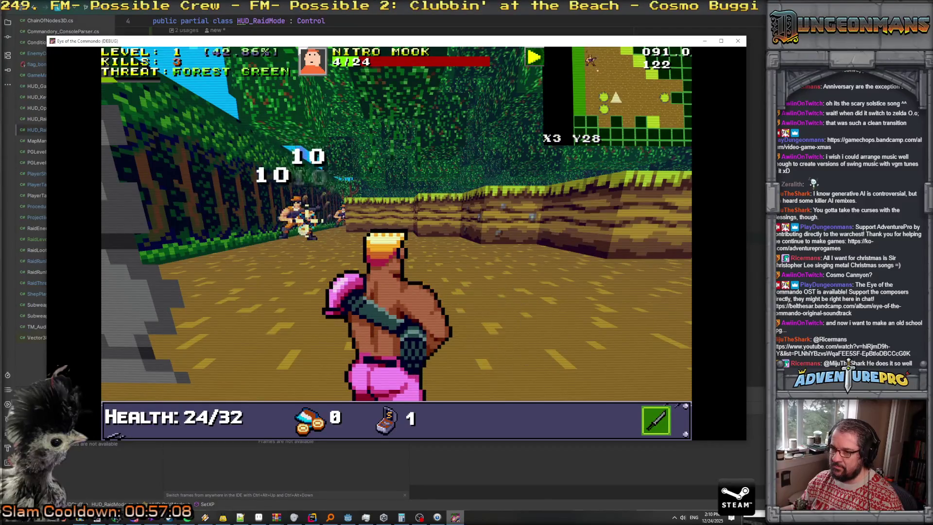
pyautogui.click(304, 214)
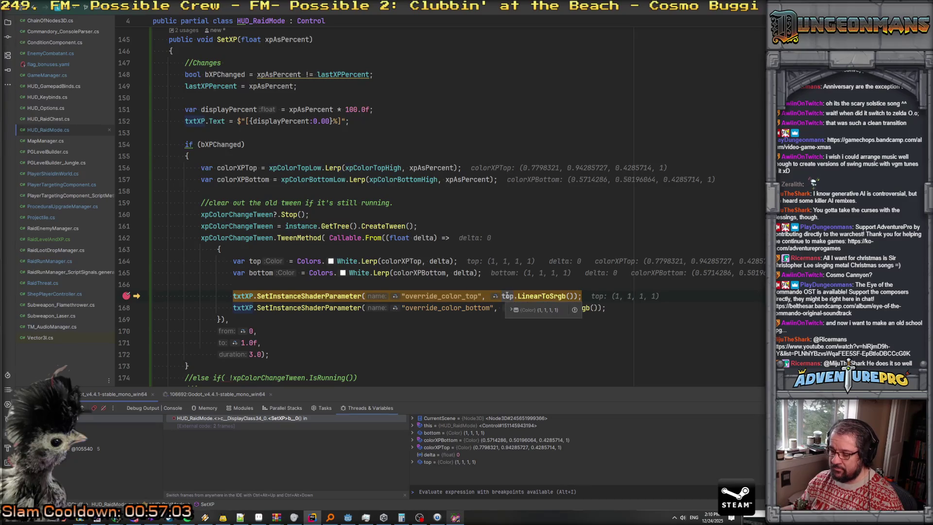
# - While paused at the breakpoint, change the tween start from 0 to 0.0f and resume
pyautogui.press('F5')
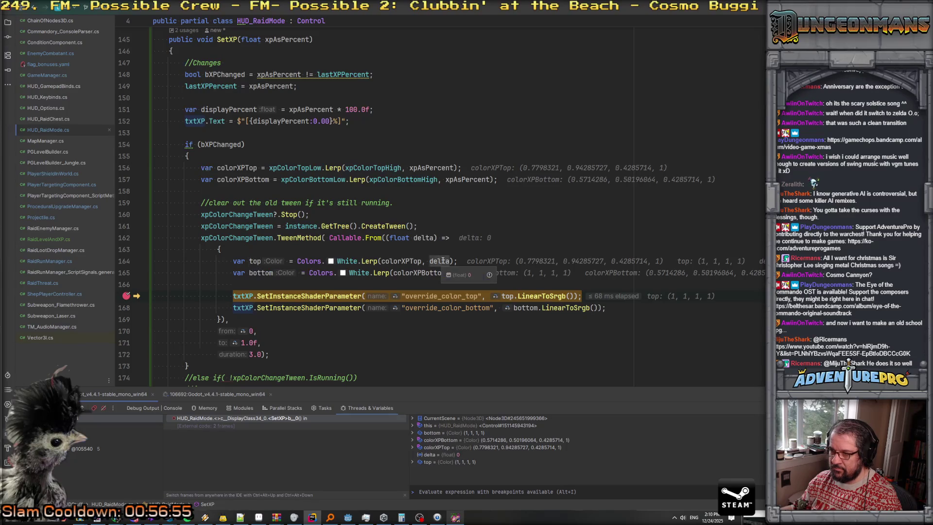
pyautogui.moveTo(425, 238)
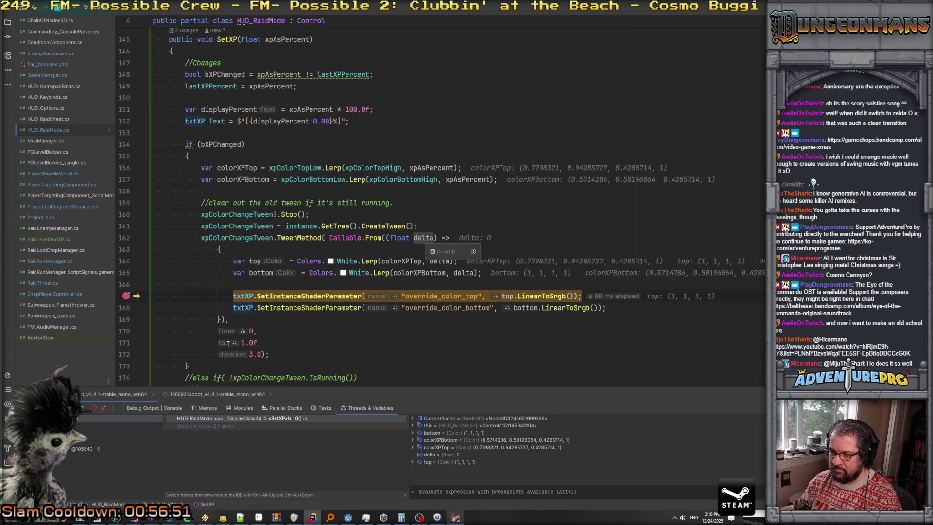
pyautogui.press('F9')
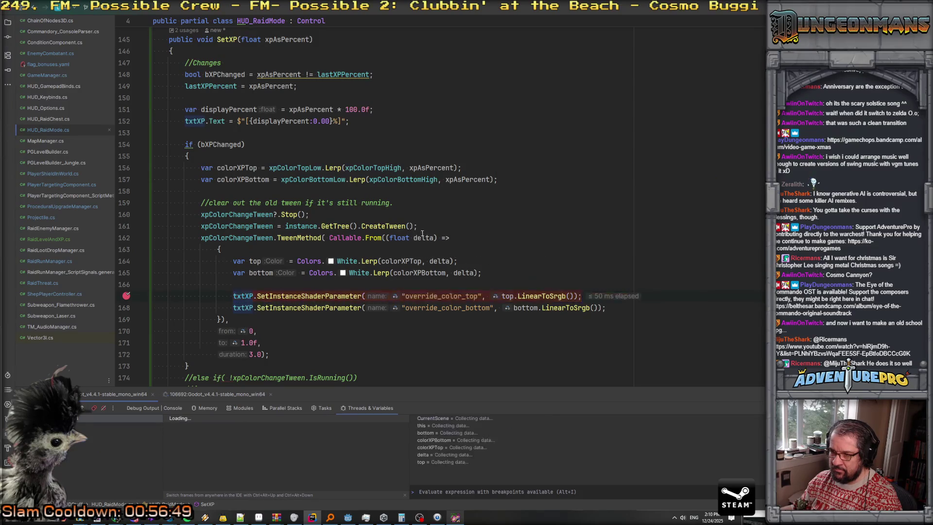
pyautogui.click(257, 331)
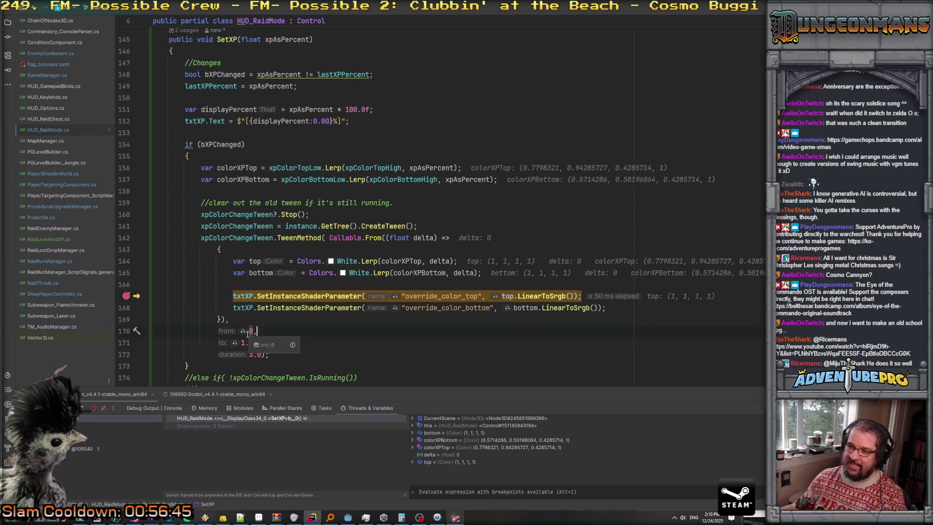
pyautogui.moveTo(250, 331)
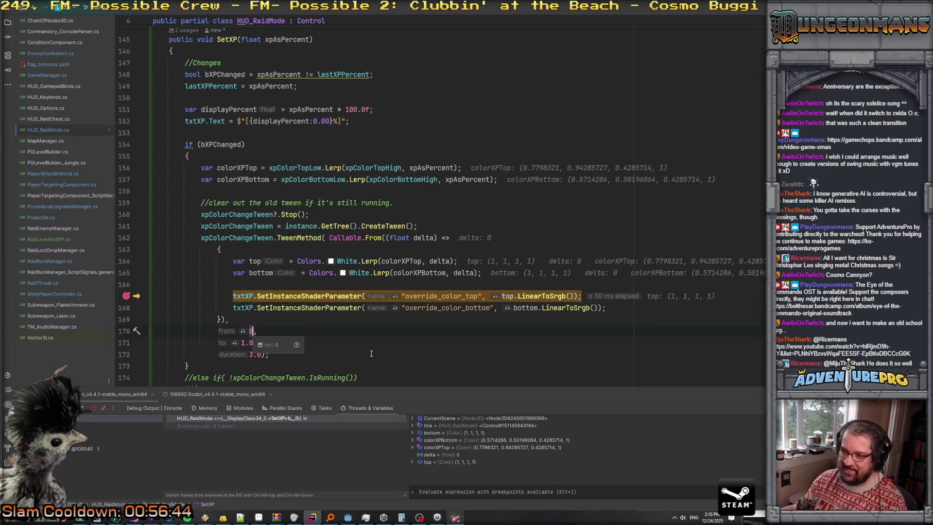
pyautogui.write('.0f')
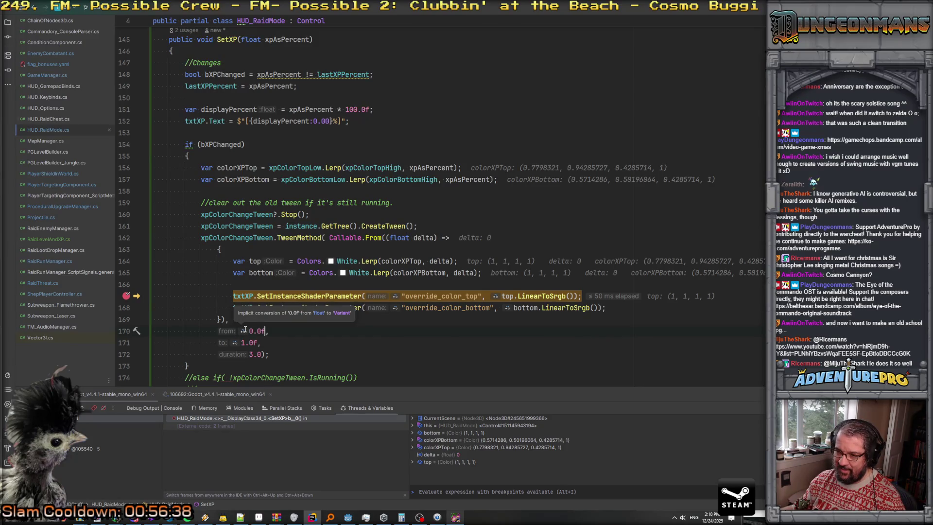
pyautogui.moveTo(243, 297)
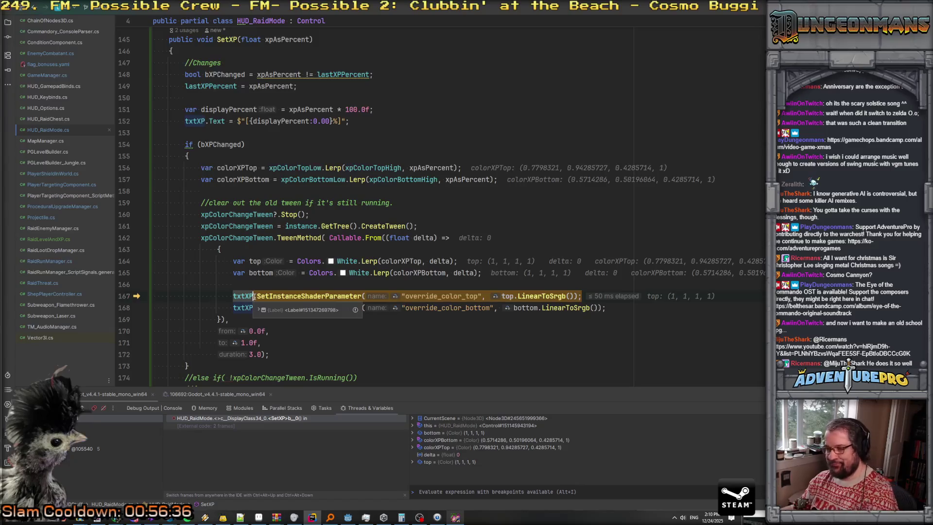
pyautogui.press('F5')
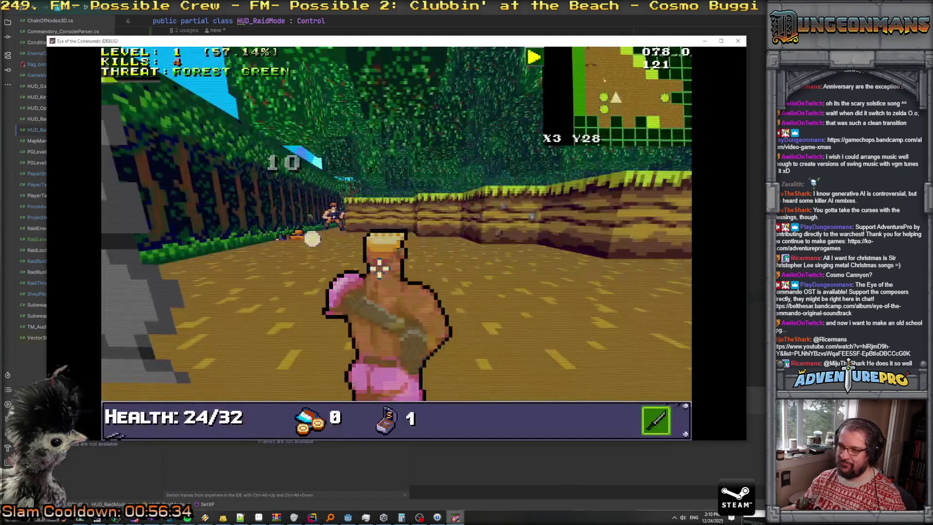
# - Close the game, return to Godot, and save the scene to relaunch the project
pyautogui.click(738, 41)
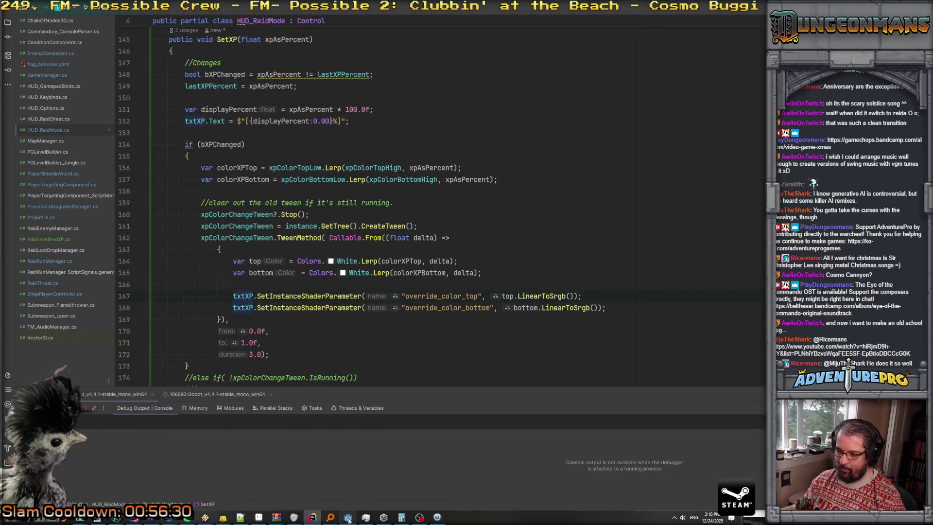
pyautogui.click(348, 517)
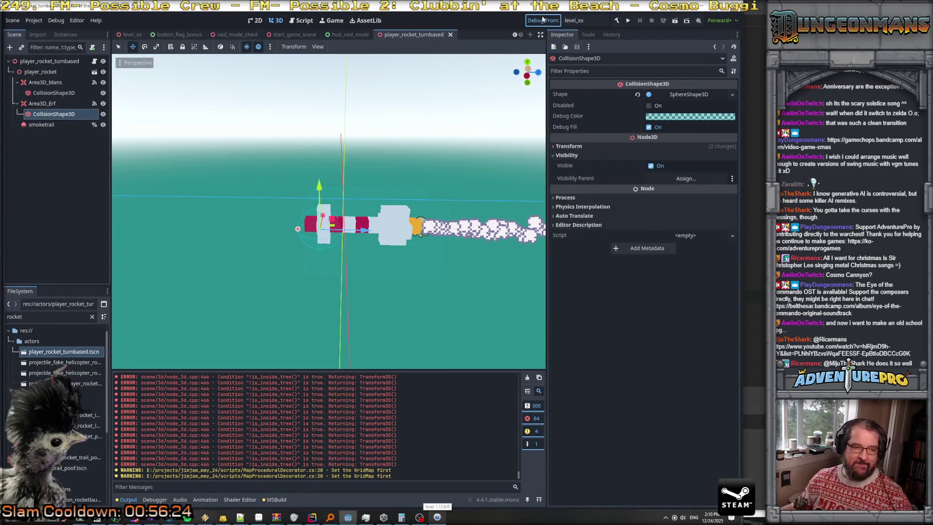
pyautogui.hotkey('ctrl', 's')
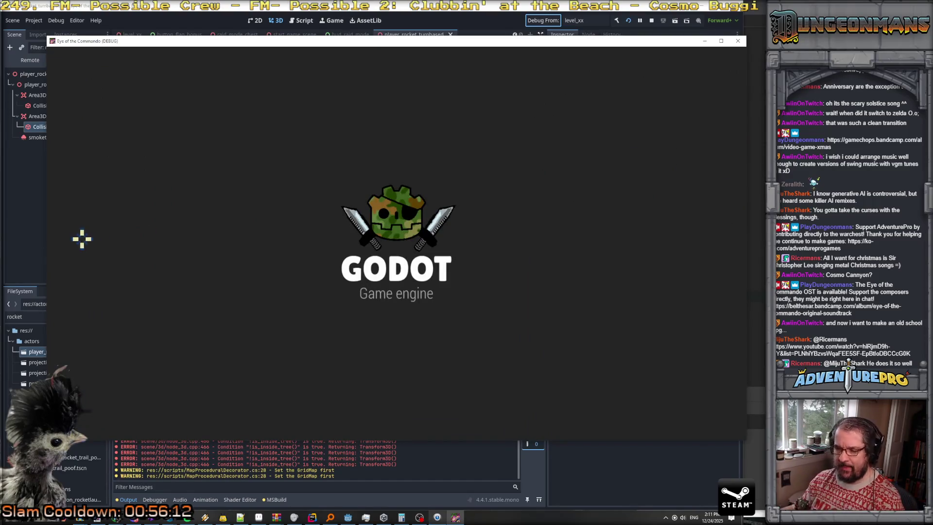
# - Walk through the level 1 forest past the stone pillar toward the first enemy
pyautogui.press('w')
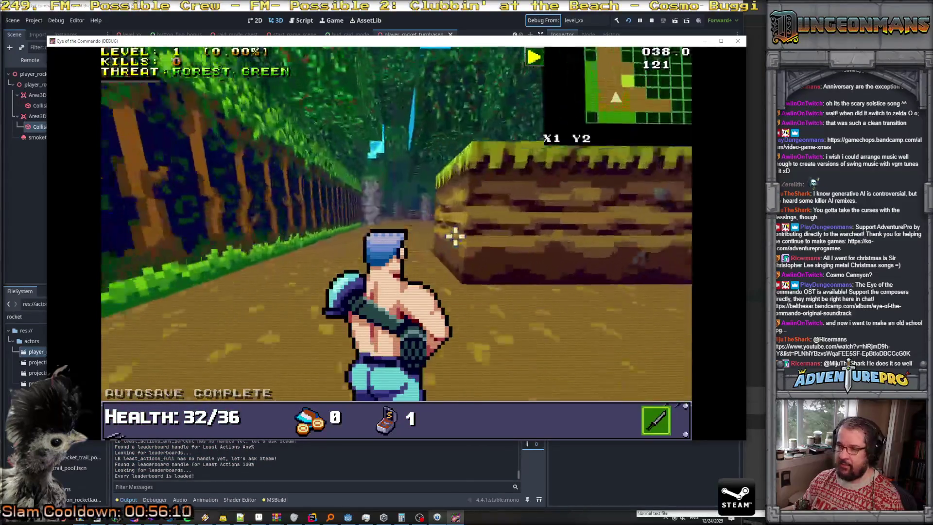
pyautogui.press('w')
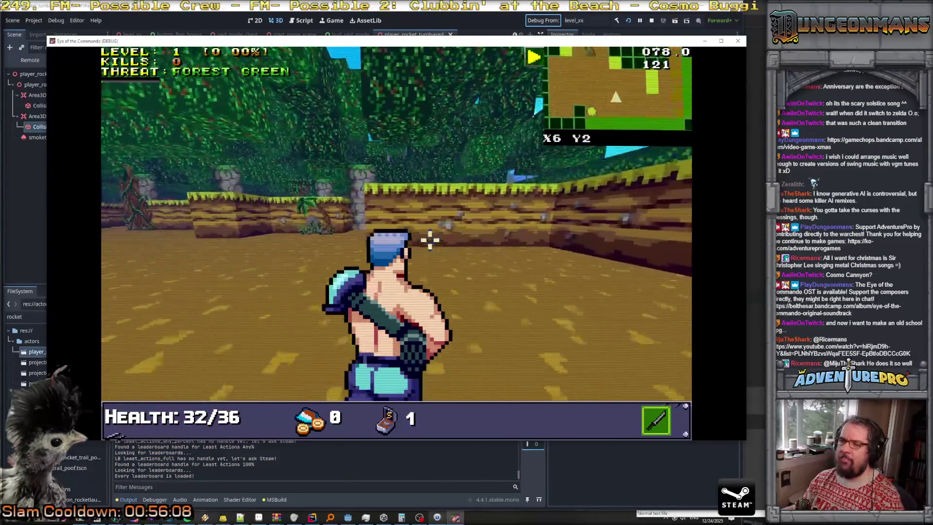
pyautogui.press('w')
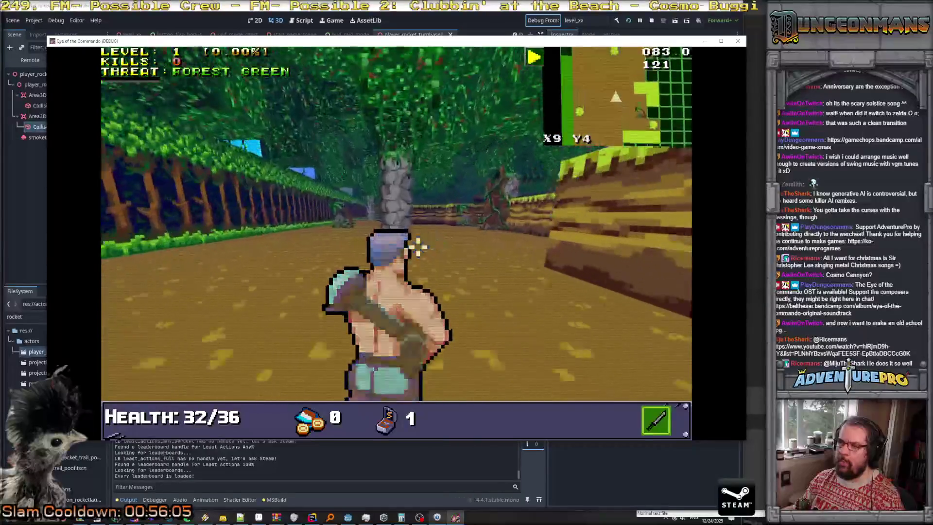
pyautogui.press('w')
pyautogui.press('w')
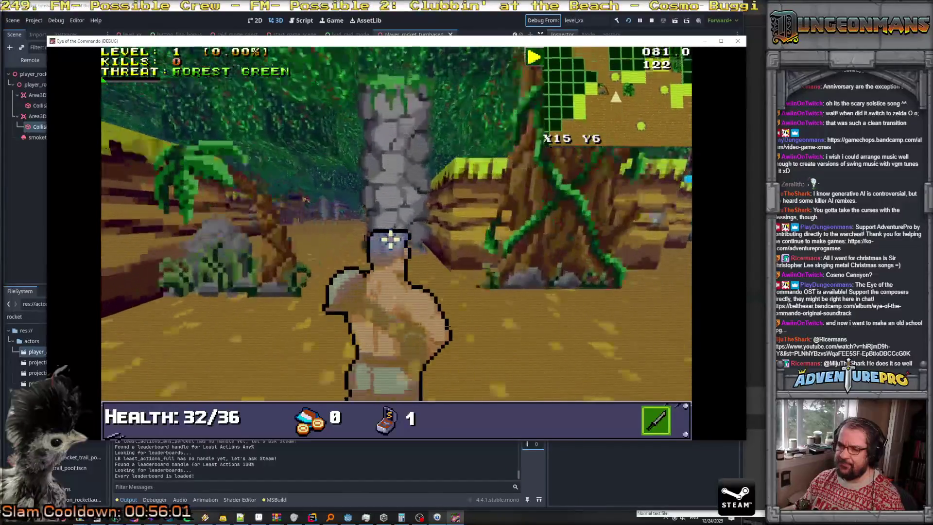
pyautogui.press('a')
pyautogui.press('w')
pyautogui.press('w')
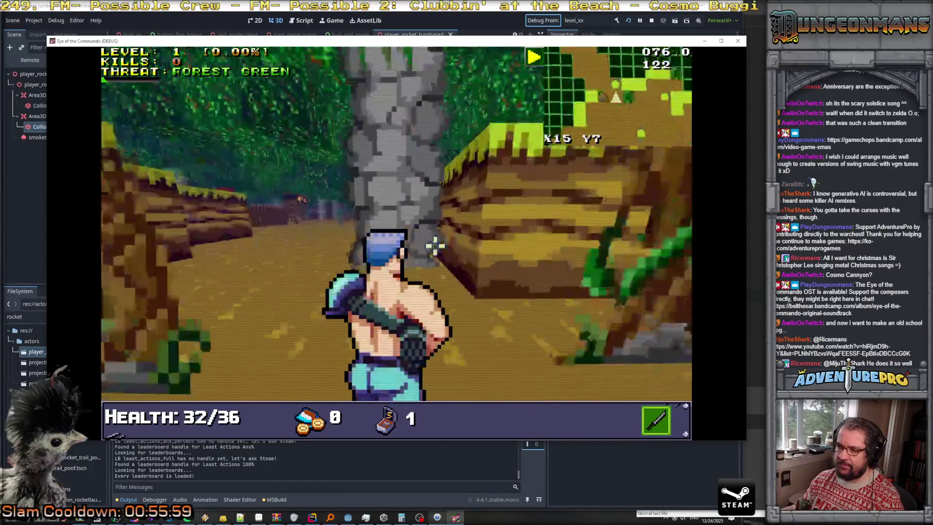
pyautogui.press('w')
pyautogui.press('w')
pyautogui.press('d')
pyautogui.press('w')
pyautogui.press('a')
pyautogui.press('w')
pyautogui.press('d')
pyautogui.press('w')
pyautogui.press('w')
pyautogui.press('w')
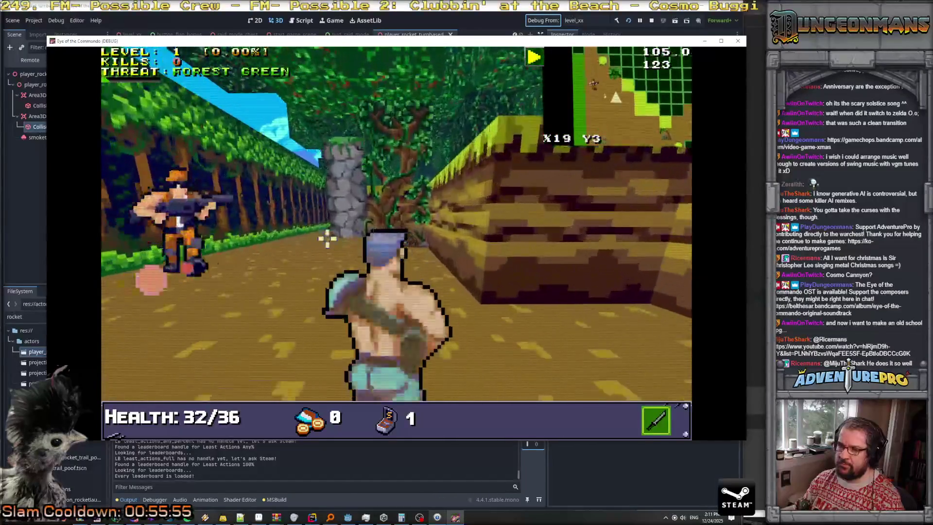
# - Back up to line up the enemies and kill the Nitro Mooks along the corridor
pyautogui.press('s')
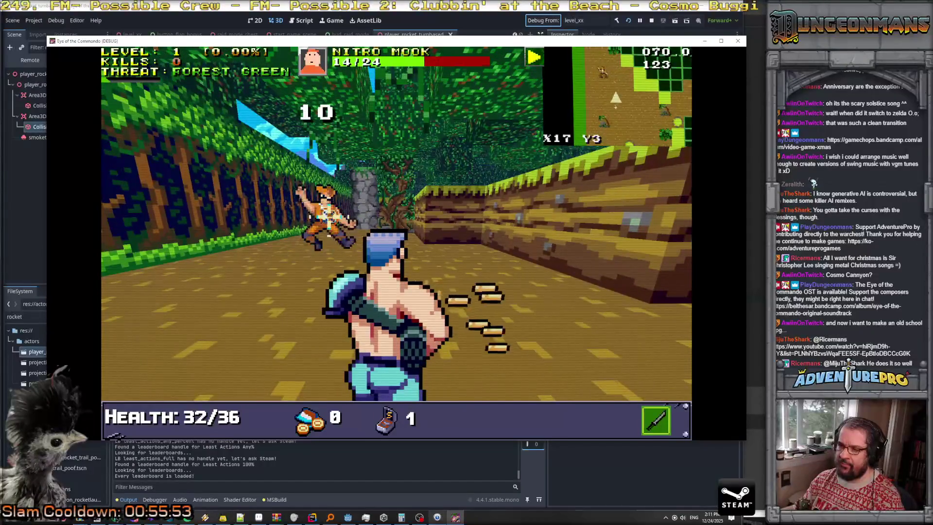
pyautogui.press('s')
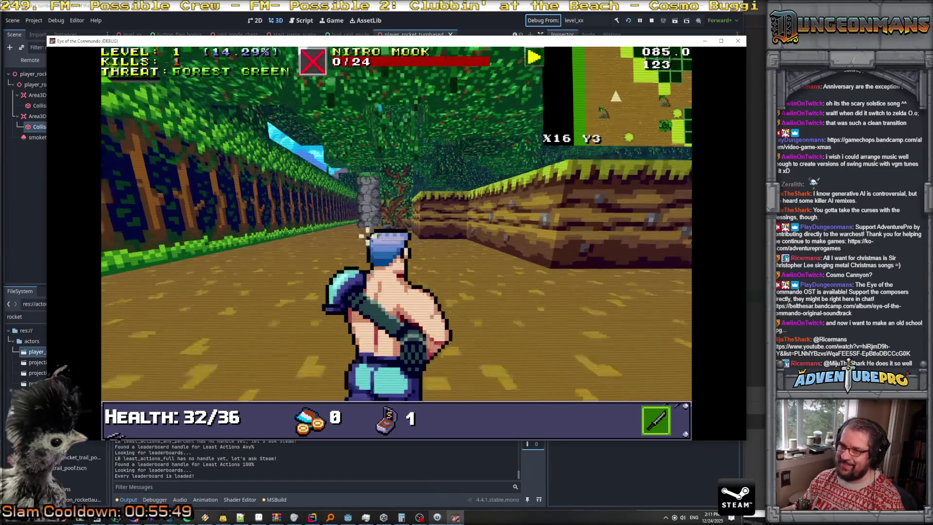
pyautogui.press('w')
pyautogui.press('w')
pyautogui.press('w')
pyautogui.press('w')
pyautogui.press('w')
pyautogui.press('w')
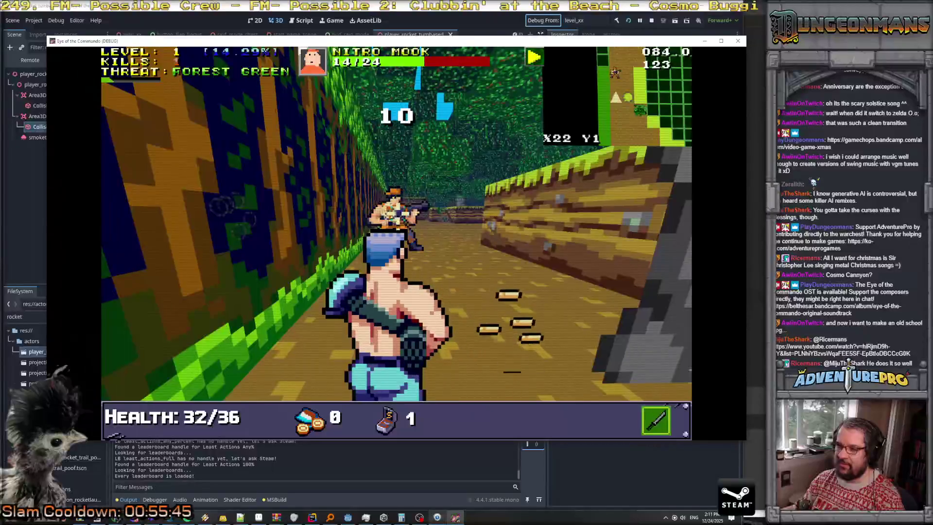
pyautogui.press('w')
pyautogui.press('w')
pyautogui.press('w')
pyautogui.press('w')
pyautogui.press('w')
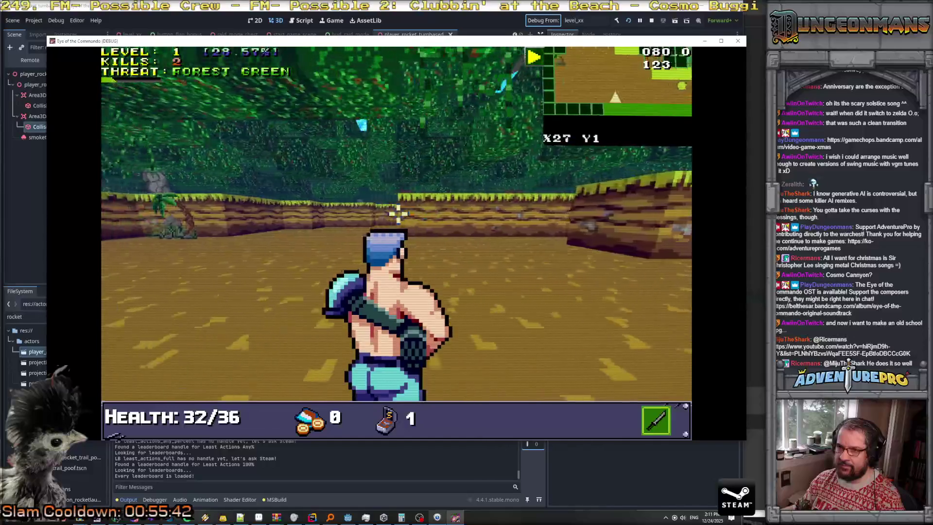
pyautogui.press('w')
pyautogui.press('w')
pyautogui.press('w')
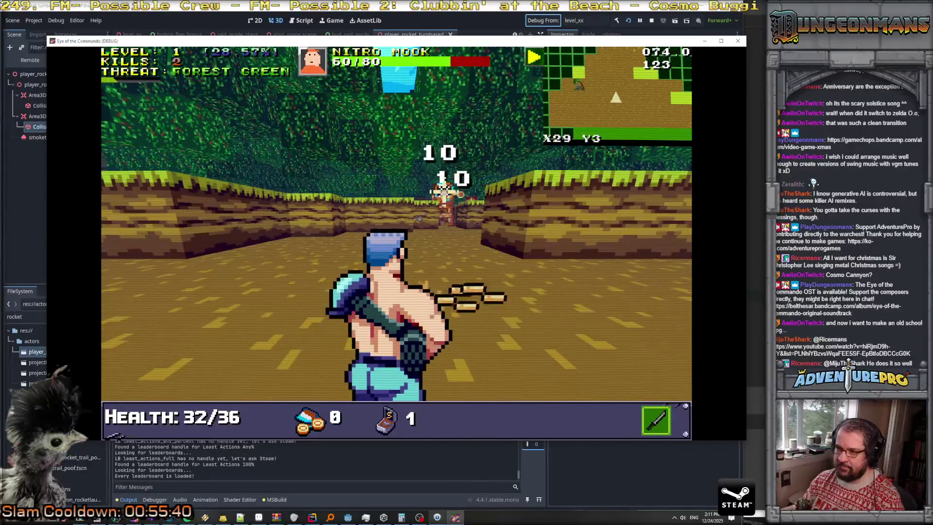
pyautogui.click(447, 194)
pyautogui.press('w')
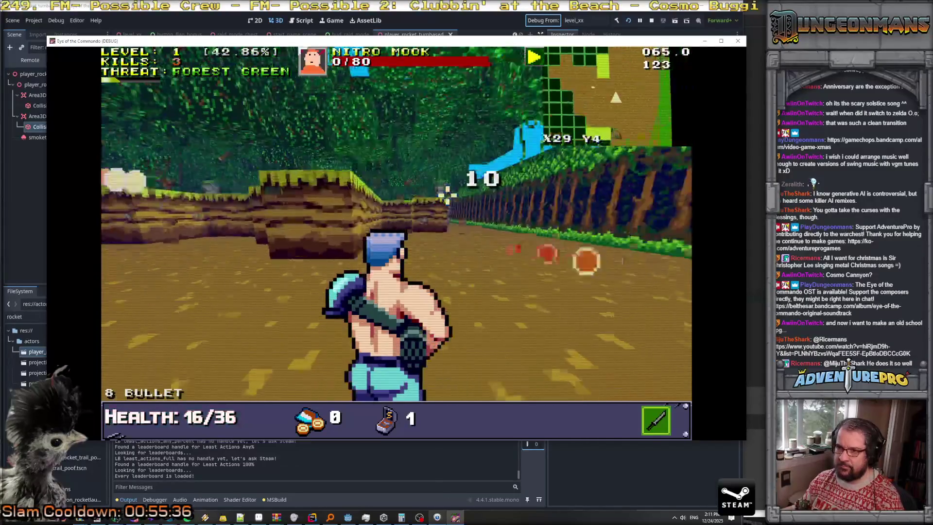
pyautogui.press('w')
pyautogui.press('a')
pyautogui.press('w')
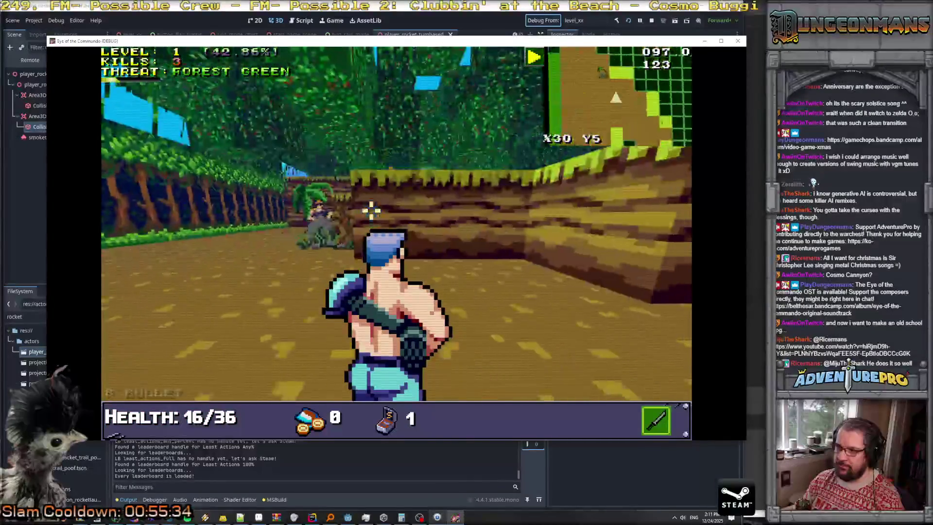
pyautogui.press('s')
pyautogui.press('s')
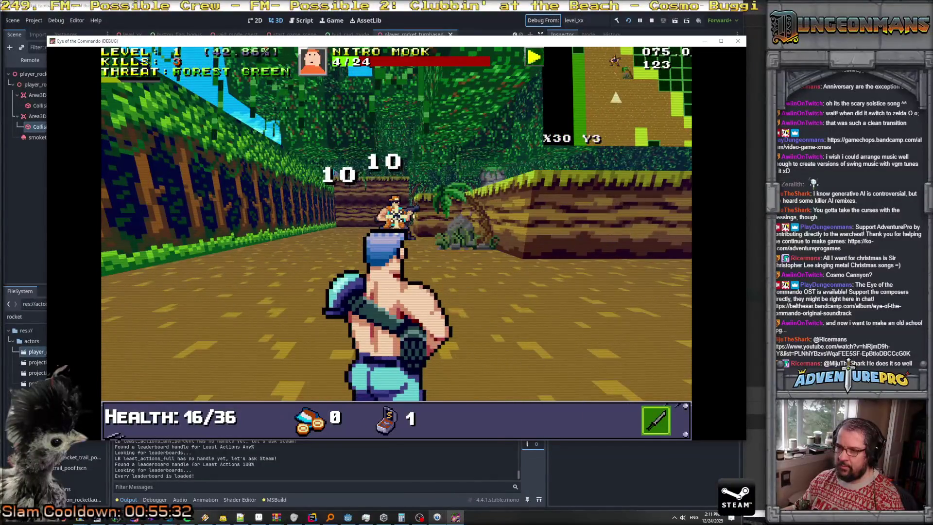
pyautogui.press('s')
# - Advance through the open area toward the corridor and the next Nitro Mook
pyautogui.press('d')
pyautogui.press('w')
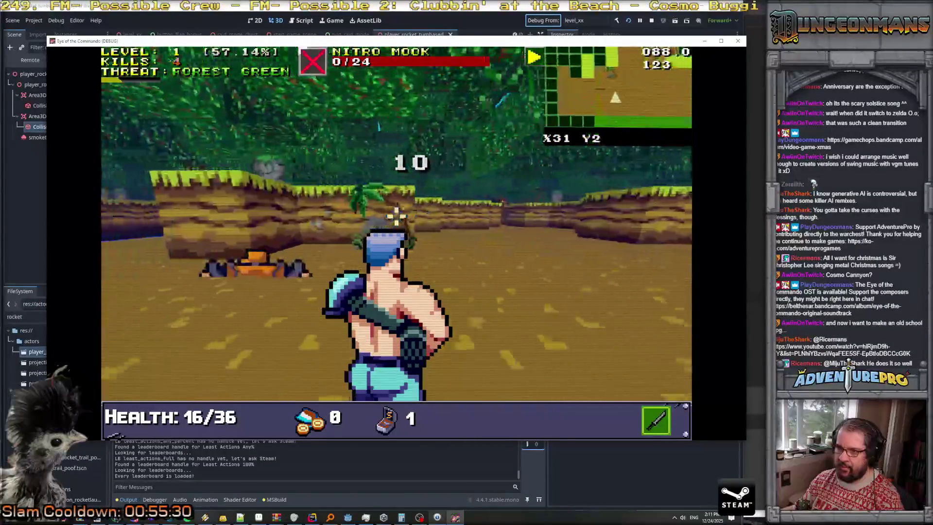
pyautogui.press('w')
pyautogui.press('w')
pyautogui.press('w')
pyautogui.press('w')
pyautogui.press('d')
pyautogui.press('w')
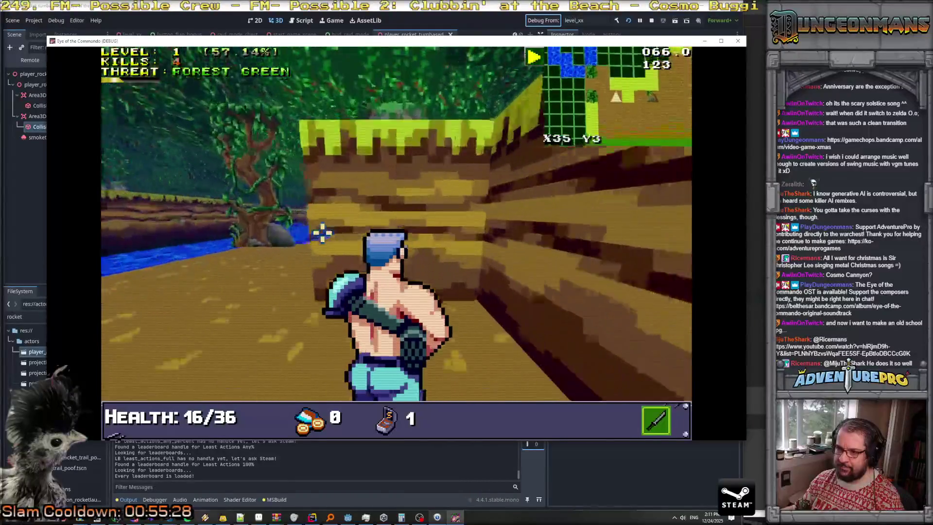
pyautogui.press('w')
pyautogui.press('a')
pyautogui.press('w')
pyautogui.press('a')
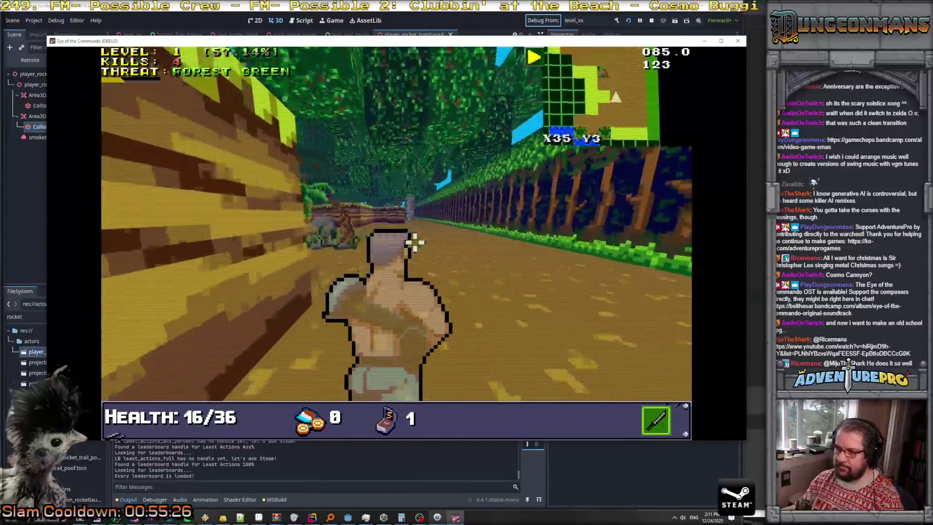
# - Finish off the corridor Nitro Mook for five kills and bring up the developer console
pyautogui.press('w')
pyautogui.press('w')
pyautogui.press('w')
pyautogui.press('a')
pyautogui.press('w')
pyautogui.press('s')
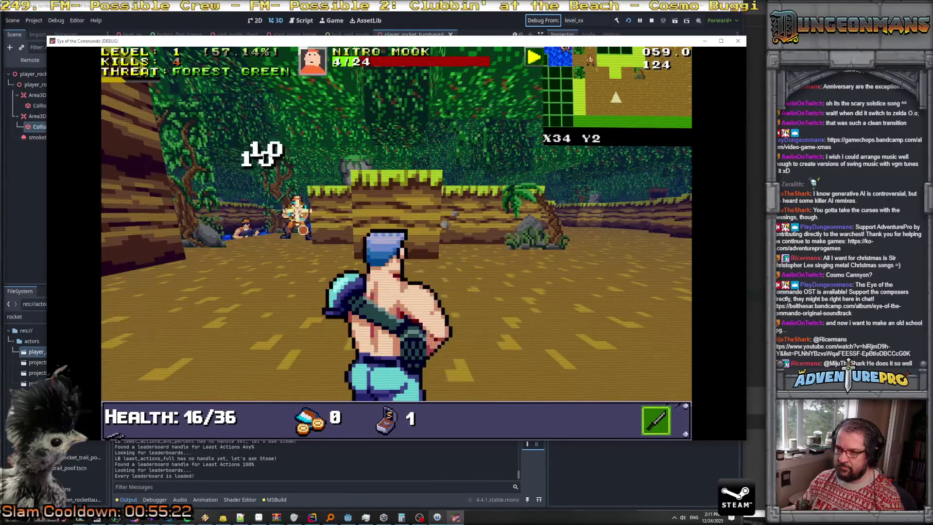
pyautogui.press('s')
pyautogui.press('w')
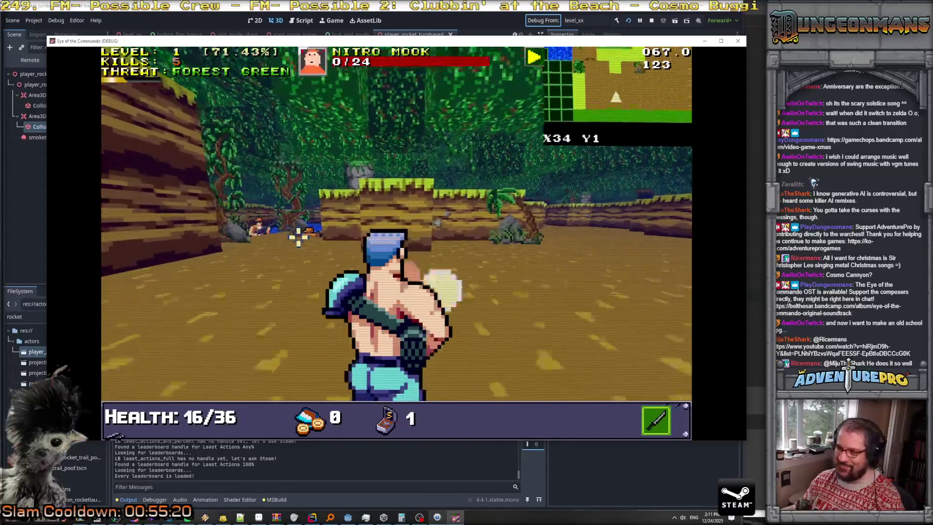
pyautogui.press('`')
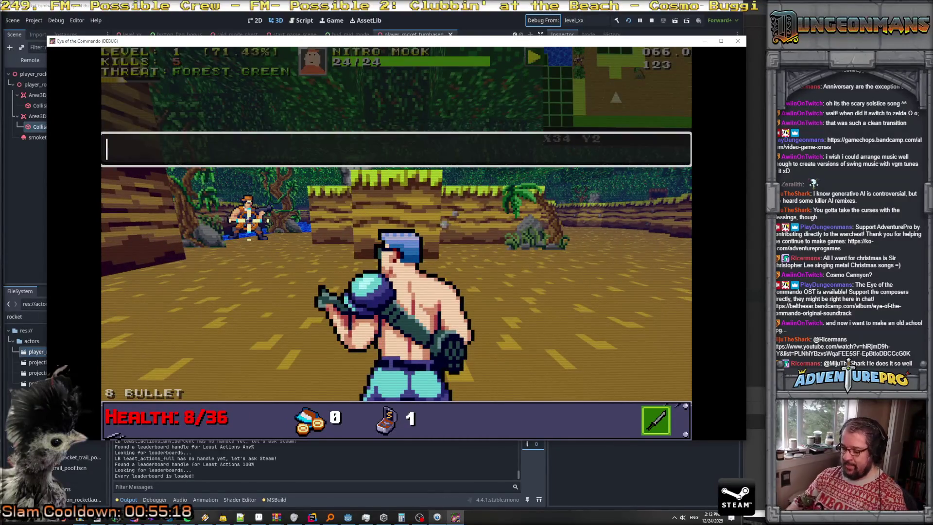
# - Enter the UNDYING cheat to make the player undying
pyautogui.write('UND')
pyautogui.press('Return')
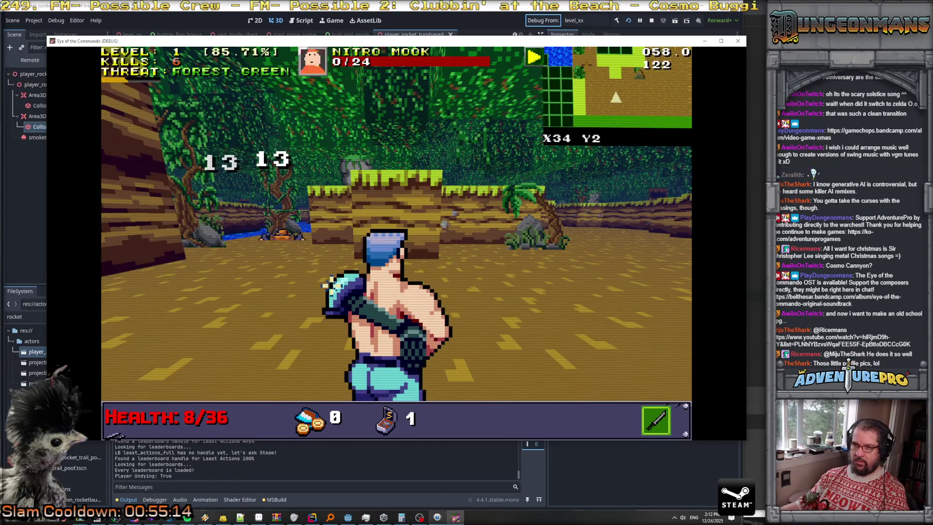
pyautogui.press('w')
pyautogui.press('a')
# - Walk west along the corridor, downing two Nitro Mooks to reach level 2 with seven kills
pyautogui.press('e')
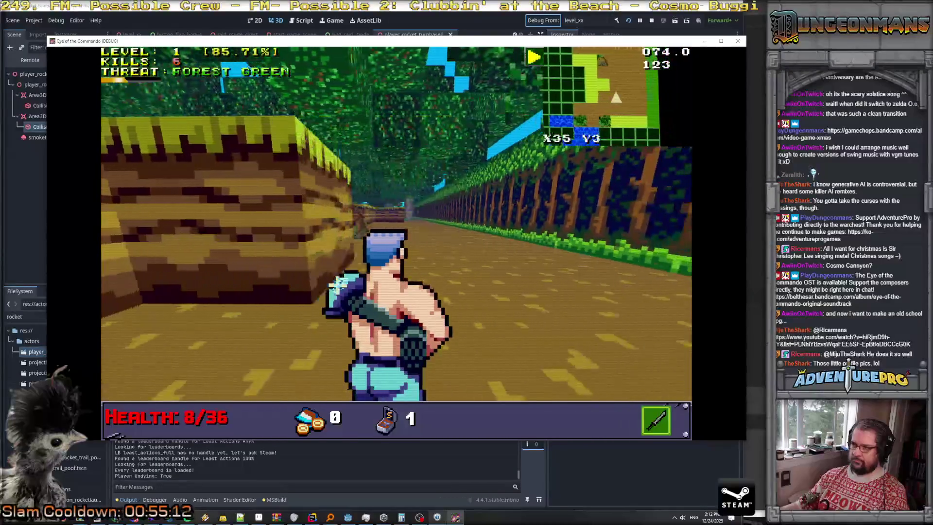
pyautogui.press('w')
pyautogui.press('q')
pyautogui.press('w')
pyautogui.press('w')
pyautogui.press('w')
pyautogui.press('w')
pyautogui.press('w')
pyautogui.press('w')
pyautogui.press('w')
pyautogui.press('w')
pyautogui.press('w')
pyautogui.press('w')
pyautogui.press('w')
pyautogui.press('w')
pyautogui.press('d')
pyautogui.press('w')
pyautogui.press('w')
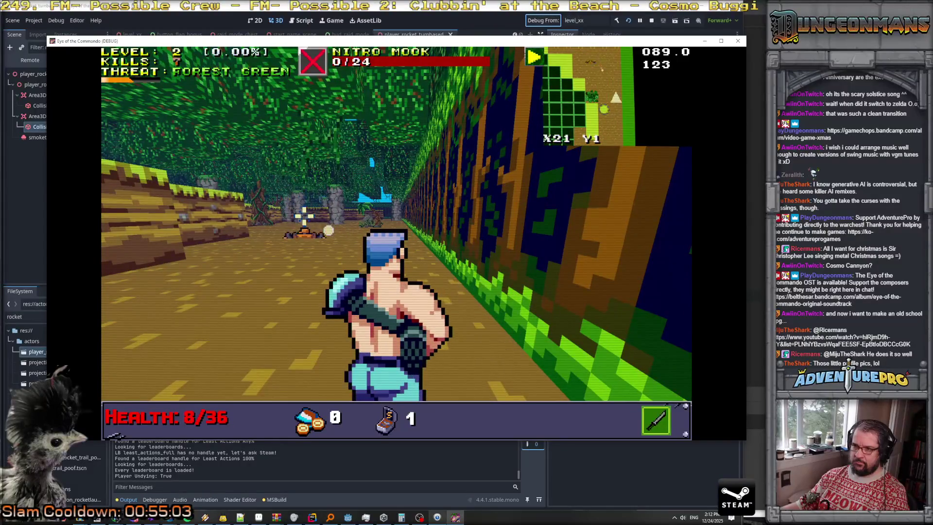
# - Advance into the open area at the start of level 2
pyautogui.press('w')
pyautogui.press('w')
pyautogui.press('w')
pyautogui.press('a')
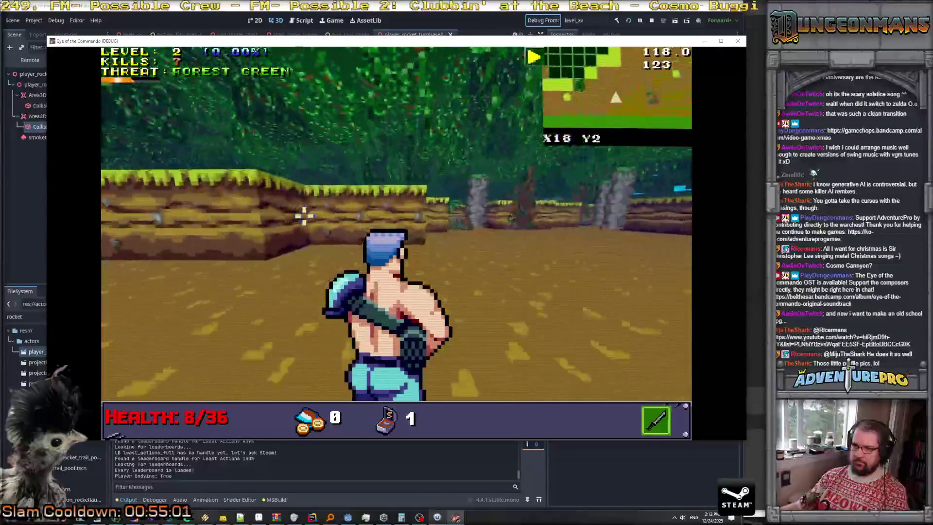
pyautogui.press('w')
pyautogui.press('w')
pyautogui.press('w')
pyautogui.press('a')
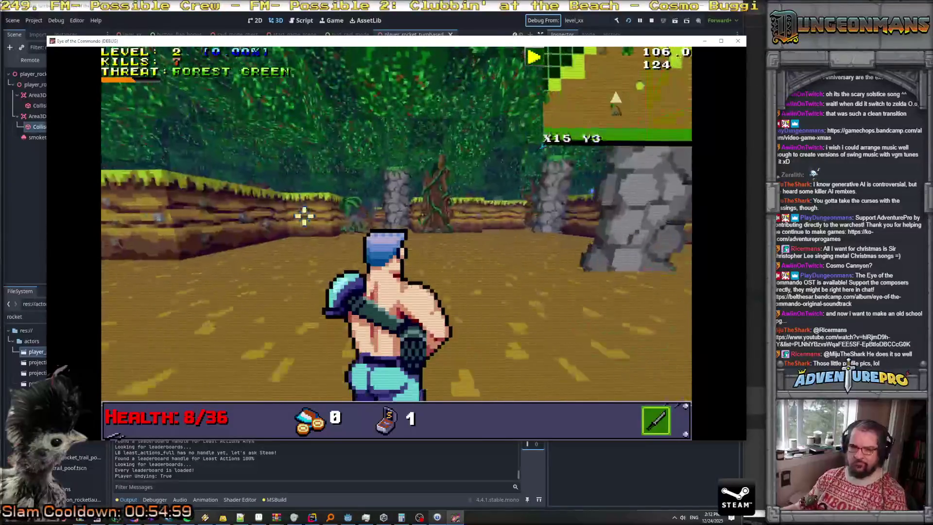
pyautogui.press('w')
pyautogui.press('w')
pyautogui.press('w')
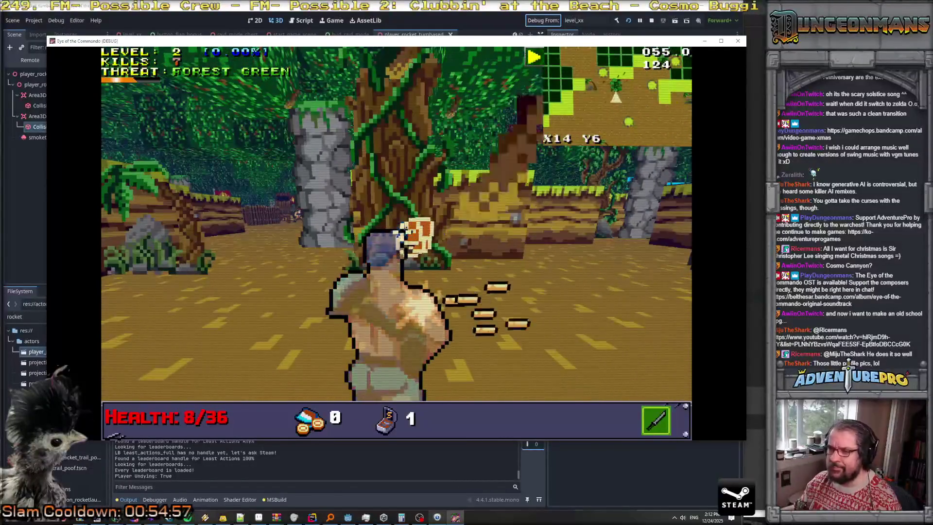
pyautogui.press('s')
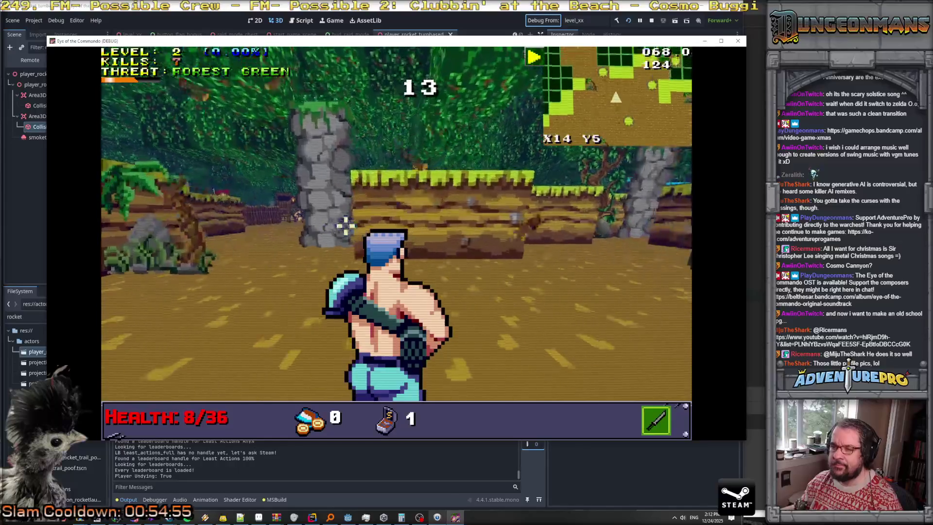
pyautogui.press('w')
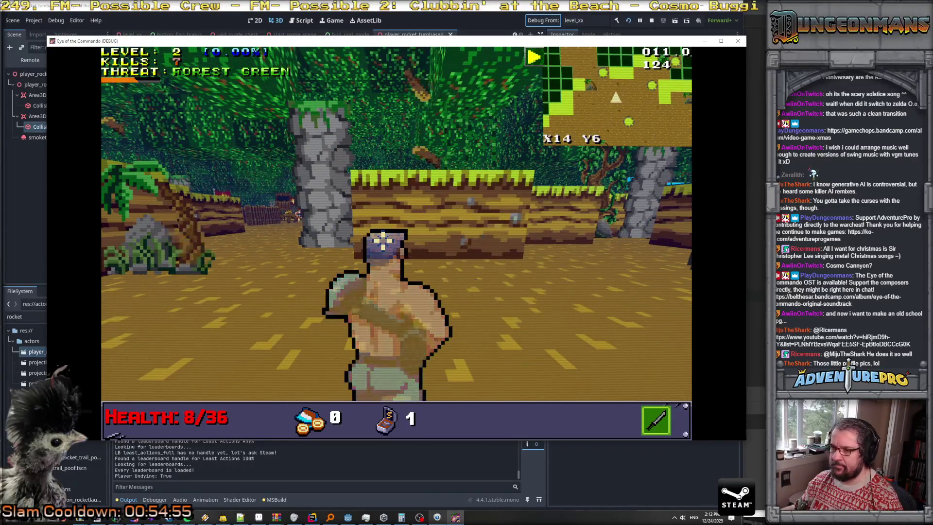
# - Move past the stone pillar and keep turning through the level
pyautogui.press('w')
pyautogui.press('a')
pyautogui.press('w')
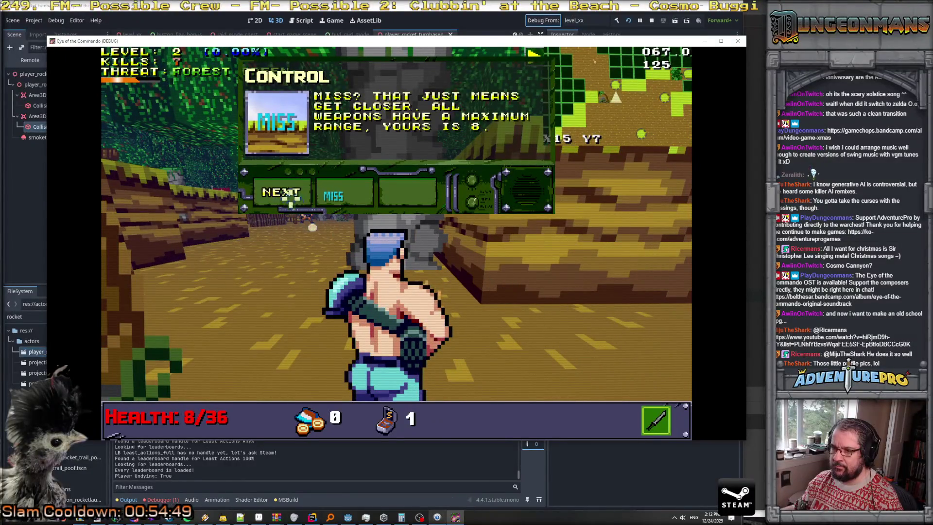
pyautogui.press('w')
pyautogui.press('a')
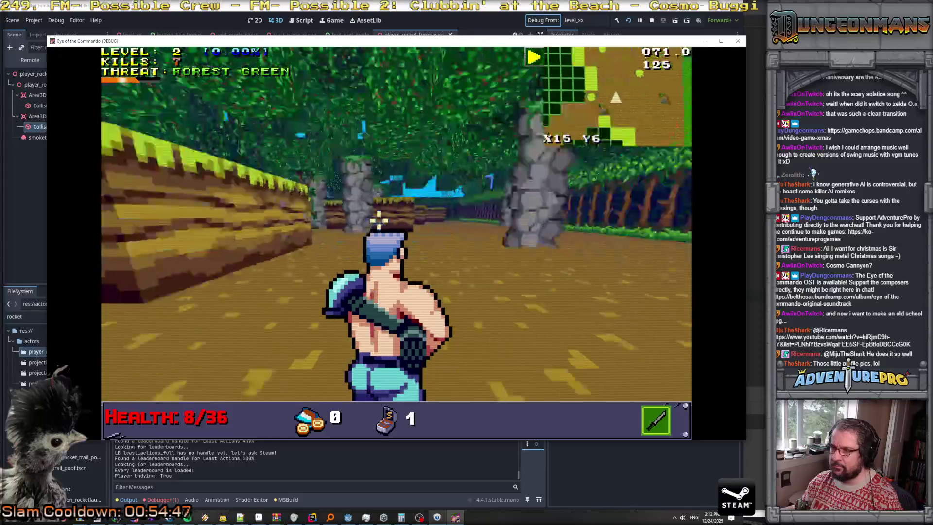
pyautogui.press('w')
pyautogui.press('w')
pyautogui.press('a')
pyautogui.press('w')
pyautogui.press('d')
pyautogui.press('w')
# - Follow the path past trees and pillars down the corridor, killing a Nitro Mook for eight kills
pyautogui.press('w')
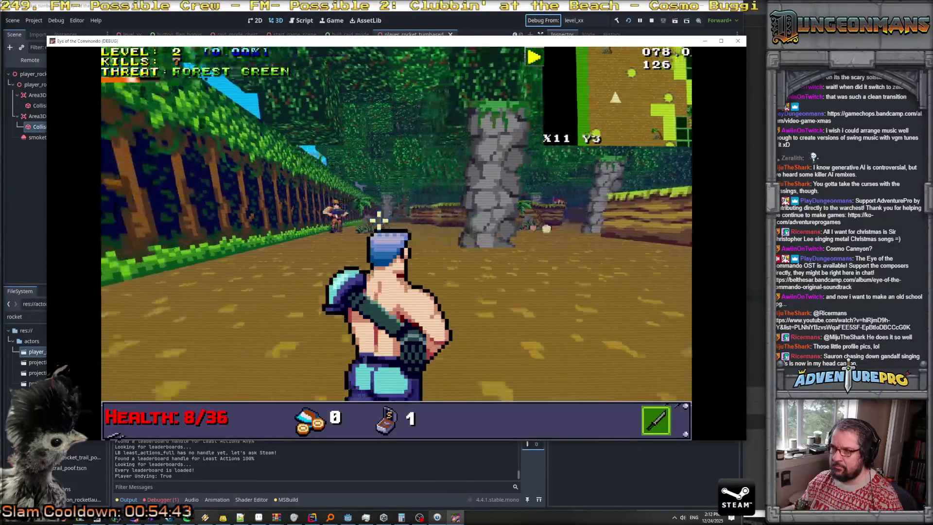
pyautogui.press('w')
pyautogui.press('d')
pyautogui.press('w')
pyautogui.press('w')
pyautogui.press('w')
pyautogui.press('a')
pyautogui.press('w')
pyautogui.press('w')
pyautogui.press('w')
pyautogui.press('w')
pyautogui.press('w')
pyautogui.press('w')
pyautogui.press('w')
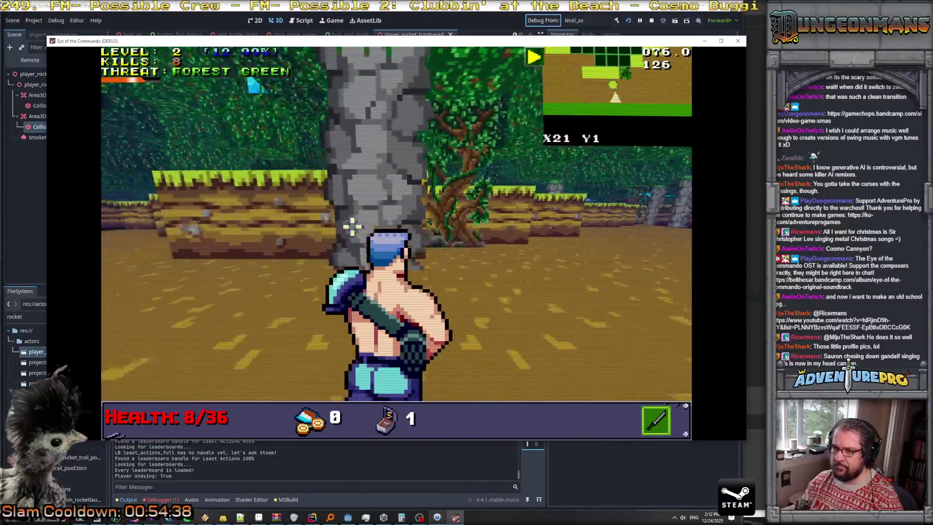
pyautogui.press('w')
pyautogui.press('a')
pyautogui.press('w')
pyautogui.press('w')
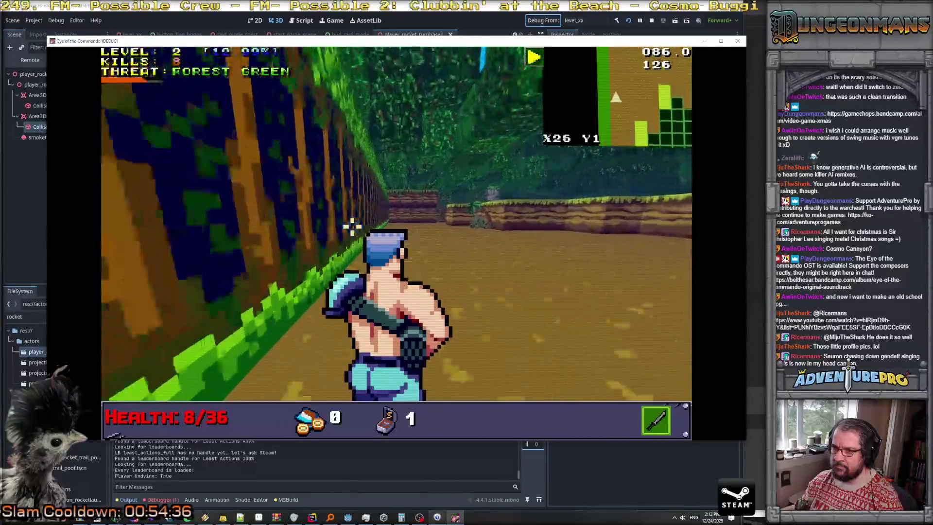
pyautogui.press('w')
pyautogui.press('w')
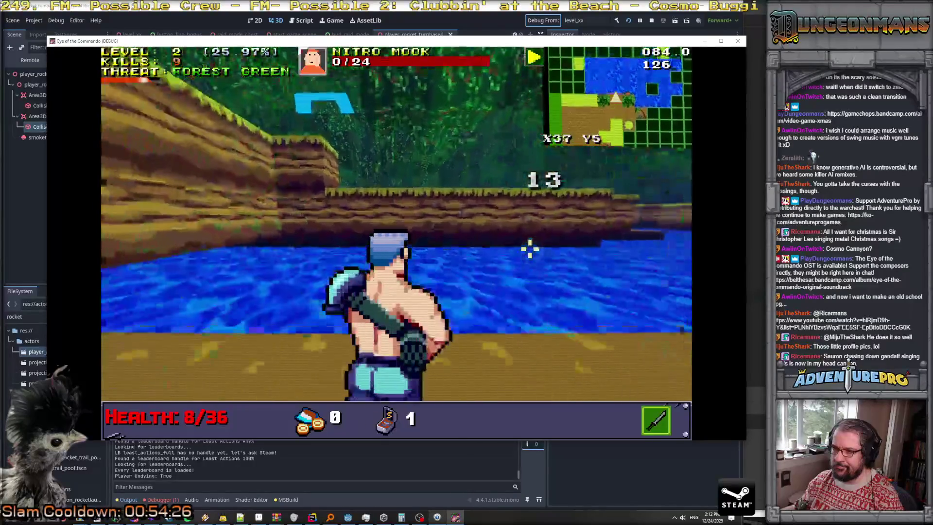
# - Wade along the river and fire at the Nitro Mook
pyautogui.press('w')
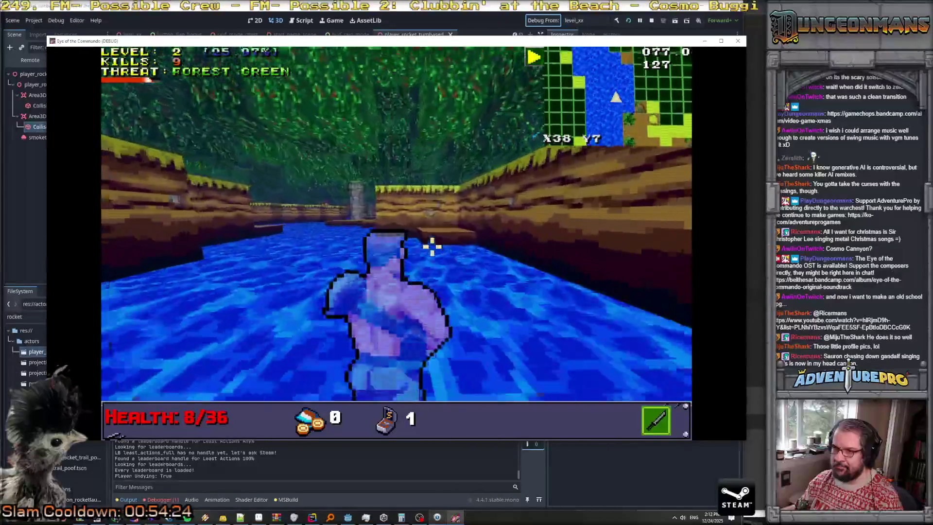
pyautogui.press('w')
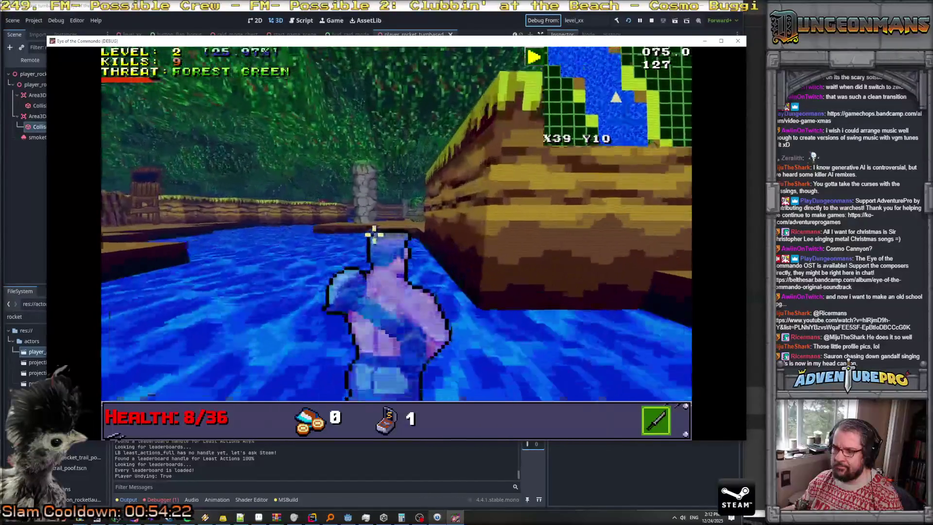
pyautogui.press('w')
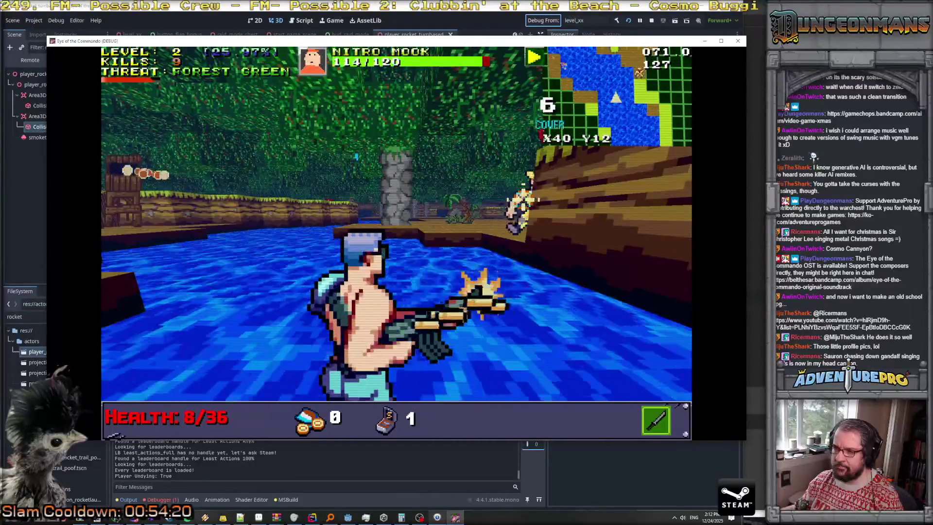
pyautogui.press('w')
pyautogui.press('w')
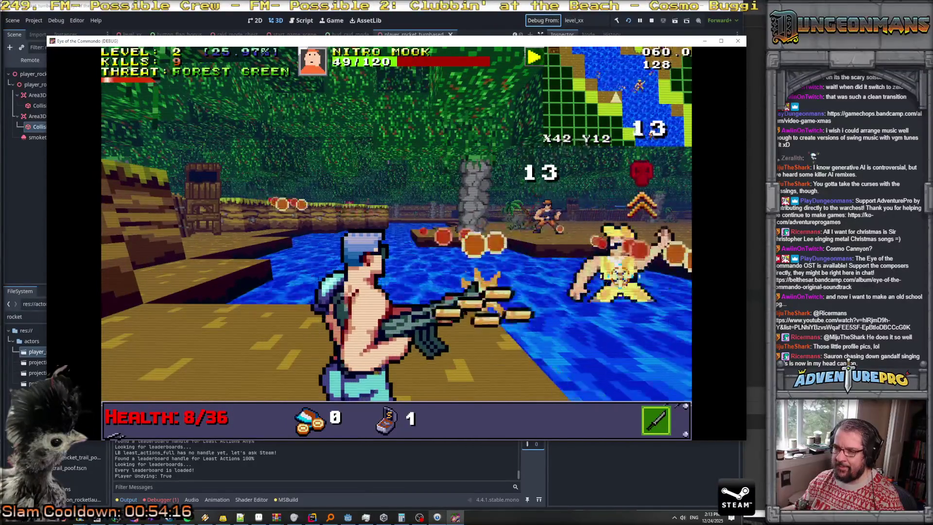
pyautogui.press('w')
pyautogui.press('s')
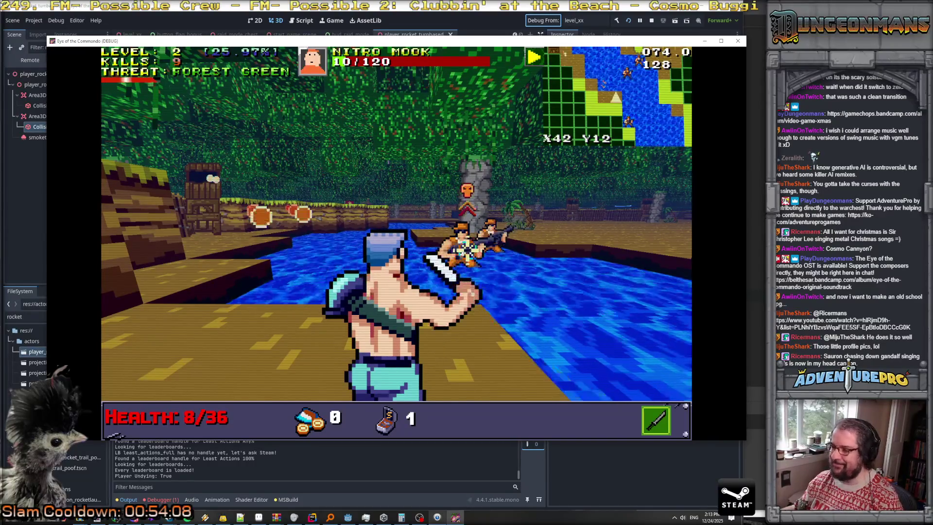
# - Strafe and punch the Nitro Mook to death, reaching level 3 with 12 kills
pyautogui.press('d')
pyautogui.press('Up')
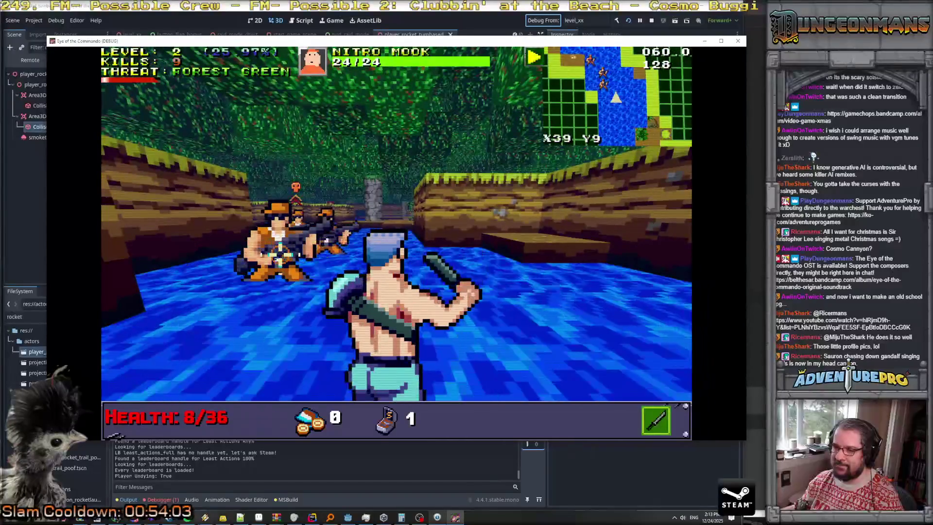
pyautogui.press('space')
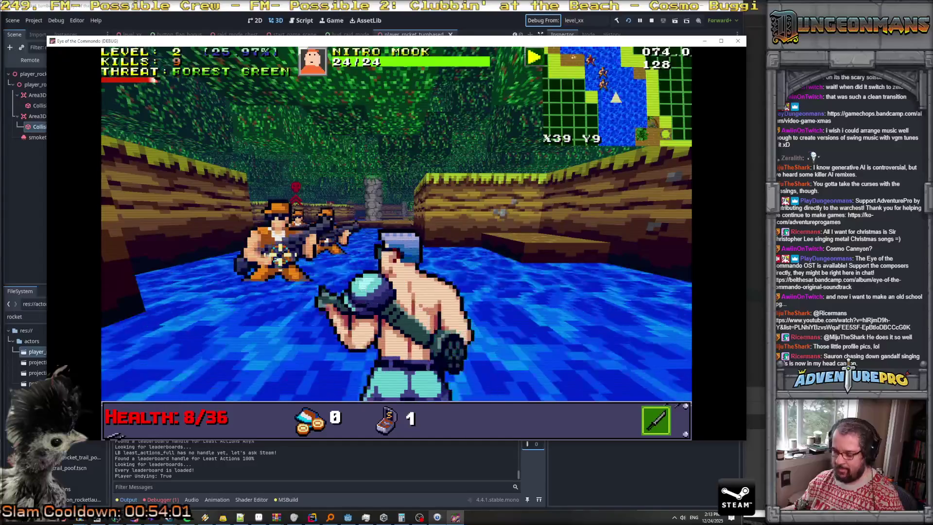
pyautogui.press('Up')
pyautogui.press('space')
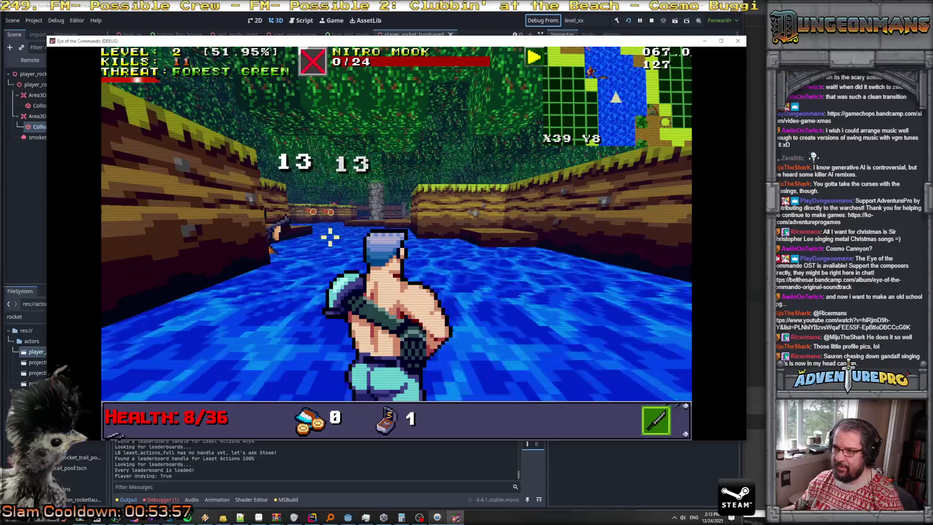
pyautogui.press('a')
pyautogui.press('space')
pyautogui.press('space')
# - Break open the green chest to claim the Greenest Beret trophy
pyautogui.press('w')
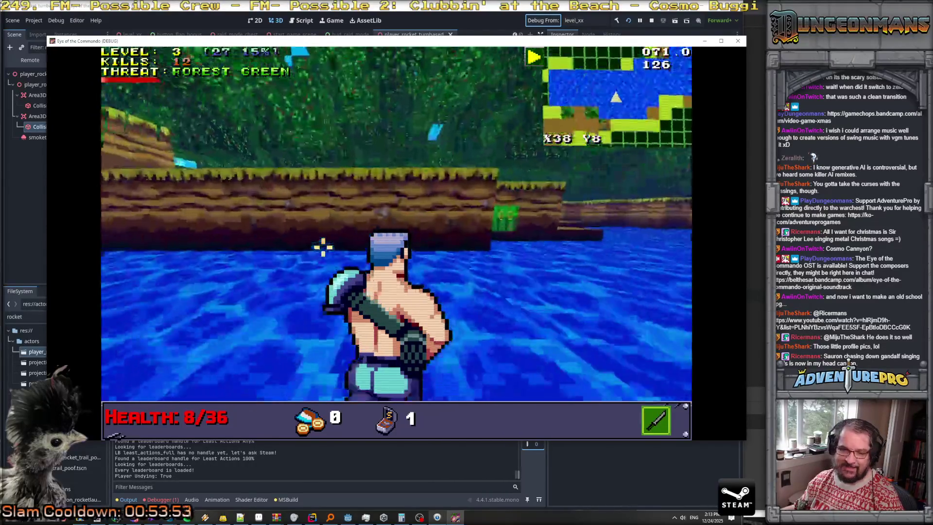
pyautogui.press('w')
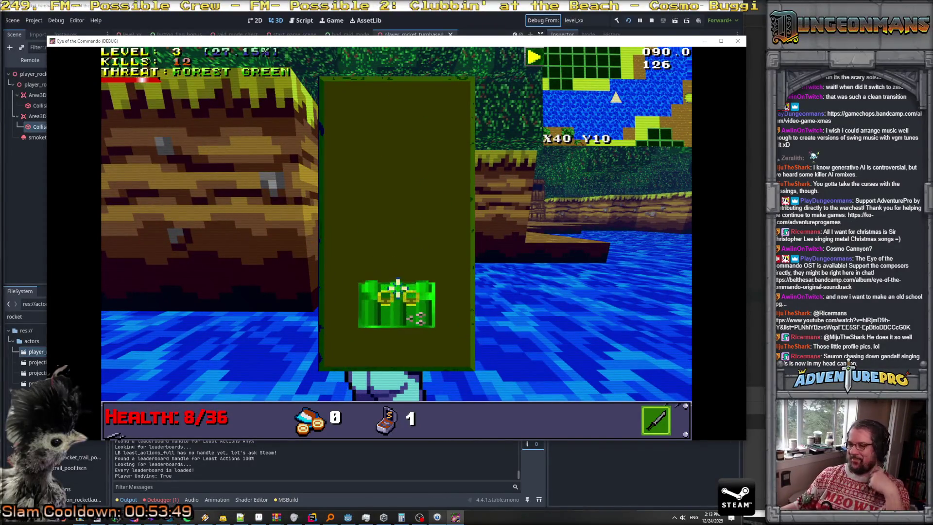
pyautogui.click(409, 330)
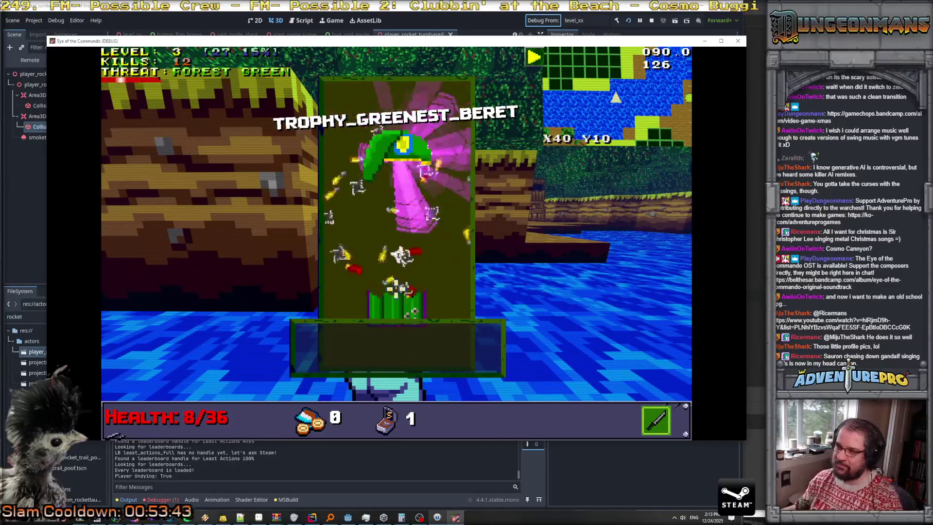
pyautogui.press('w')
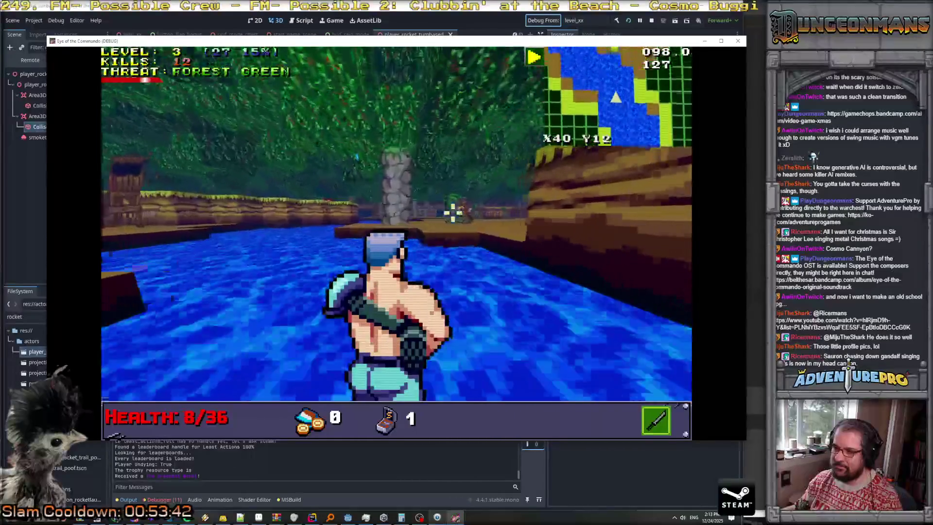
# - Shoot the shore Nitro Mook, collect the medal, and advance inland to trigger the raid
pyautogui.click(491, 208)
pyautogui.click(546, 205)
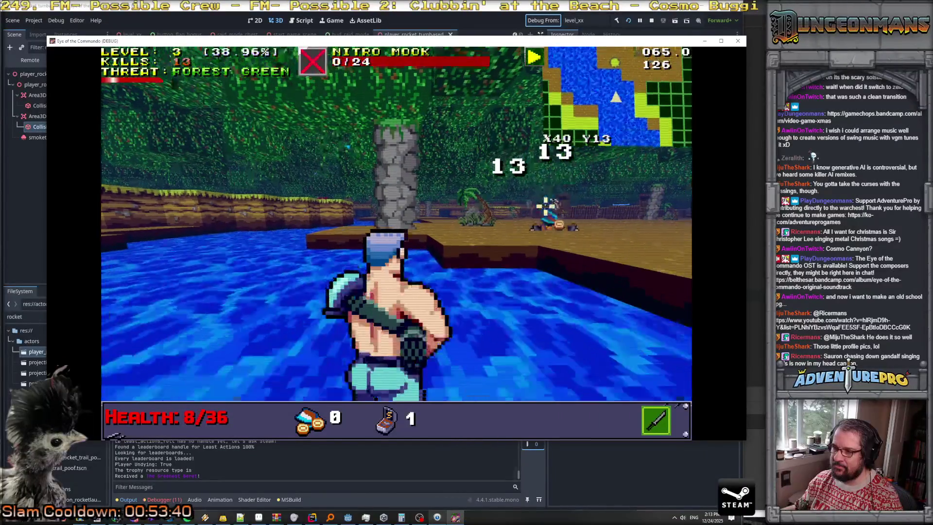
pyautogui.press('w')
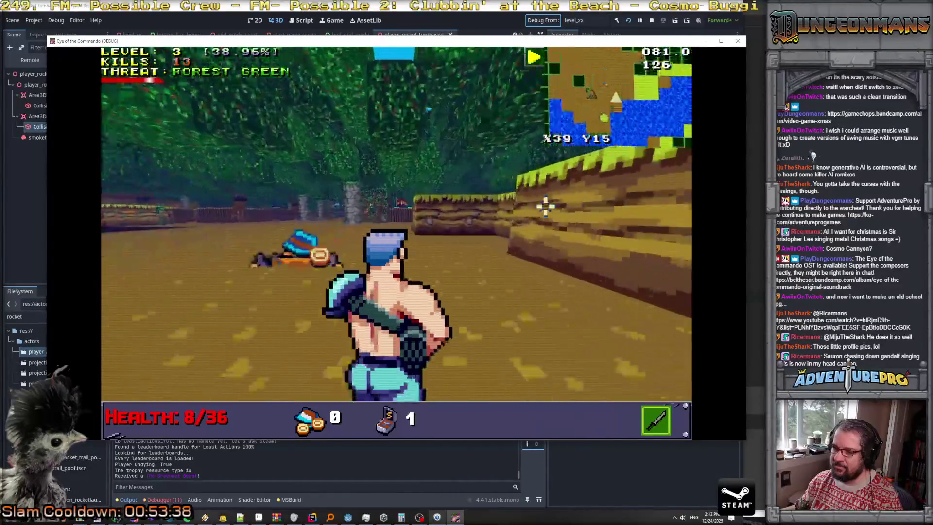
pyautogui.press('w')
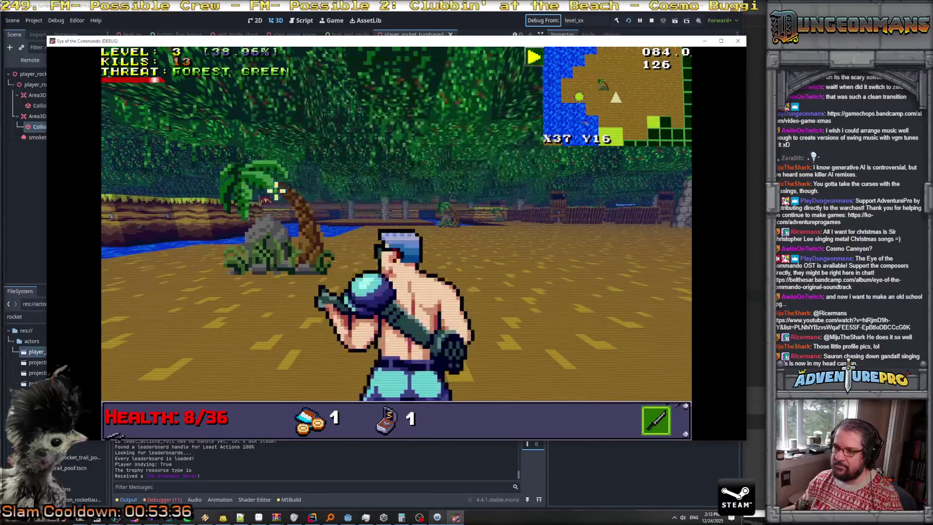
pyautogui.press('w')
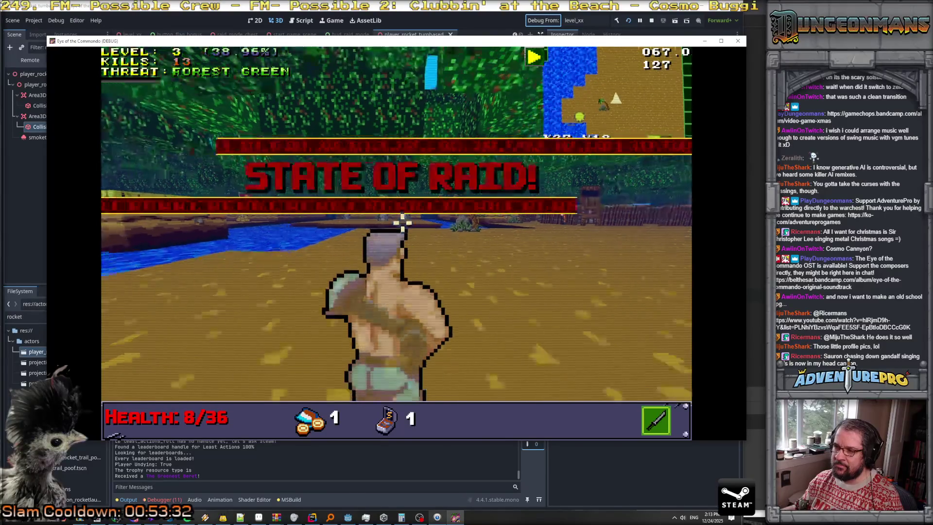
# - Approach the raiding mooks, then retreat into the water while fighting a Nitro Mook
pyautogui.press('w')
pyautogui.press('w')
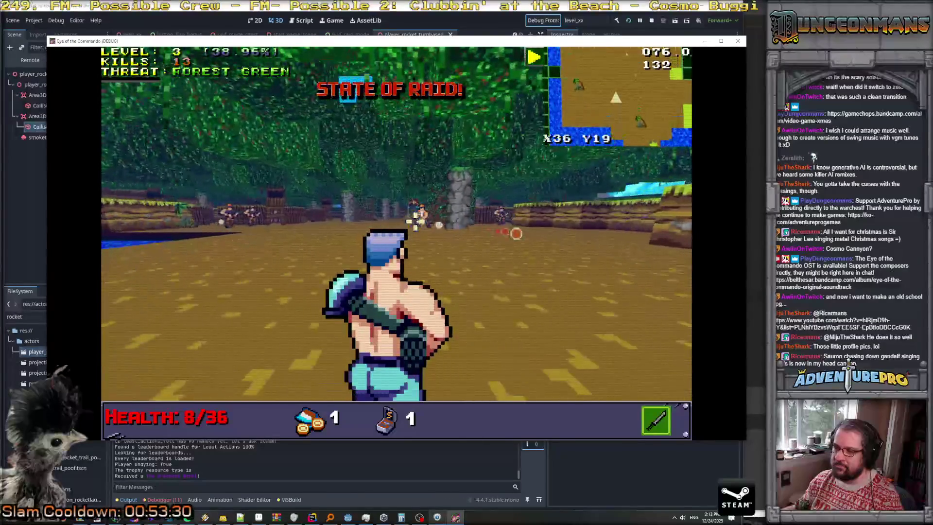
pyautogui.press('w')
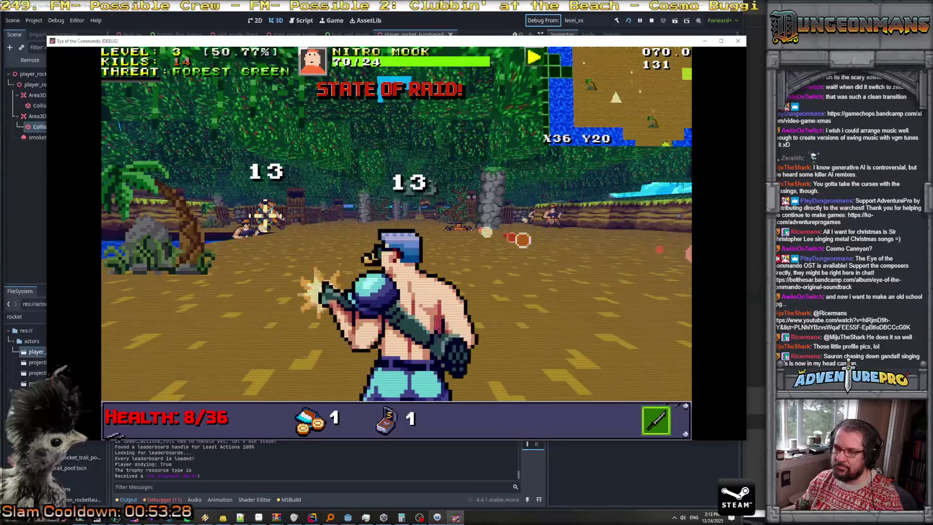
pyautogui.press('s')
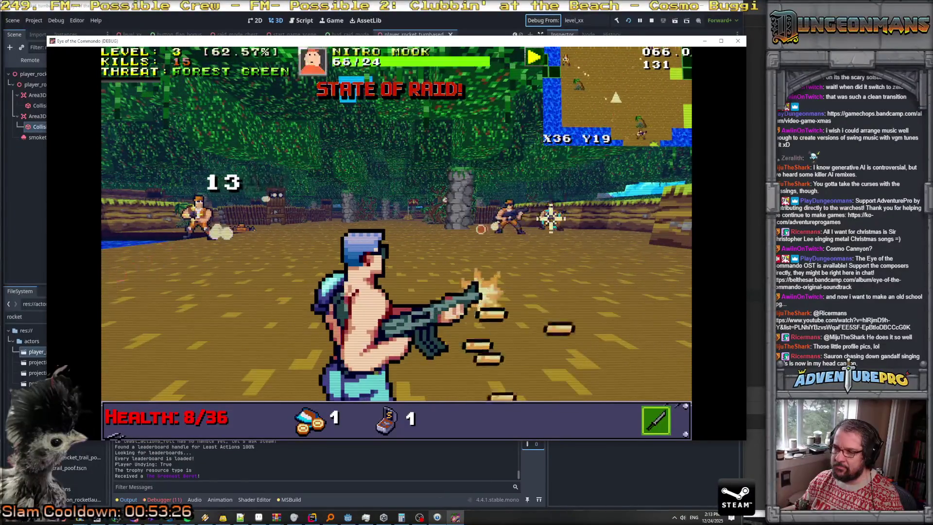
pyautogui.press('s')
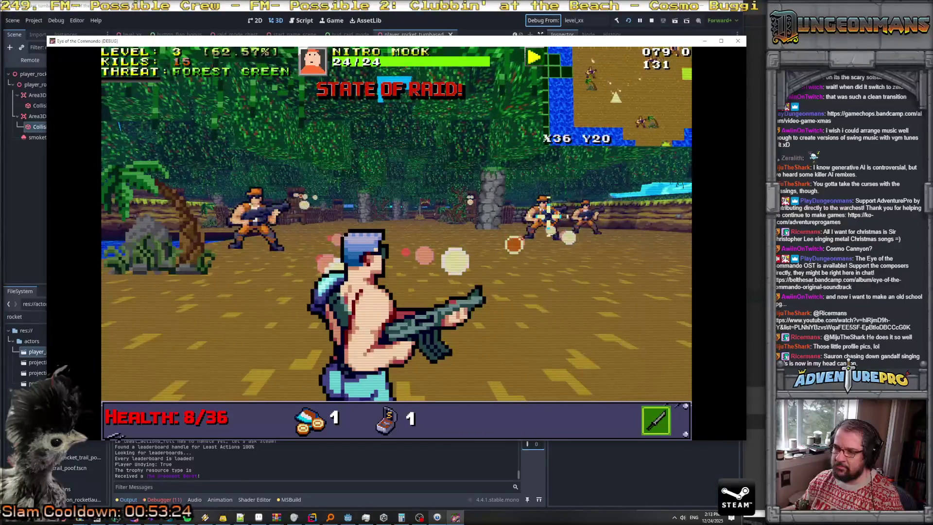
pyautogui.press('s')
pyautogui.press('s')
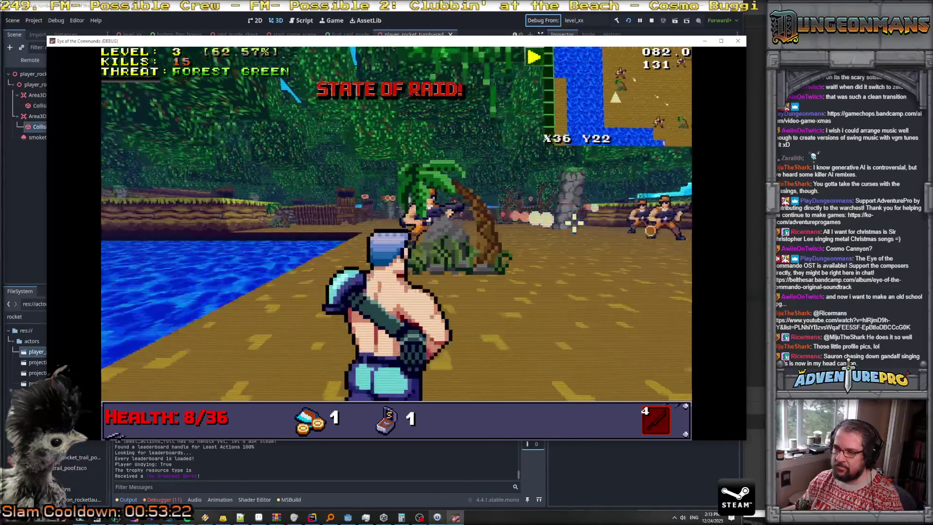
pyautogui.press('s')
pyautogui.press('s')
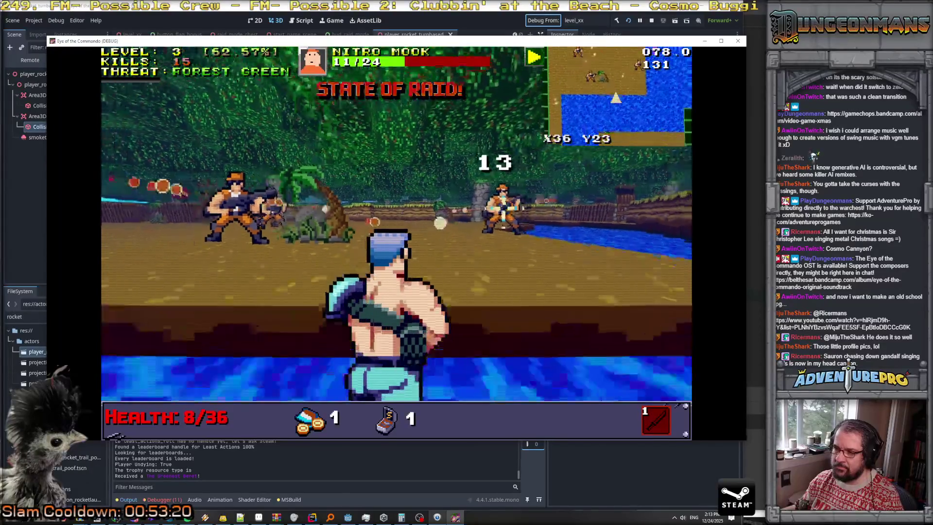
pyautogui.press('s')
pyautogui.press('s')
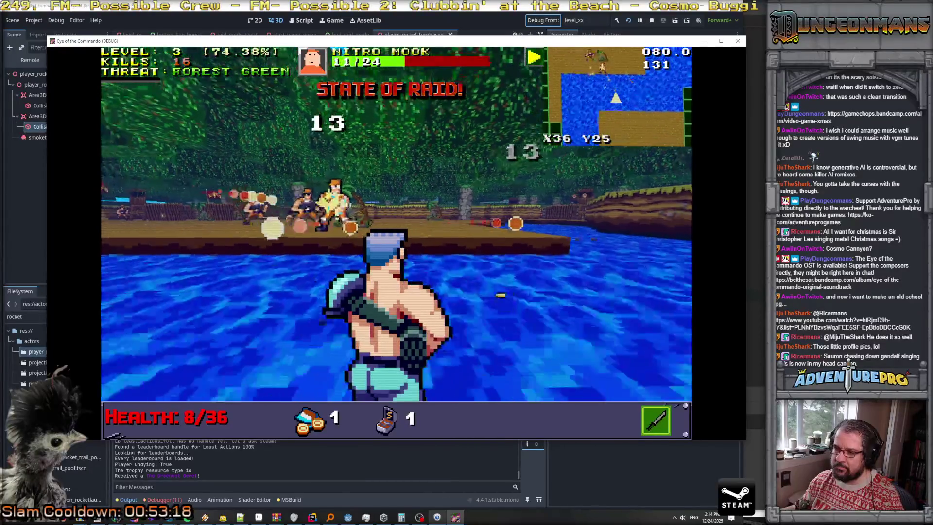
pyautogui.press('s')
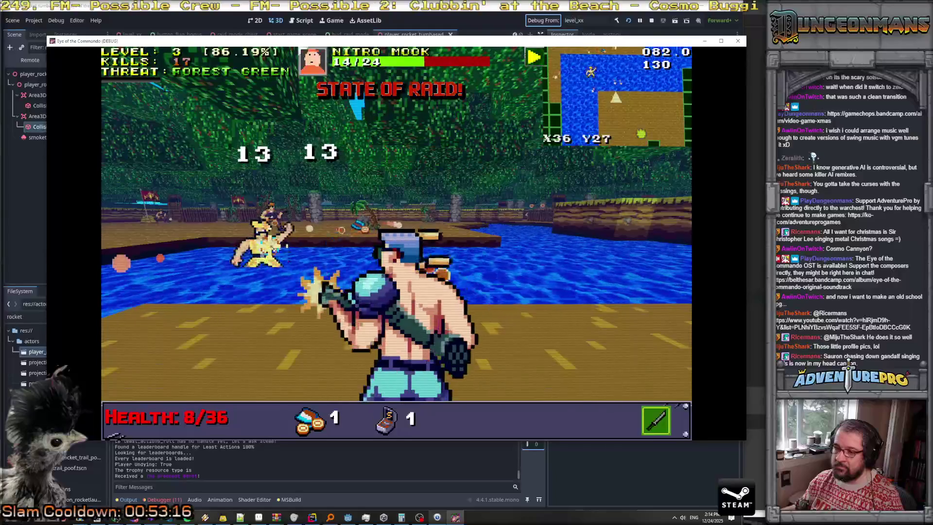
pyautogui.press('s')
pyautogui.press('s')
# - Sidestep along the shore and shoot two more Nitro Mooks
pyautogui.press('a')
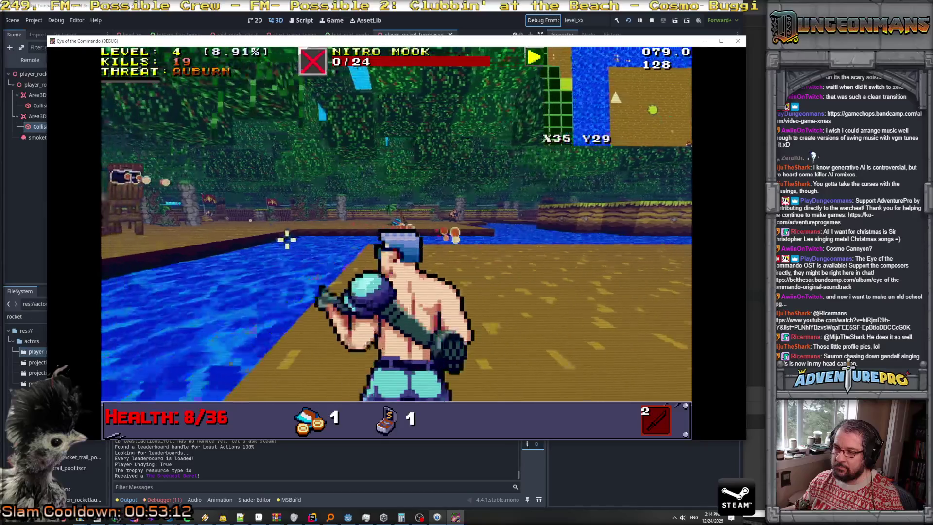
pyautogui.click(549, 219)
pyautogui.press('s')
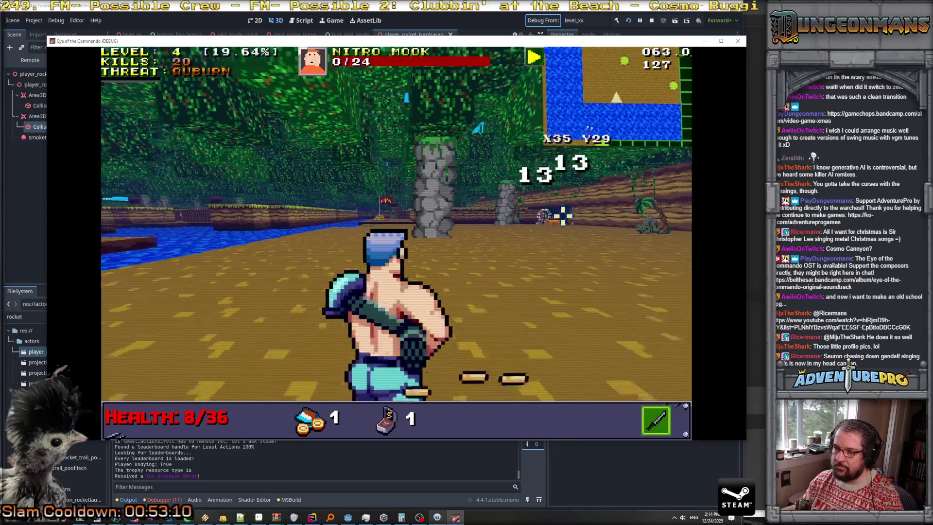
pyautogui.press('s')
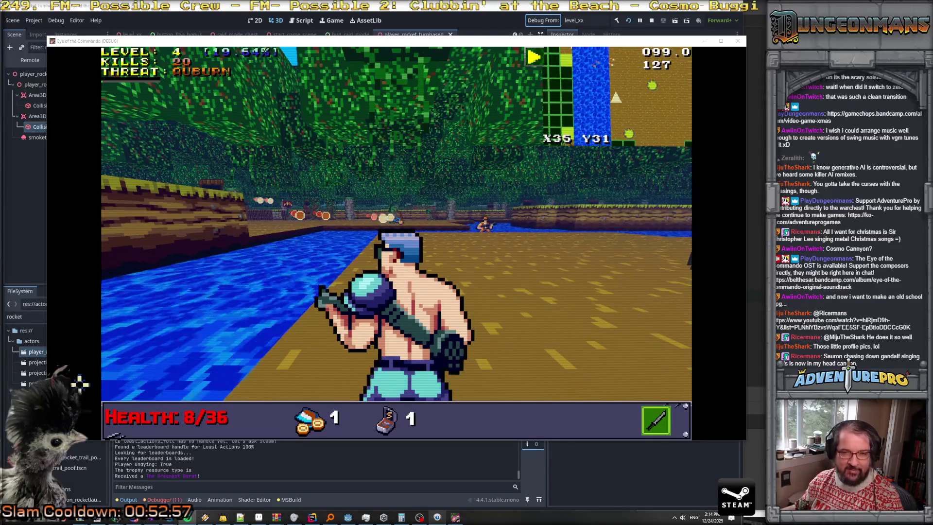
pyautogui.click(501, 221)
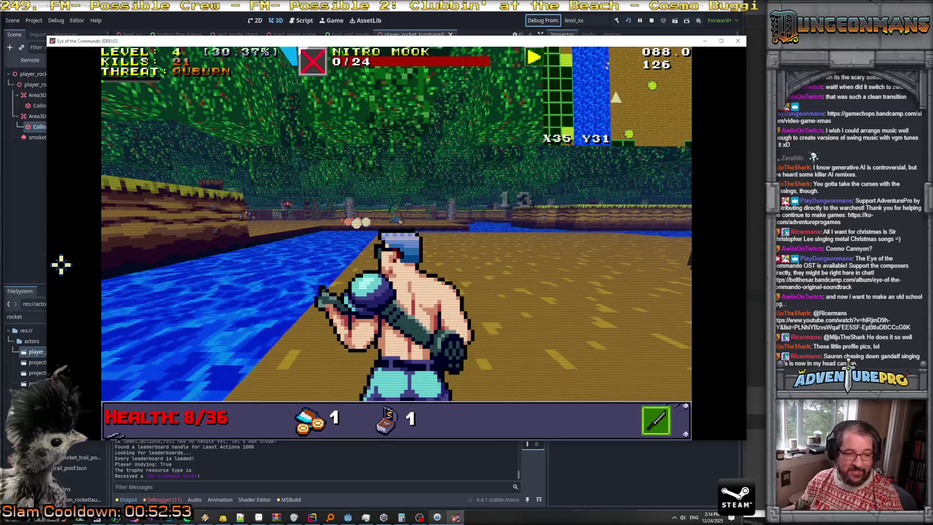
# - Push toward the pillars and fence, shooting mooks until level 4 with 24 kills
pyautogui.press('w')
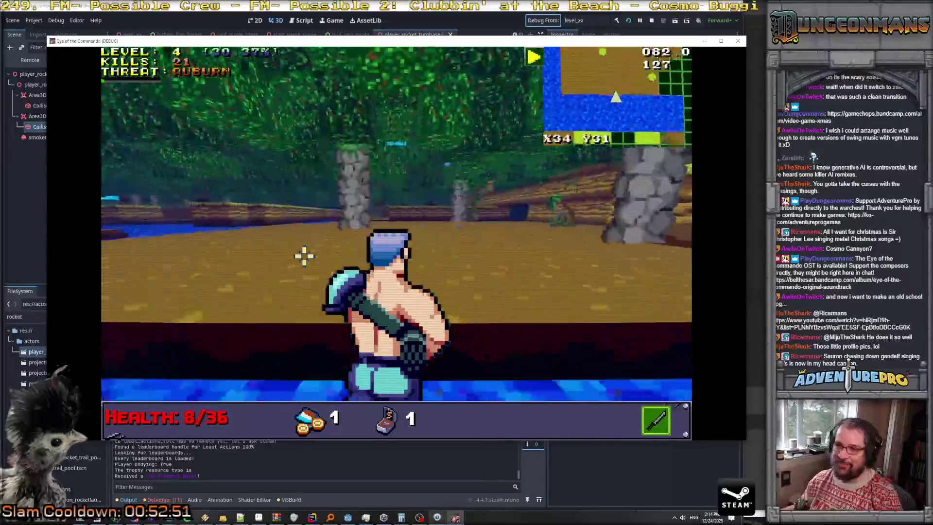
pyautogui.press('w')
pyautogui.click(234, 211)
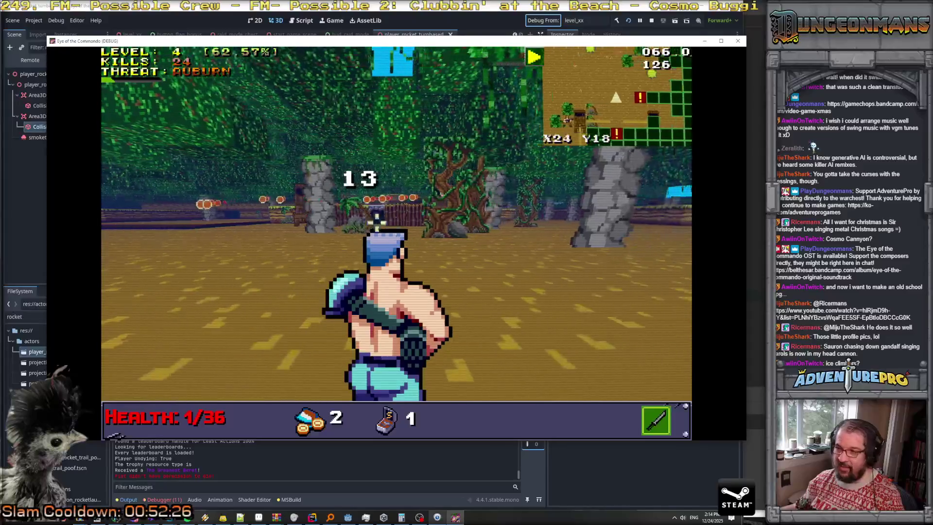
pyautogui.press('w')
pyautogui.click(614, 213)
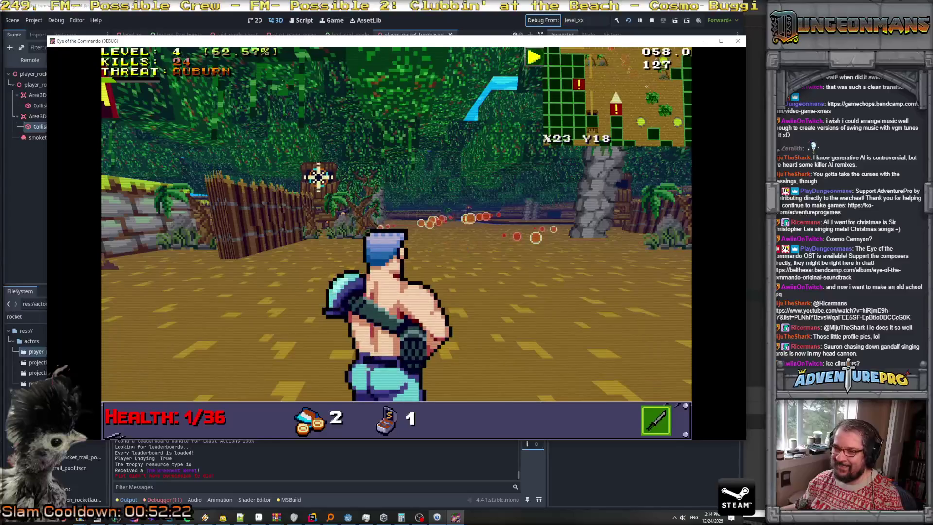
pyautogui.click(319, 178)
pyautogui.press('w')
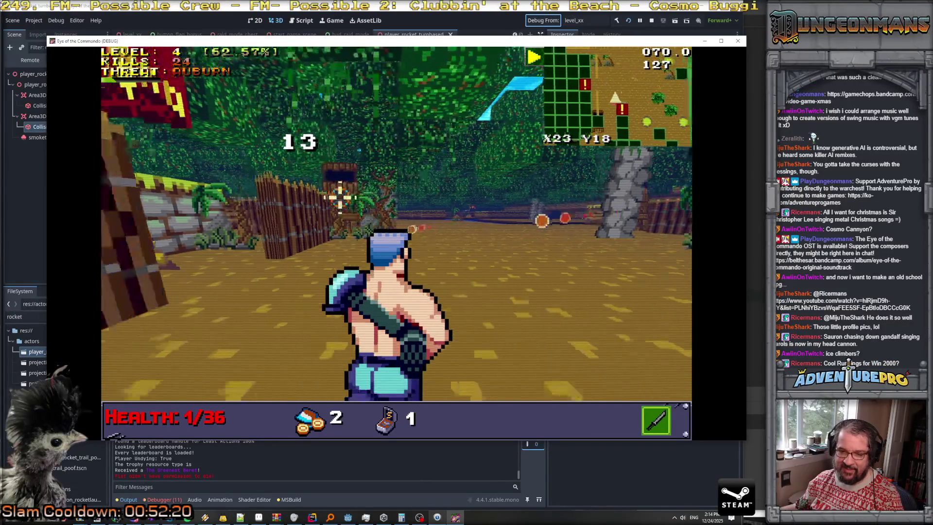
pyautogui.click(338, 207)
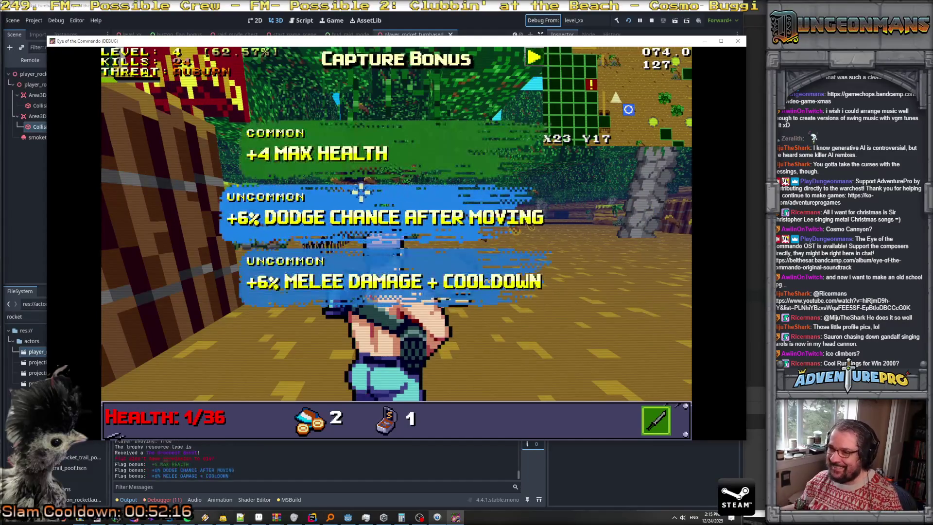
# - Take the +4 max health capture bonus and pick up the Commando Knife
pyautogui.click(365, 166)
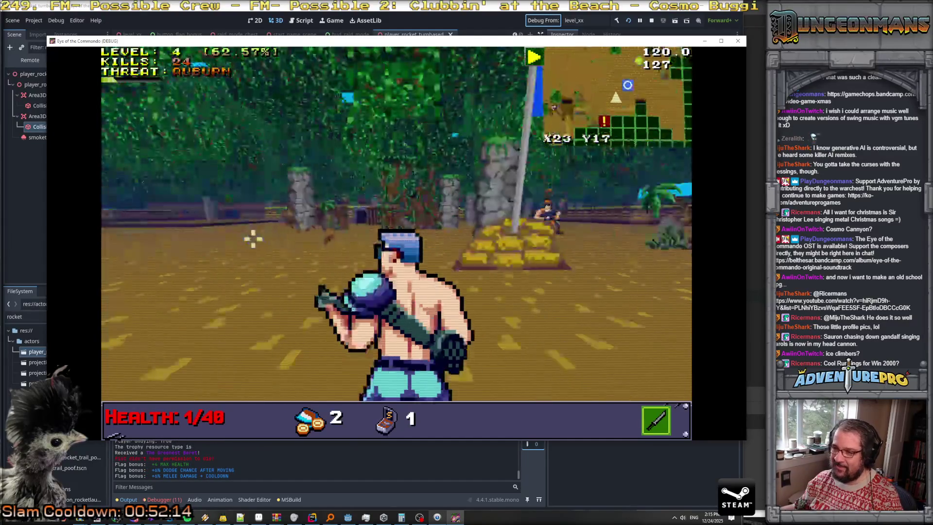
pyautogui.press('s')
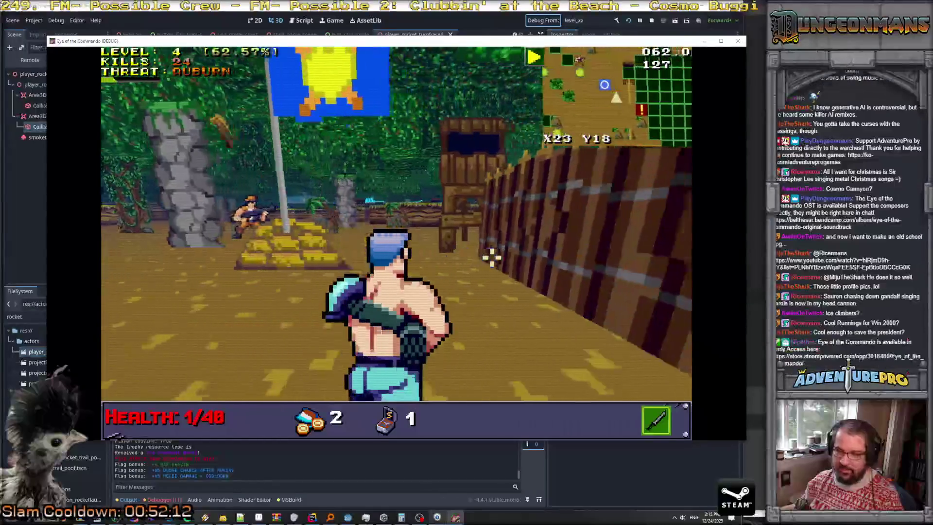
pyautogui.press('w')
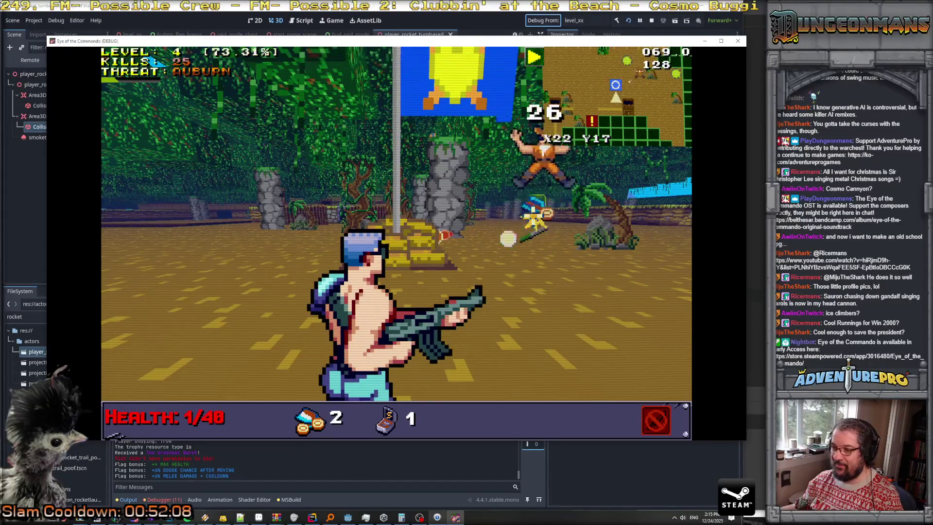
pyautogui.press('w')
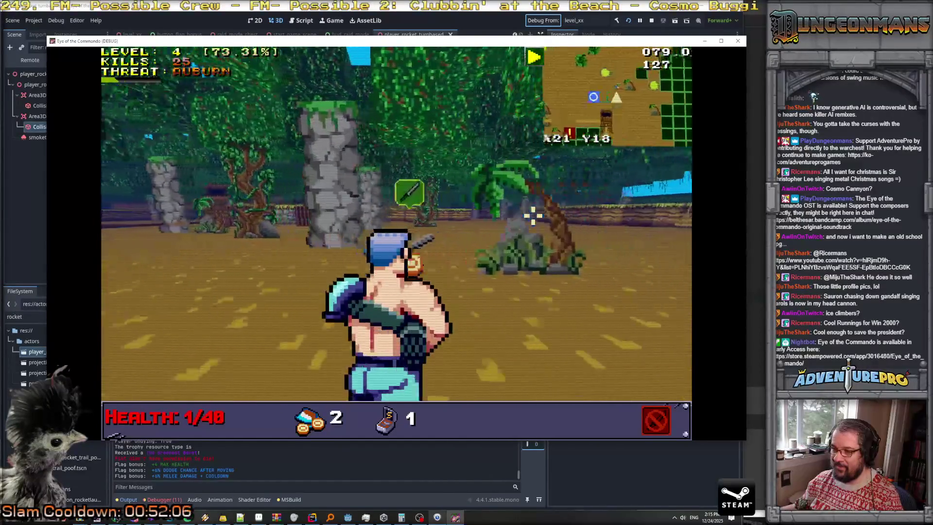
pyautogui.click(282, 192)
pyautogui.press('w')
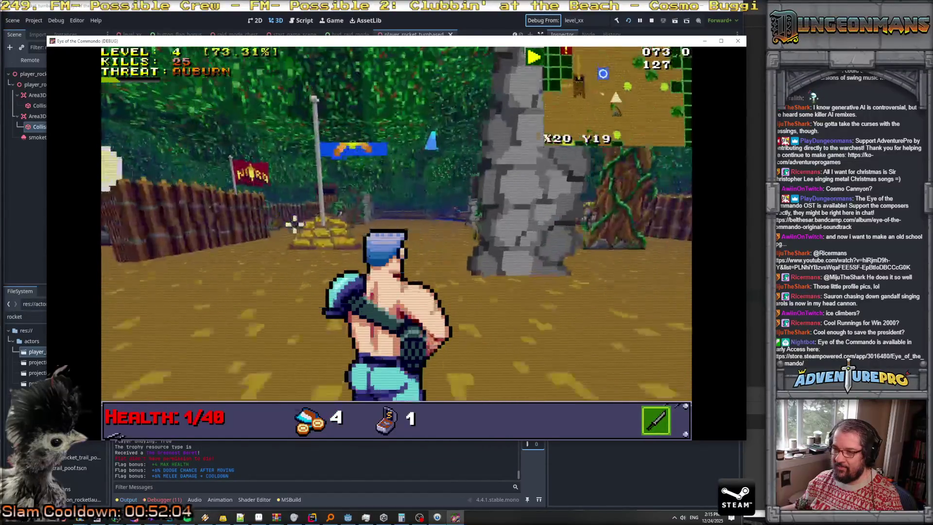
# - Strafe around the Nitro Mook and shoot it until it dies
pyautogui.press('Left')
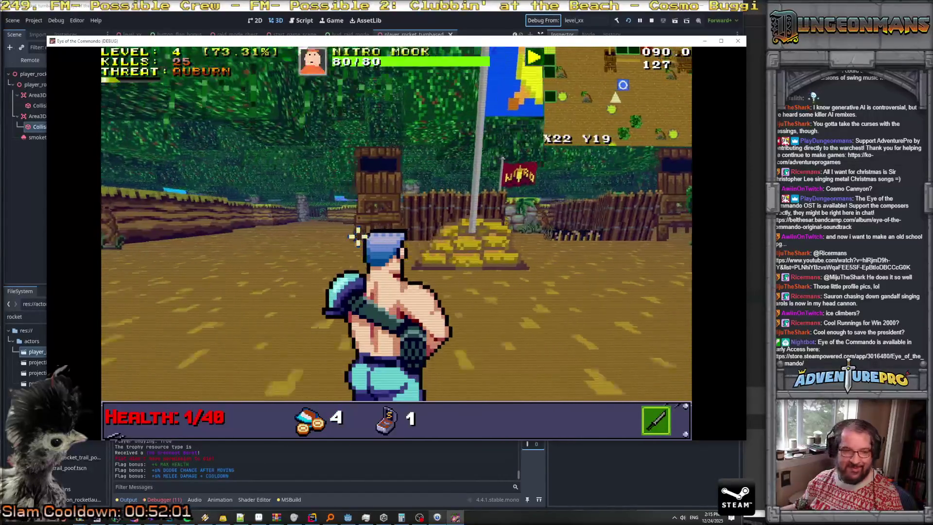
pyautogui.click(391, 202)
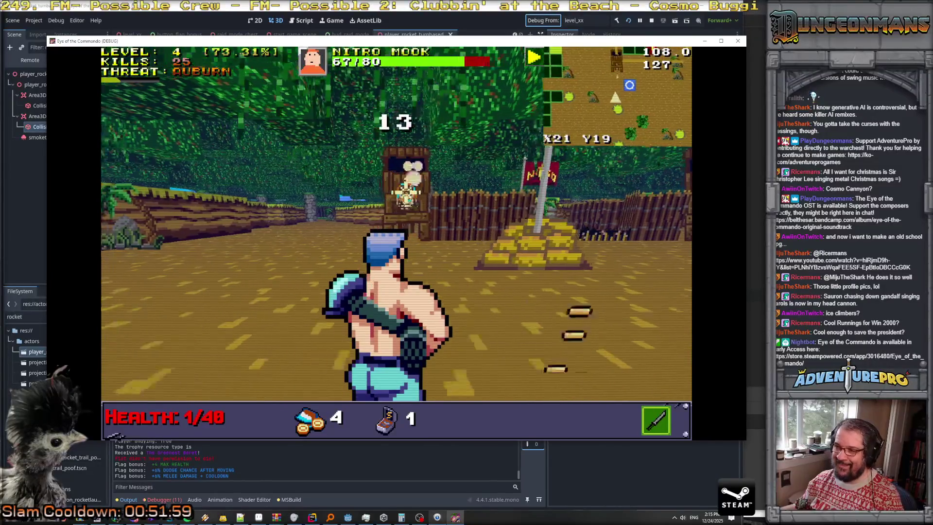
pyautogui.press('Right')
pyautogui.click(447, 193)
pyautogui.press('w')
pyautogui.press('w')
pyautogui.click(427, 199)
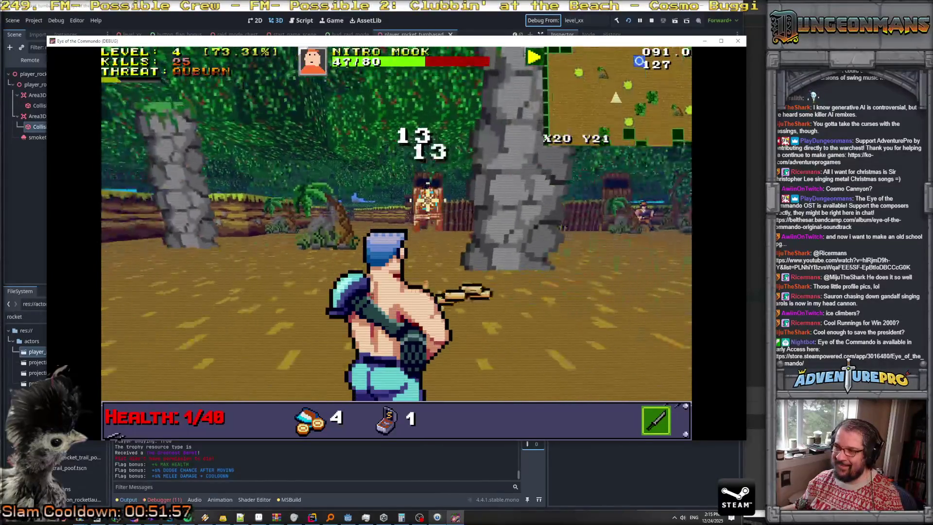
pyautogui.press('Left')
pyautogui.click(428, 200)
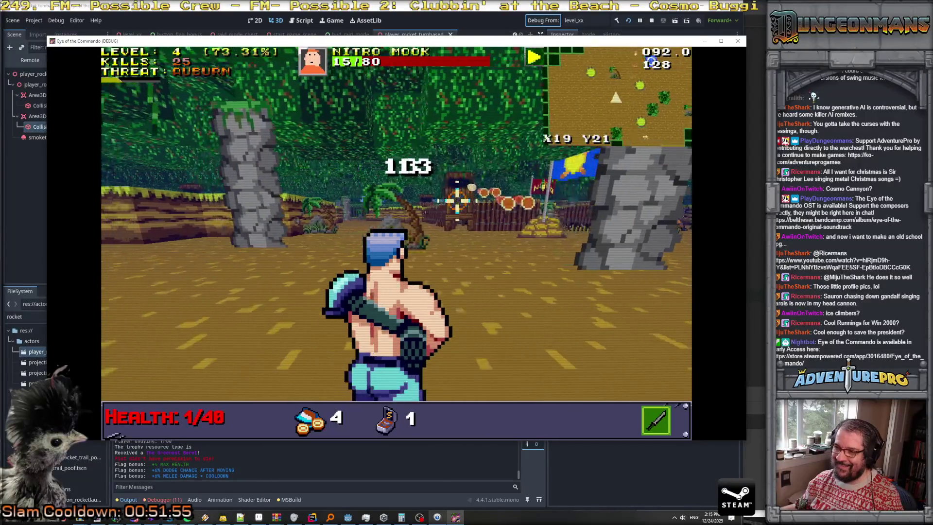
# - Move across the arena firing the rifle, reaching 26 kills and level 4 at 84.04%
pyautogui.press('d')
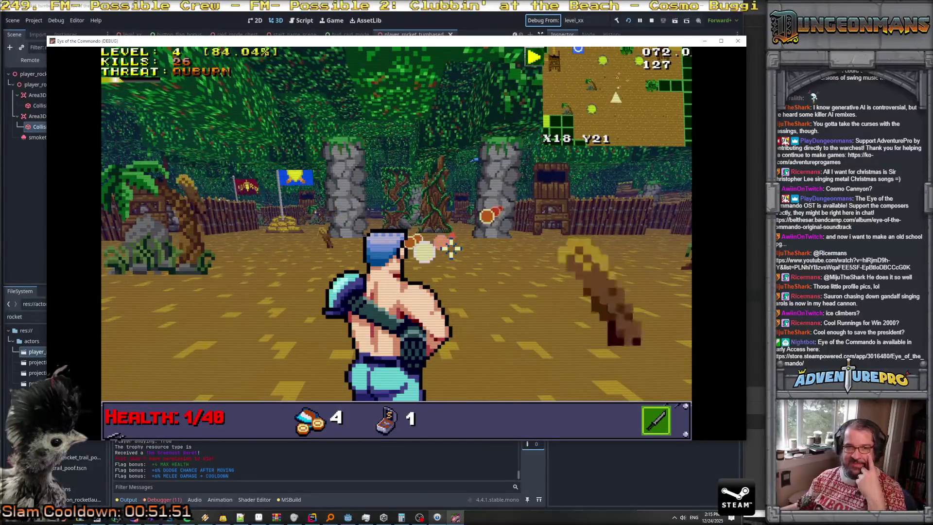
pyautogui.click(500, 263)
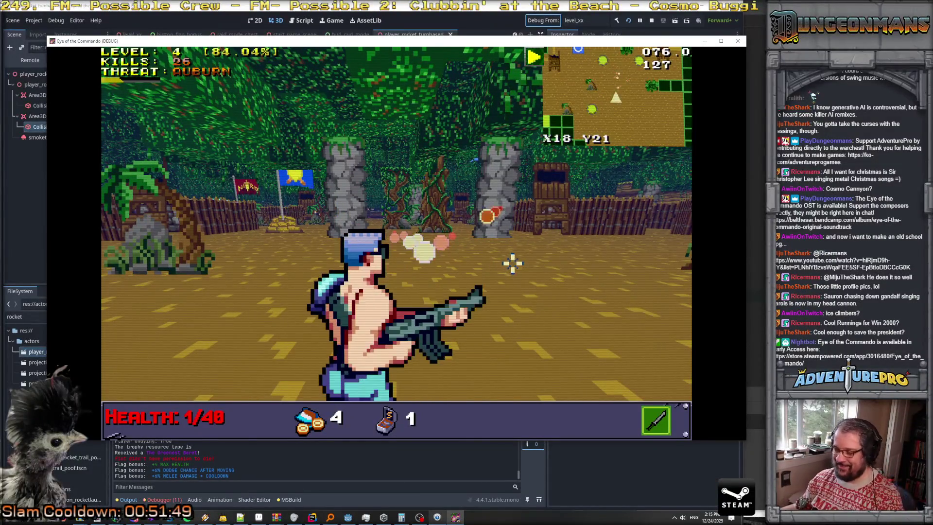
pyautogui.press('s')
pyautogui.click(510, 267)
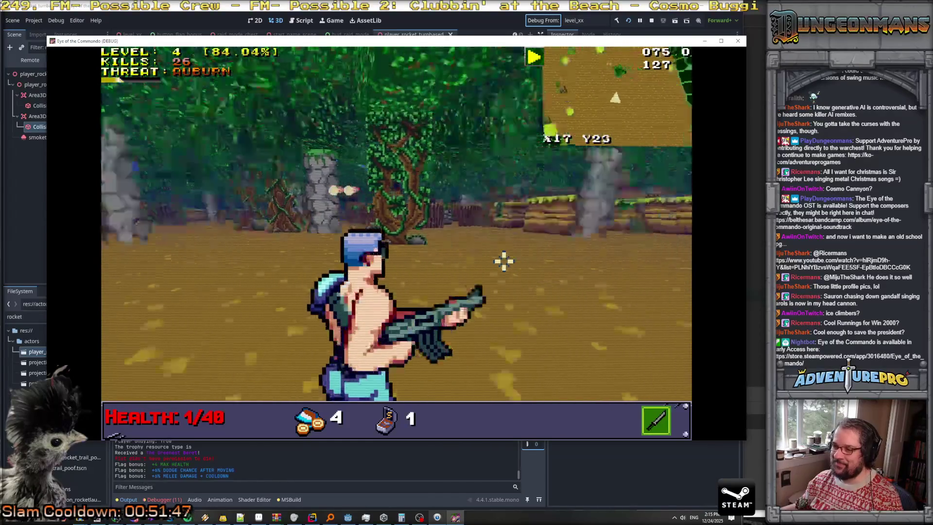
# - Walk forward, shoot a fresh Nitro Mook, then switch away from the game window
pyautogui.press('e')
pyautogui.press('w')
pyautogui.press('w')
pyautogui.click(320, 271)
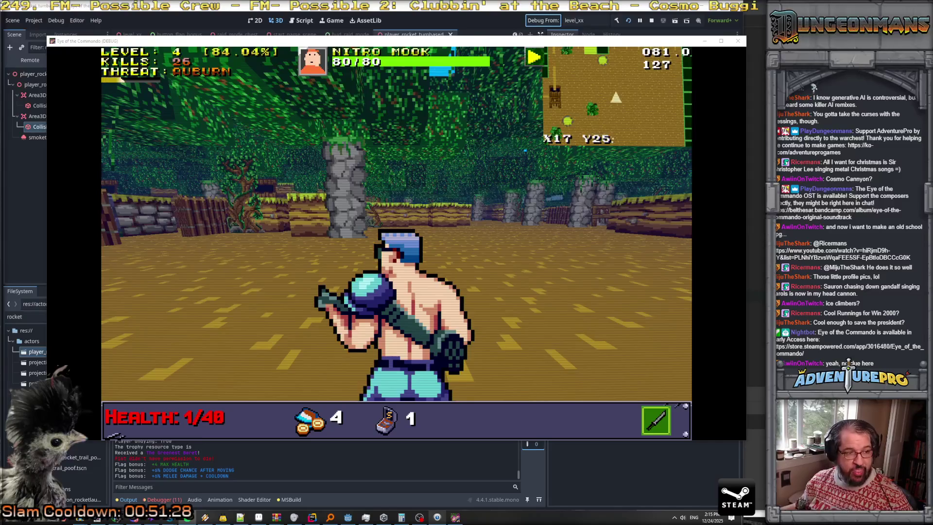
pyautogui.press('w')
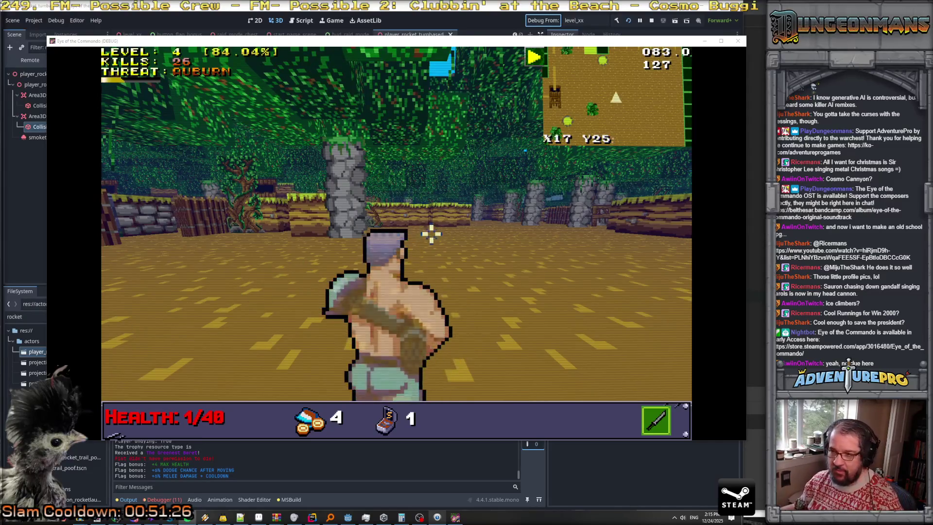
pyautogui.hotkey('alt', 'Tab')
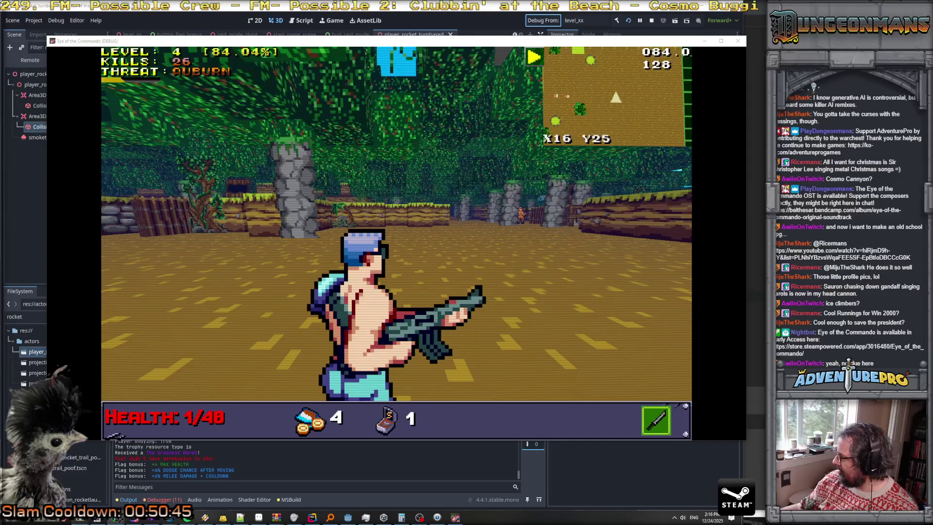
# - Cycle between rocket launcher and rifle, then equip the melee gauntlet and throw a punch
pyautogui.press('2')
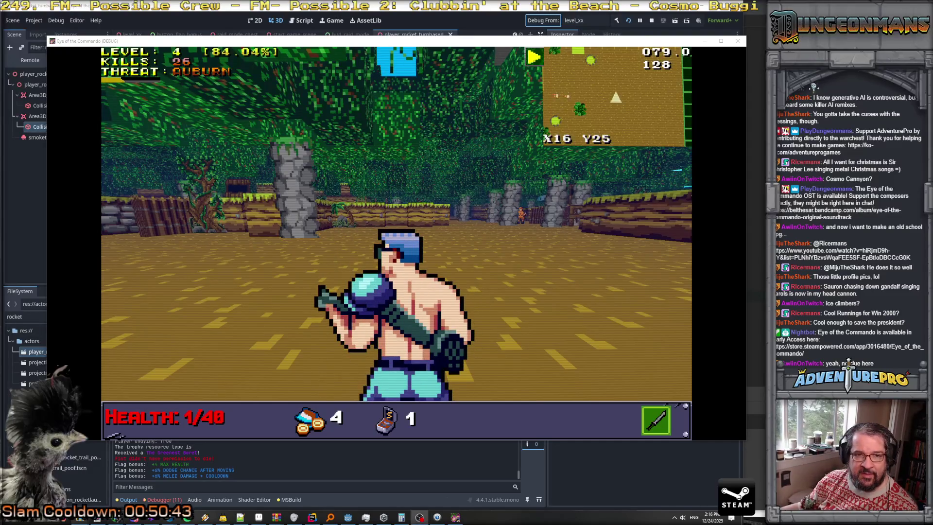
pyautogui.press('1')
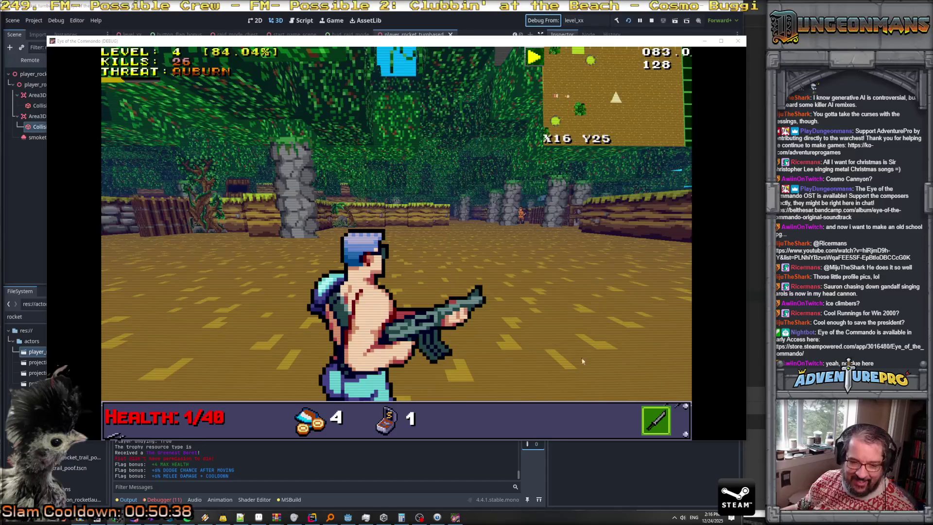
pyautogui.press('2')
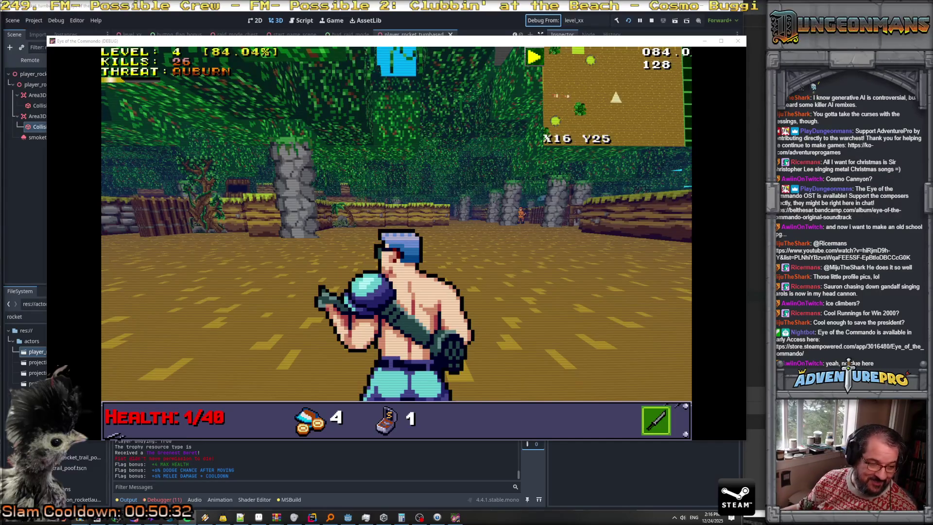
pyautogui.press('1')
pyautogui.press('3')
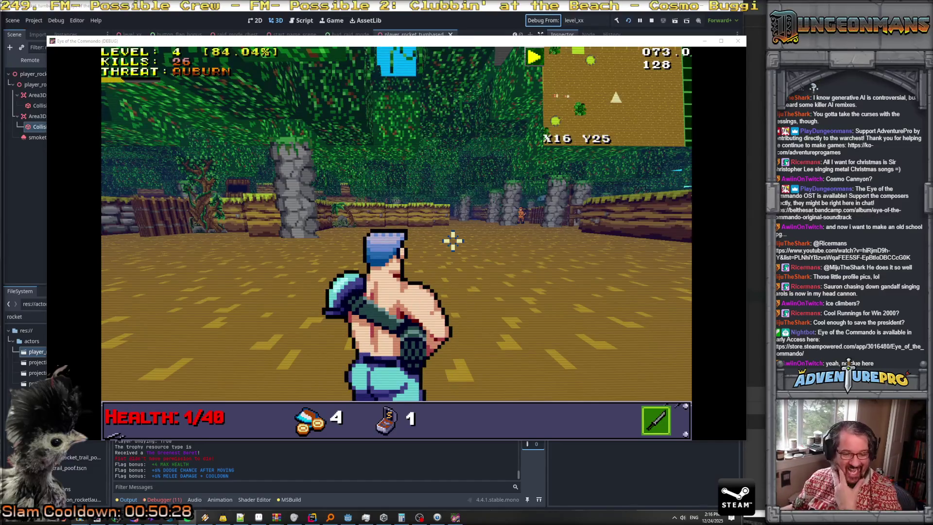
pyautogui.click(443, 238)
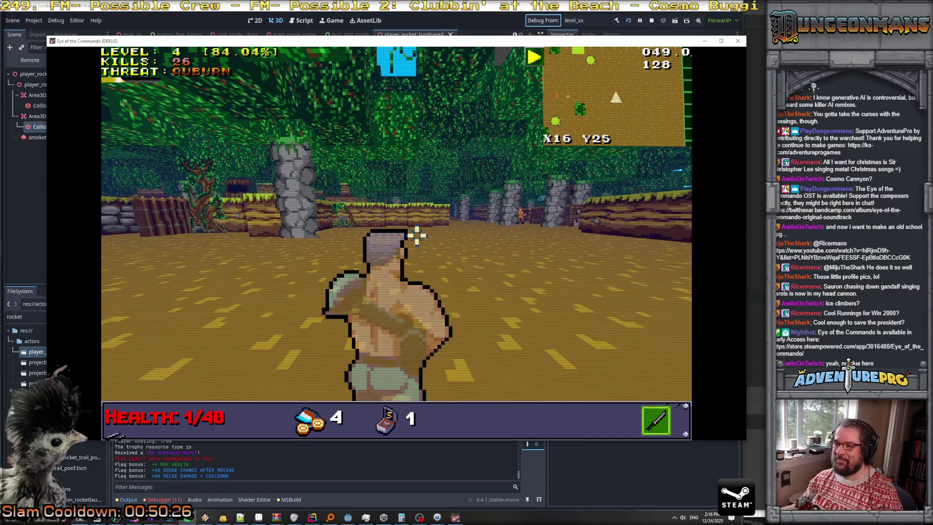
# - Shoot a Nitro Mook repeatedly while advancing across the field until it's nearly dead
pyautogui.click(483, 215)
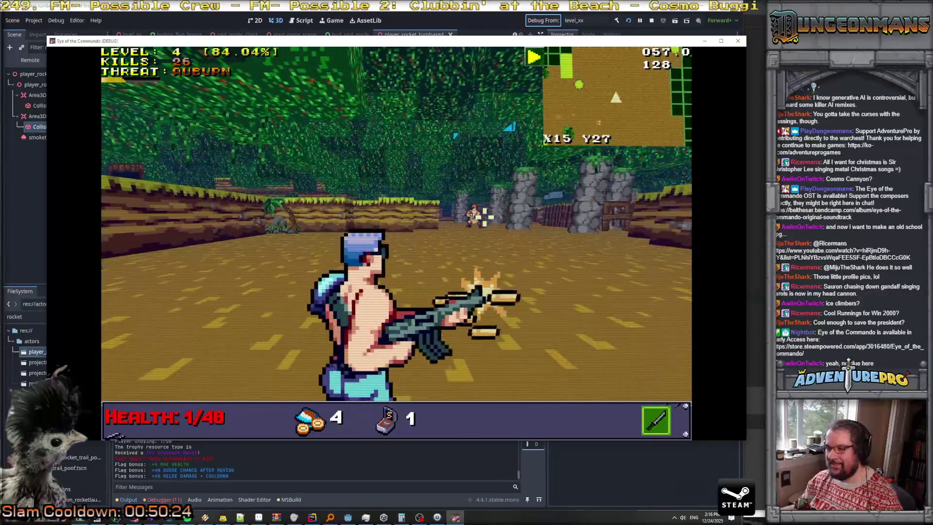
pyautogui.press('w')
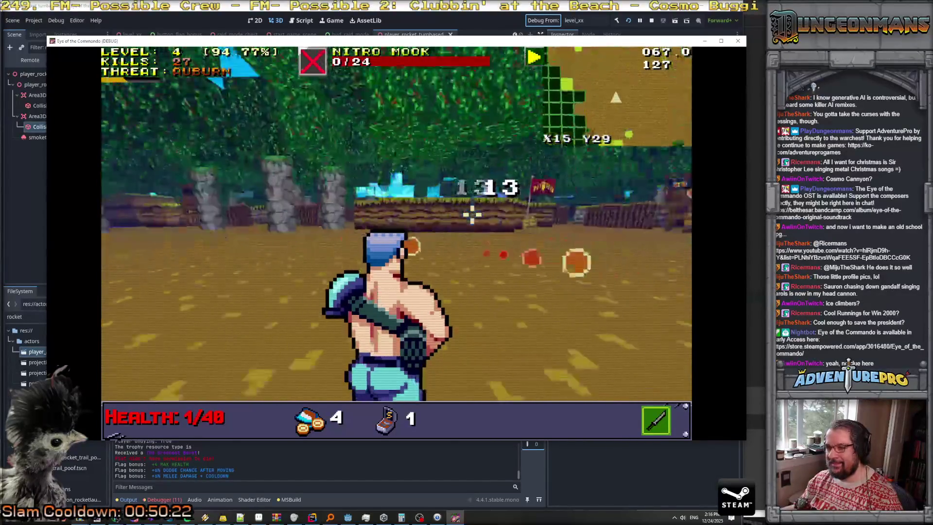
pyautogui.click(317, 197)
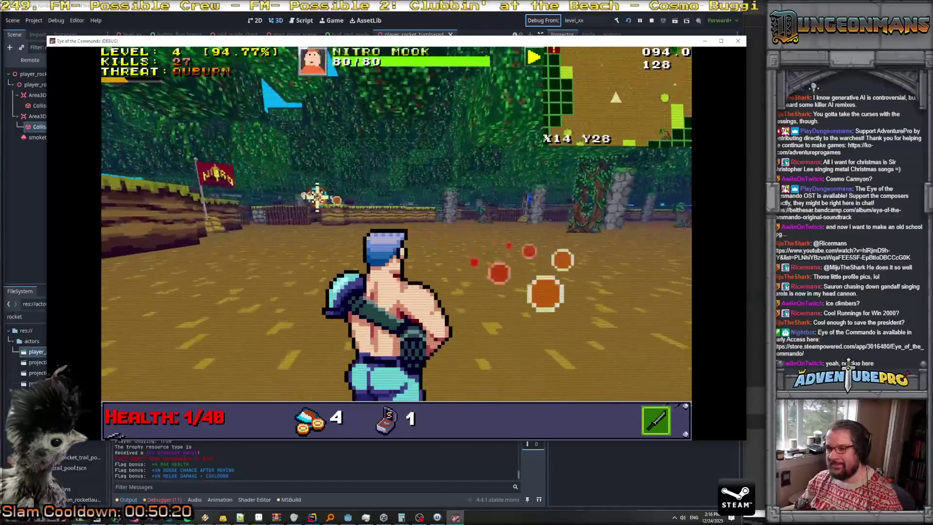
pyautogui.click(306, 203)
pyautogui.click(290, 199)
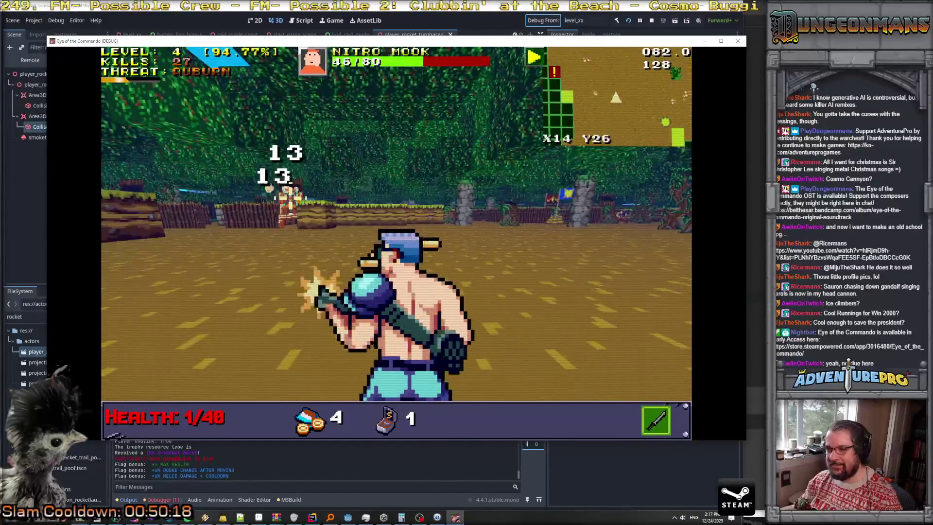
pyautogui.press('w')
pyautogui.click(258, 194)
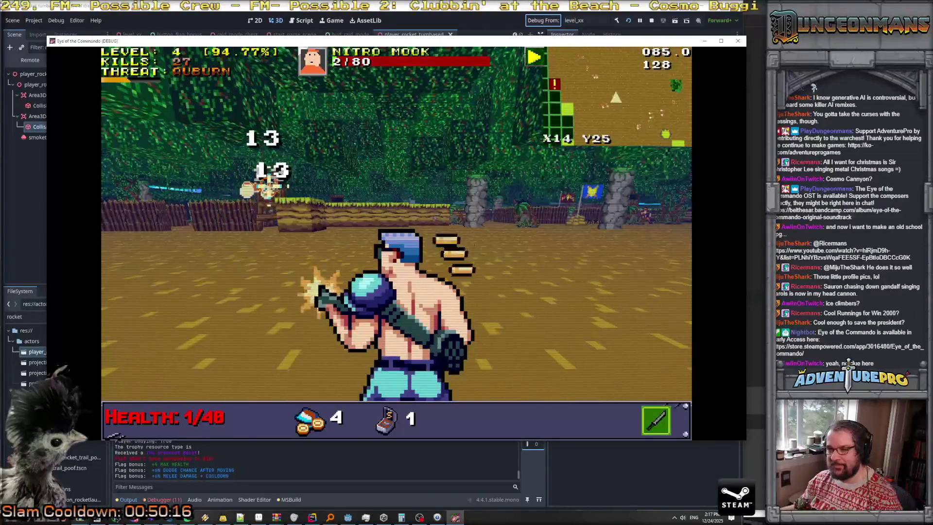
# - Advance toward the flag and close in on a new Nitro Mook
pyautogui.press('w')
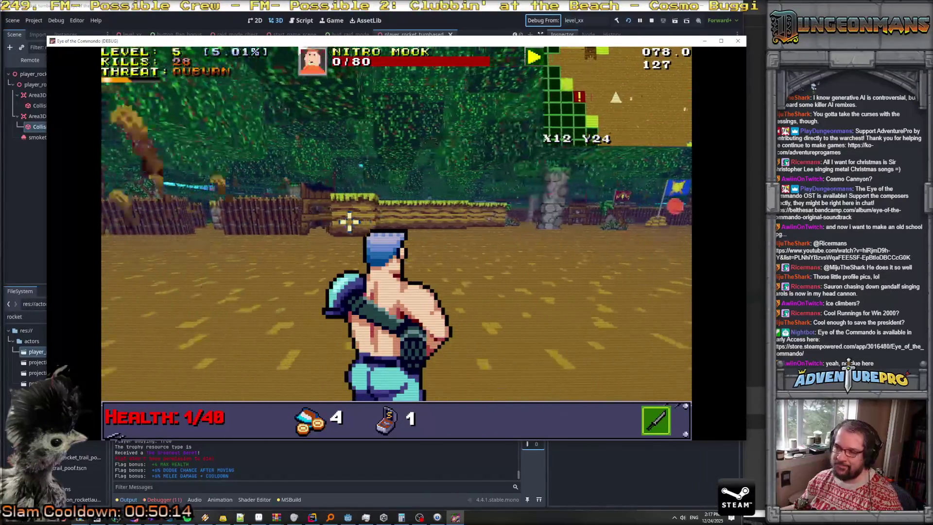
pyautogui.press('w')
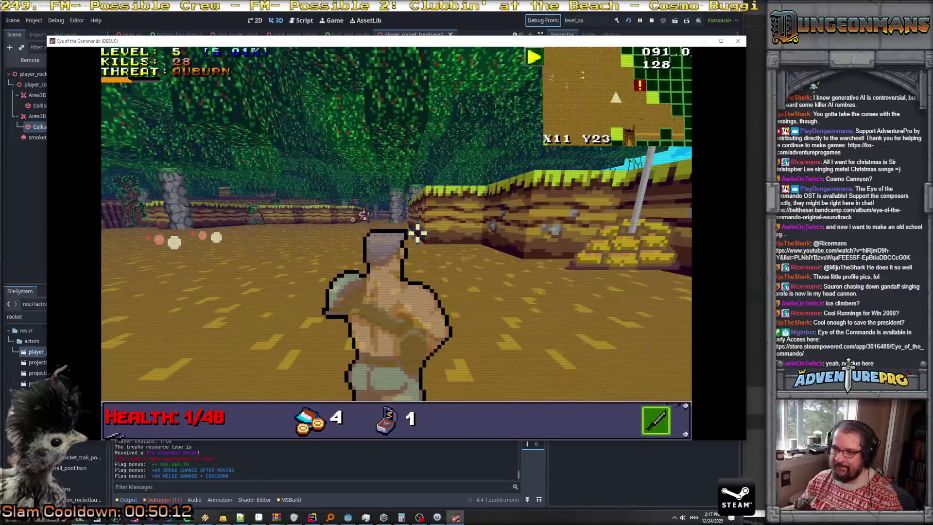
pyautogui.press('w')
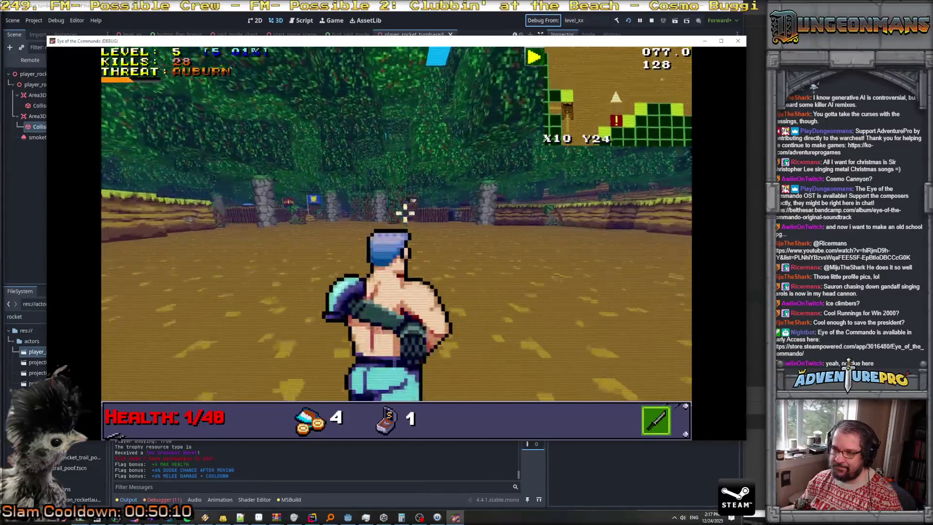
pyautogui.press('w')
pyautogui.press('w')
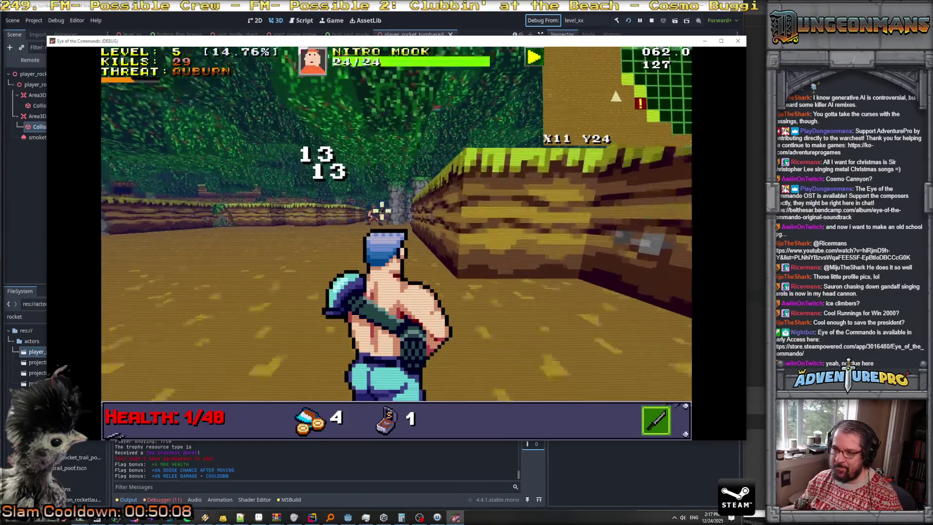
pyautogui.press('w')
pyautogui.press('w')
pyautogui.press('w')
pyautogui.press('w')
pyautogui.press('w')
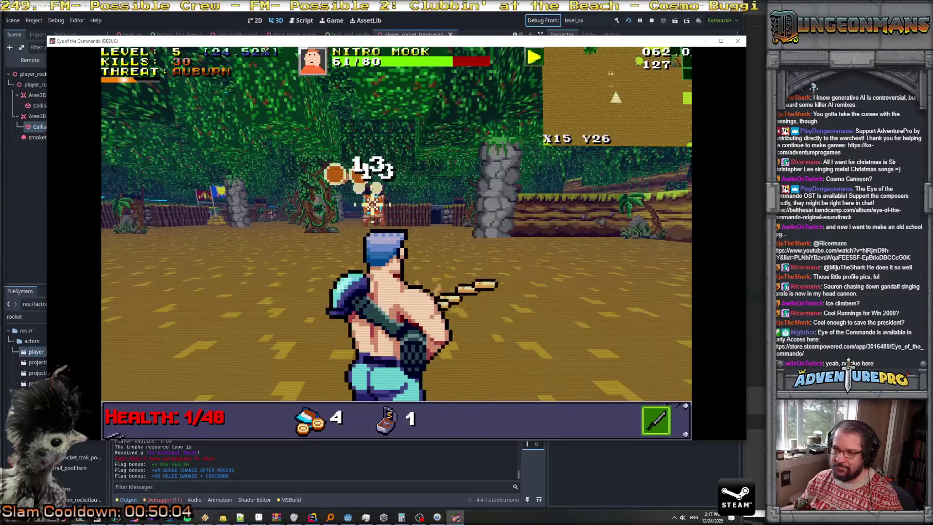
pyautogui.press('w')
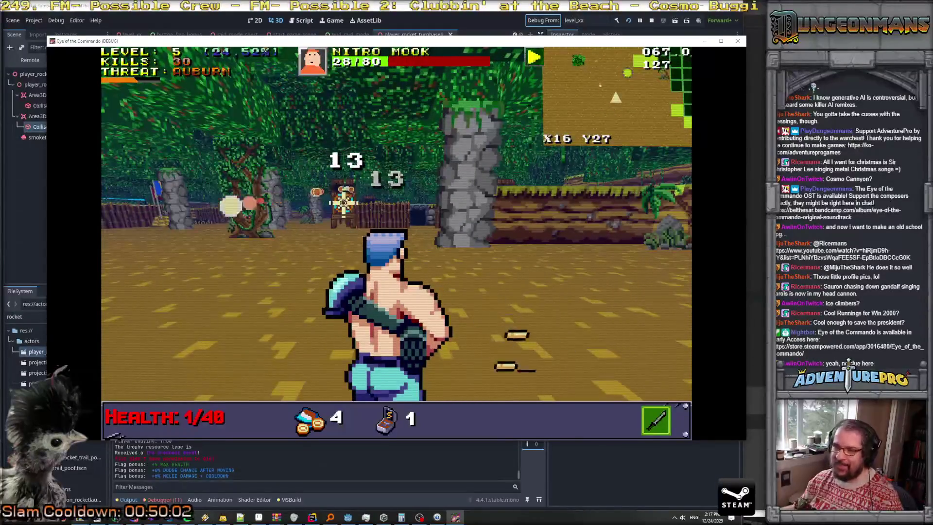
pyautogui.press('w')
pyautogui.press('w')
pyautogui.press('w')
pyautogui.press('w')
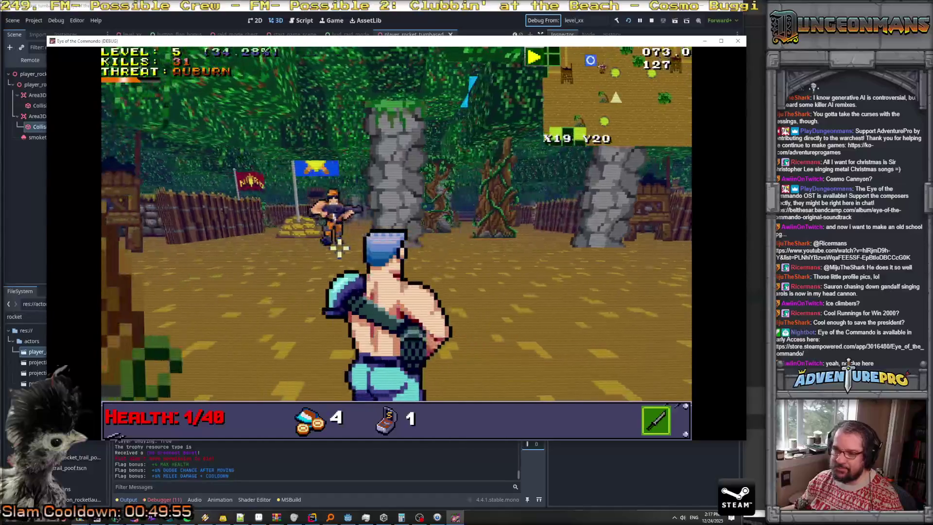
# - Give the player a bow subweapon through the debug console command
pyautogui.press('`')
pyautogui.press('Return')
pyautogui.press('`')
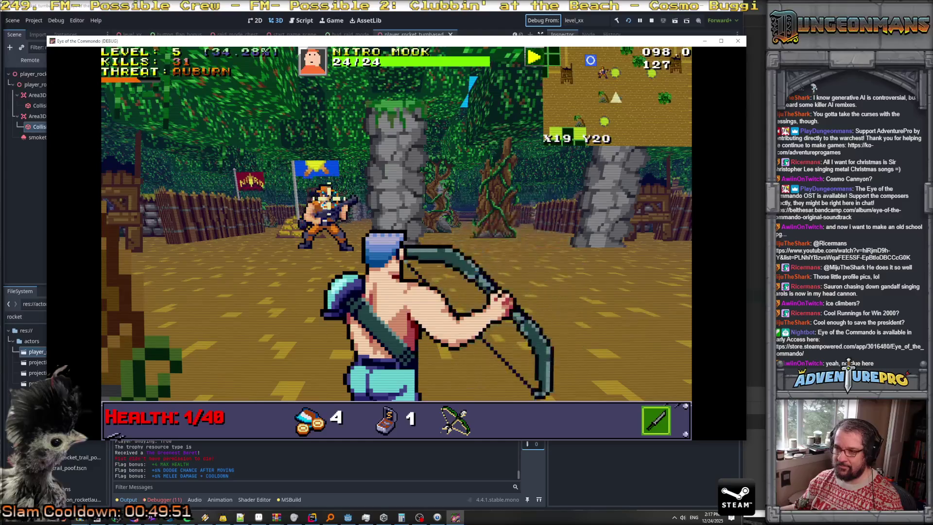
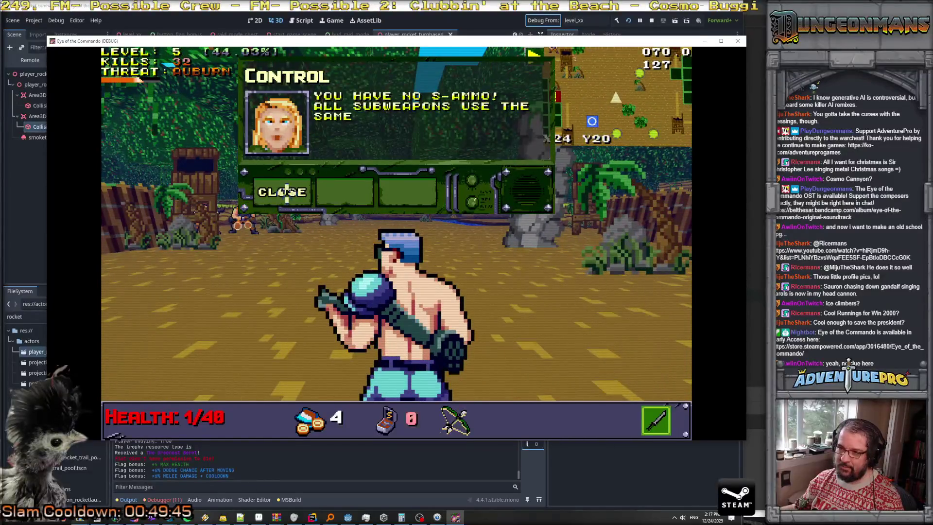
# - Dismiss the no-ammo message and run GIVEAMMO in the debug console to refill subweapon ammo
pyautogui.click(287, 192)
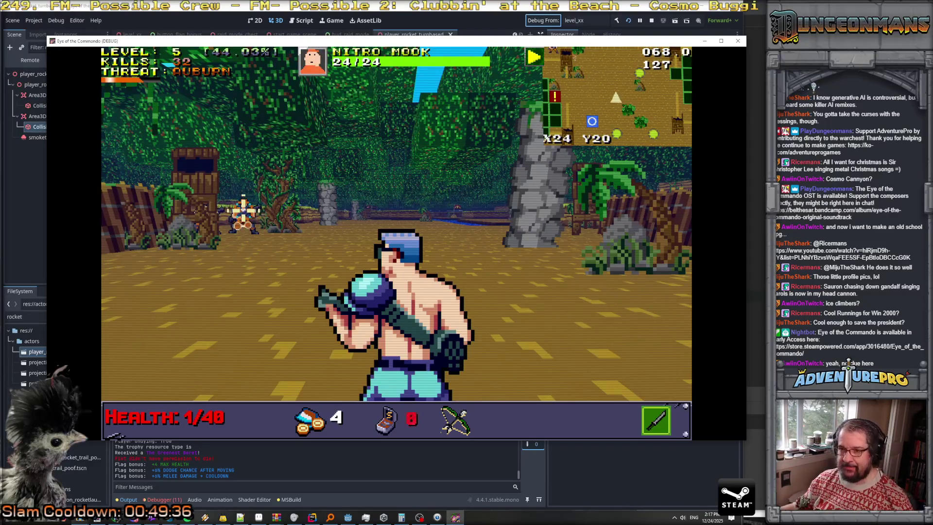
pyautogui.press('`')
pyautogui.write('GIVEAMMO')
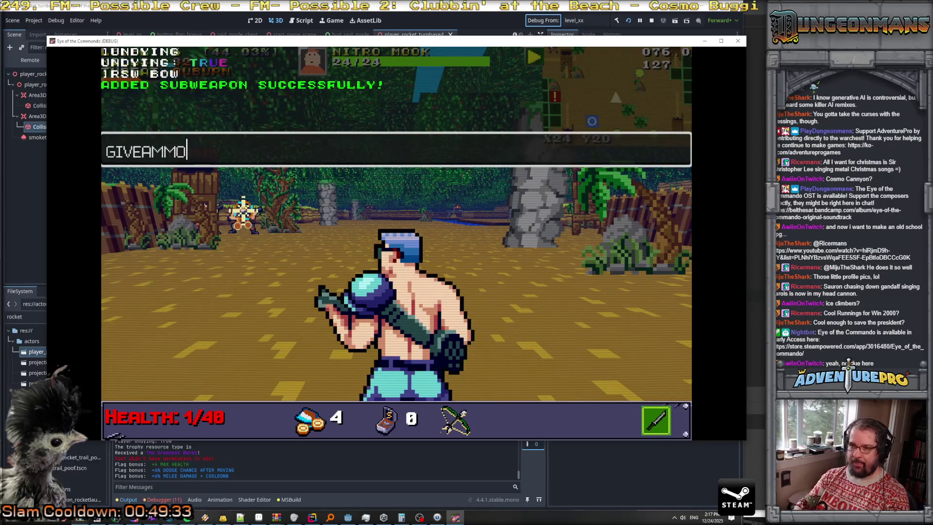
pyautogui.press('Return')
pyautogui.press('`')
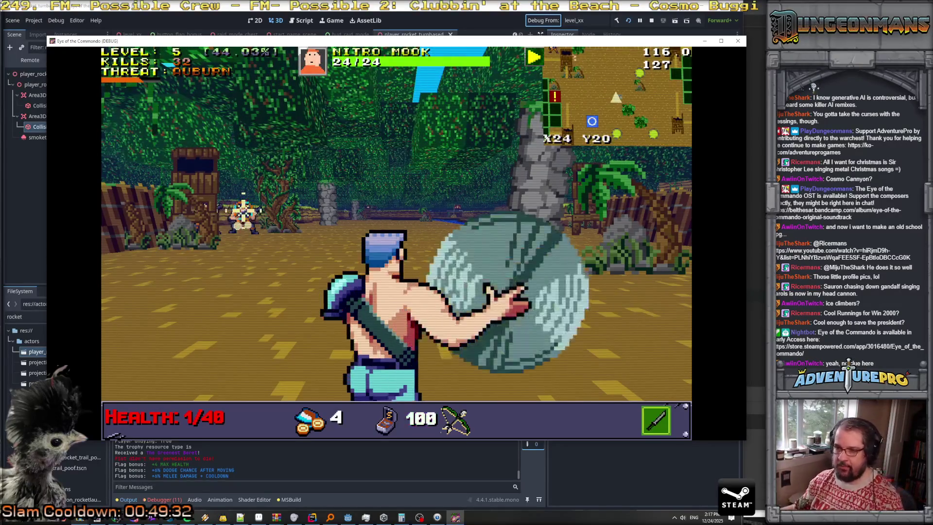
# - Shoot the enemies ahead with the bow while advancing toward the Nitro Mook
pyautogui.click(243, 213)
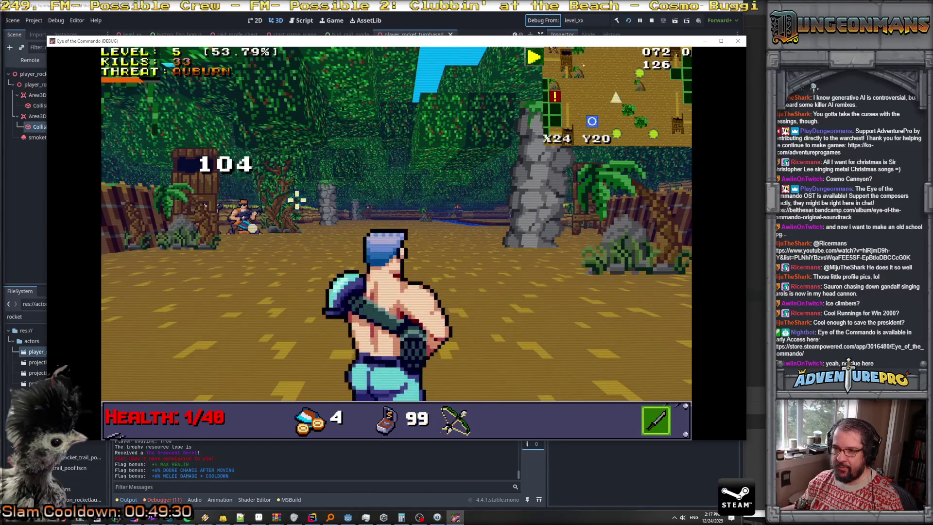
pyautogui.click(258, 218)
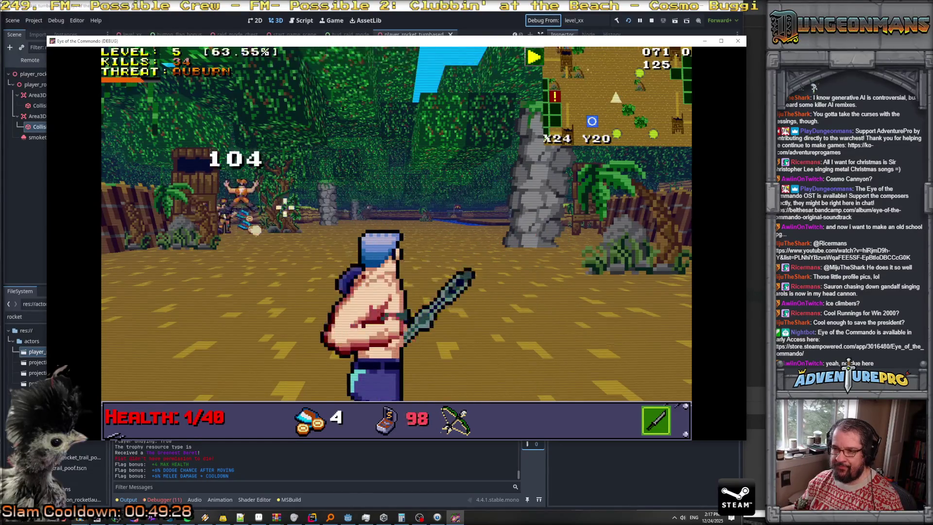
pyautogui.press('w')
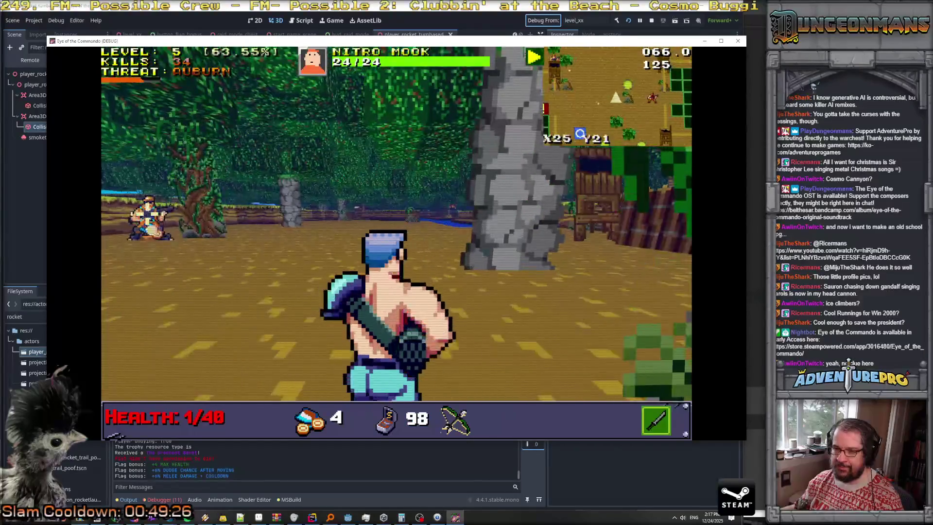
pyautogui.click(241, 217)
pyautogui.press('q')
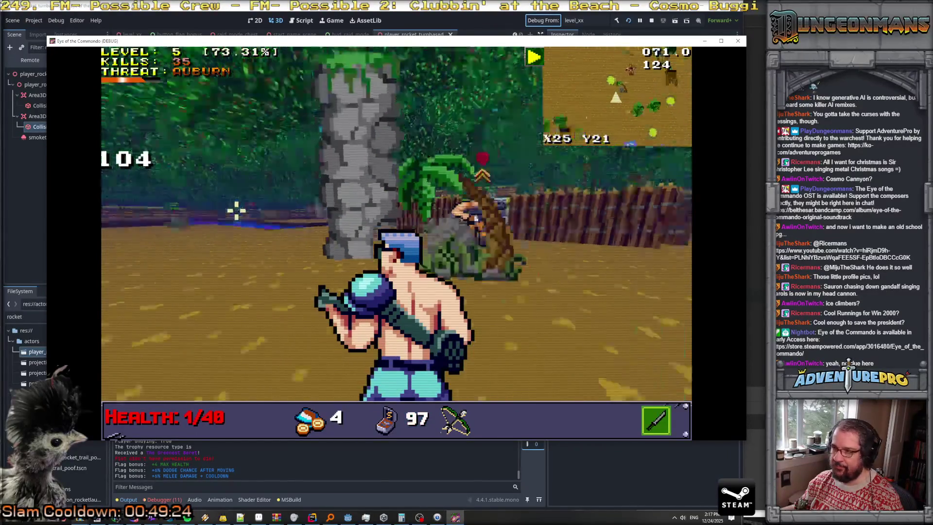
pyautogui.press('e')
pyautogui.press('w')
pyautogui.press('w')
pyautogui.press('w')
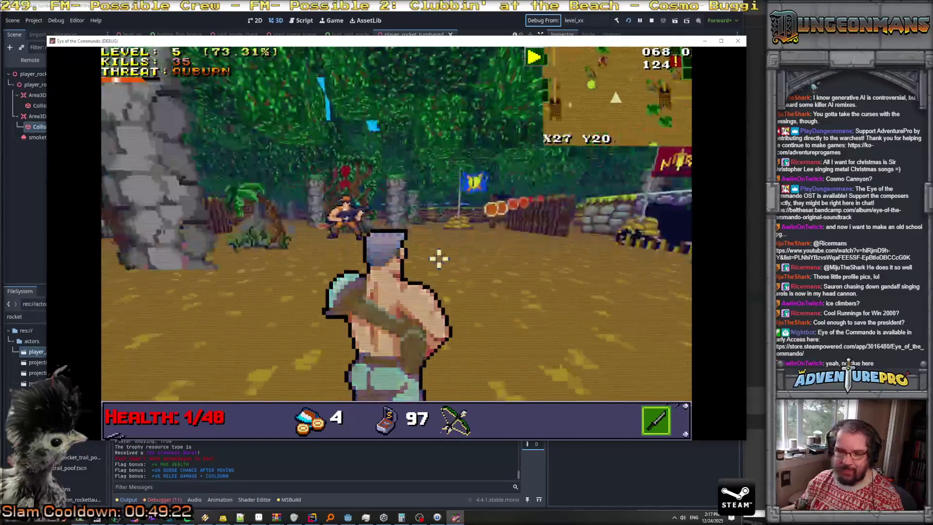
pyautogui.press('w')
pyautogui.press('d')
pyautogui.press('w')
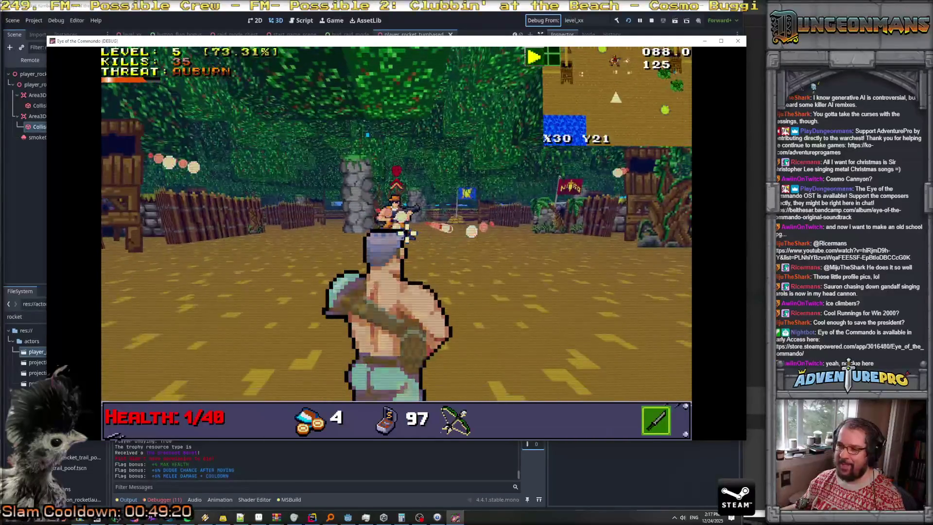
# - Finish off the Nitro Mook with melee and arrows to reach level 6, then close the debug game
pyautogui.rightClick(452, 258)
pyautogui.click(390, 209)
pyautogui.press('a')
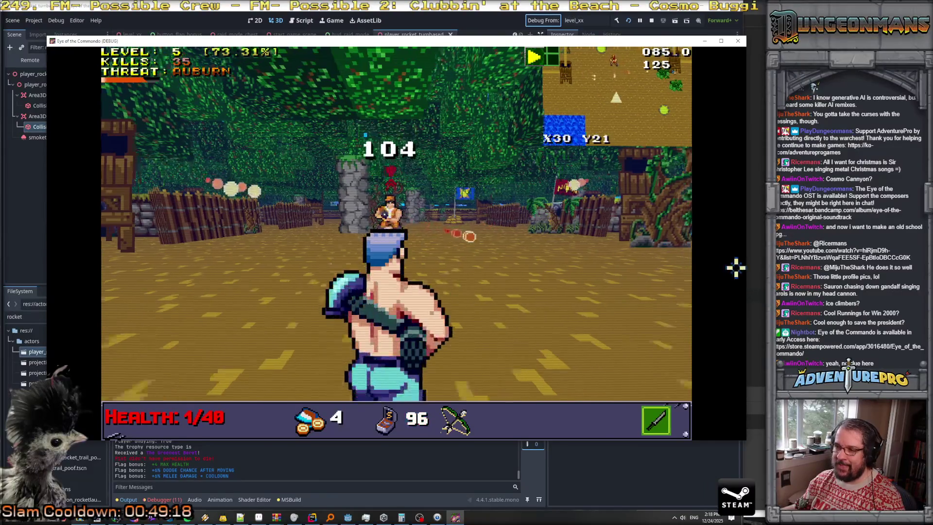
pyautogui.press('w')
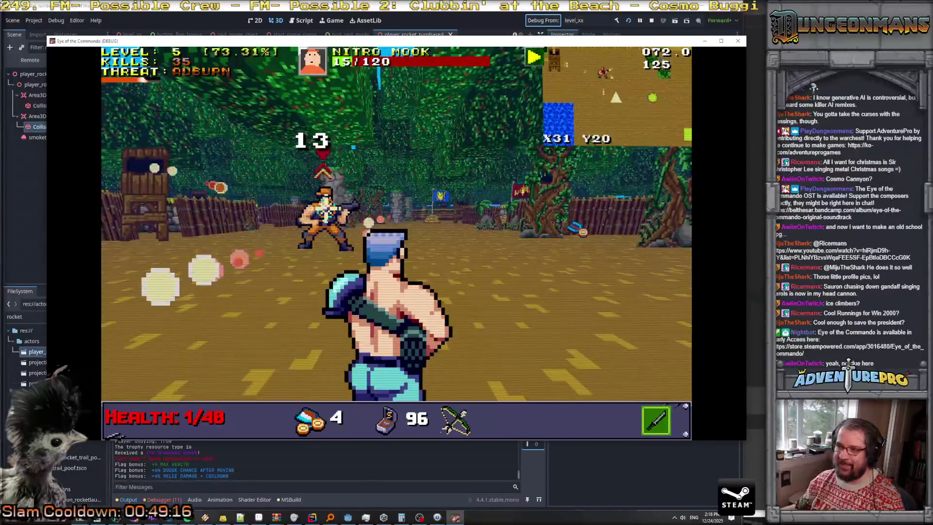
pyautogui.rightClick(397, 288)
pyautogui.click(398, 287)
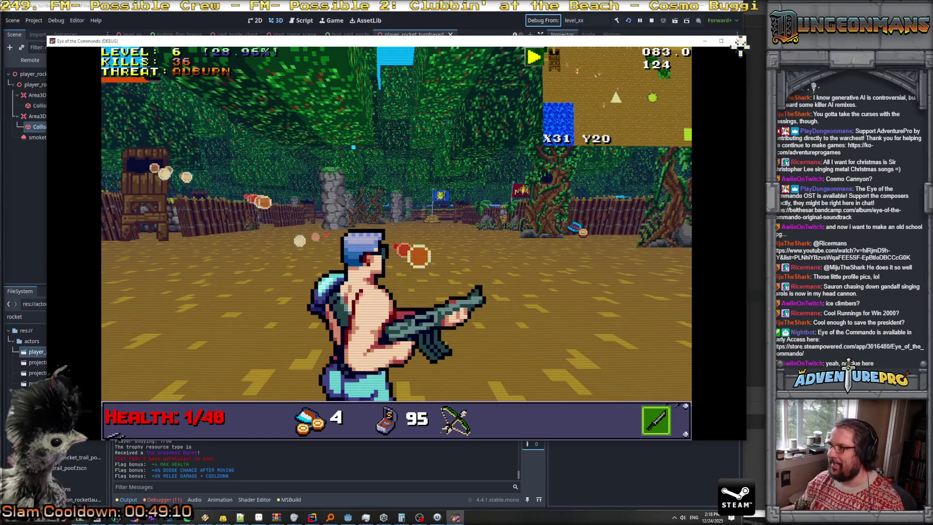
pyautogui.click(738, 42)
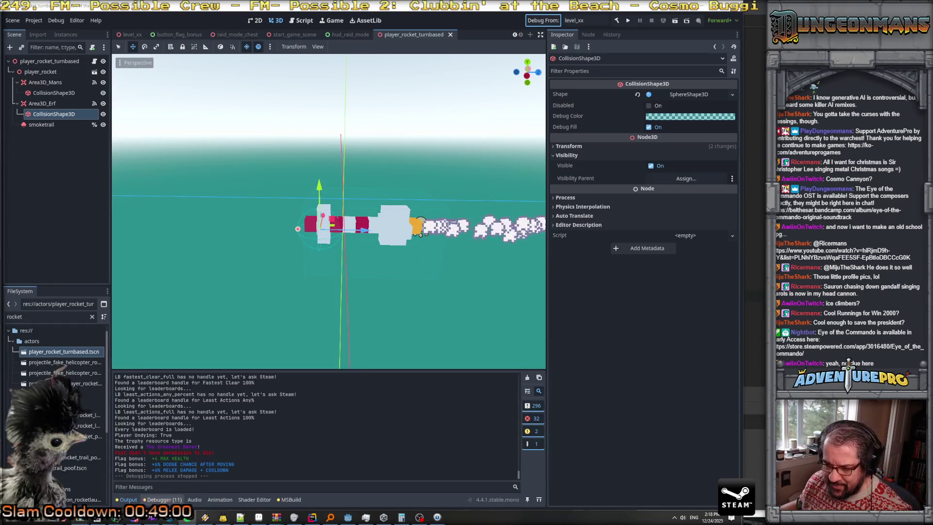
# - Show the Debugger's Errors list and drag the splitter up to enlarge it
pyautogui.click(164, 499)
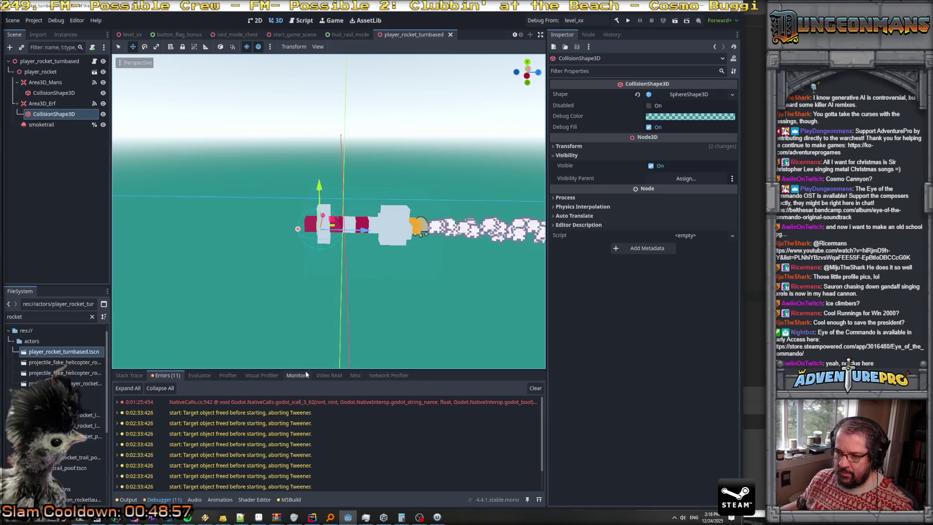
pyautogui.click(326, 375)
pyautogui.click(166, 375)
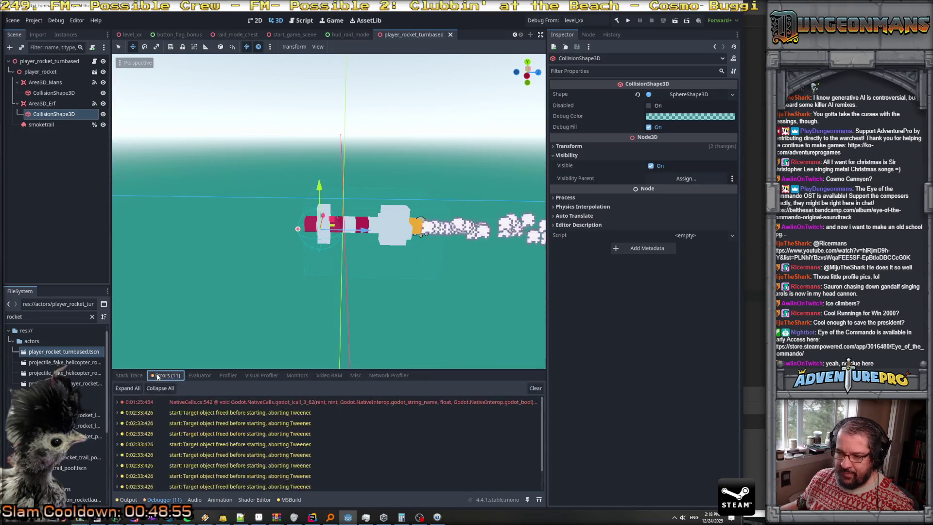
pyautogui.moveTo(323, 368); pyautogui.dragTo(323, 272)
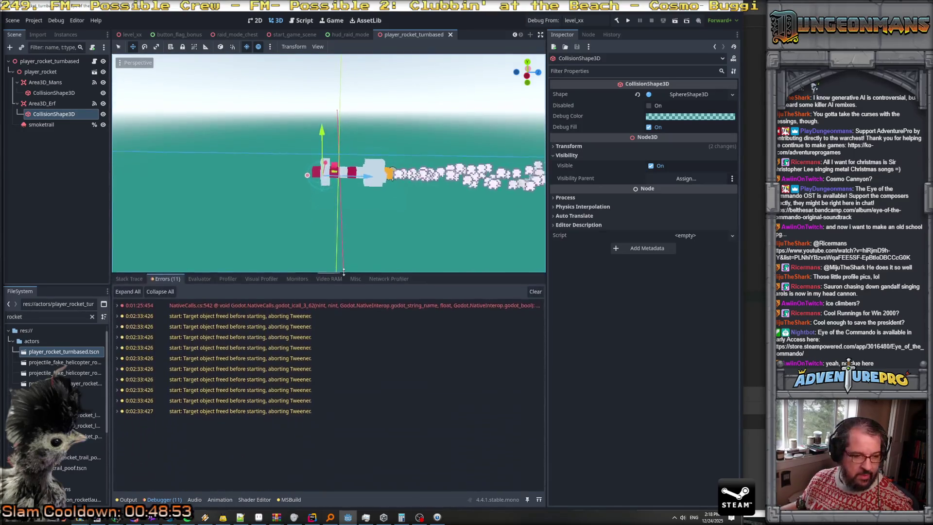
# - Expand the first tween error's stack trace and jump to its PanelTooltip.cs frame in Rider
pyautogui.click(205, 411)
pyautogui.click(117, 410)
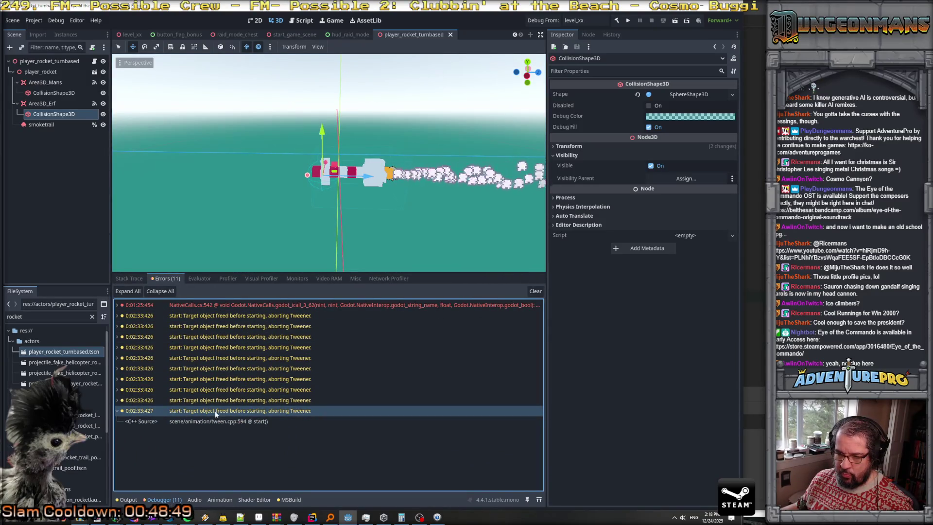
pyautogui.click(220, 379)
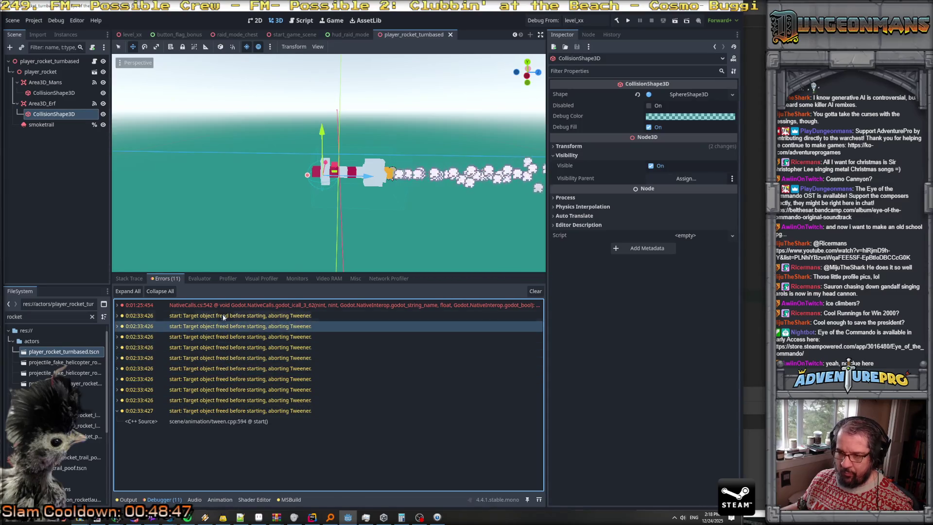
pyautogui.click(119, 305)
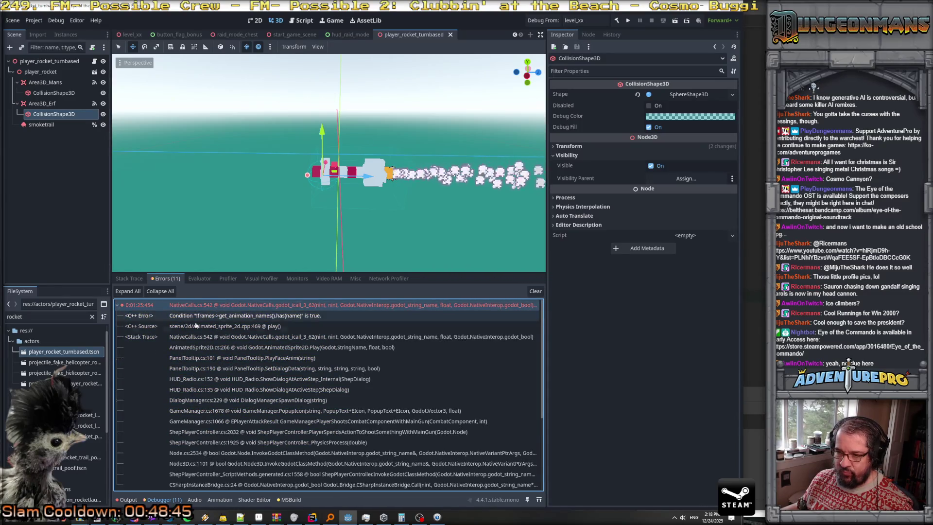
pyautogui.doubleClick(286, 360)
pyautogui.moveTo(334, 226)
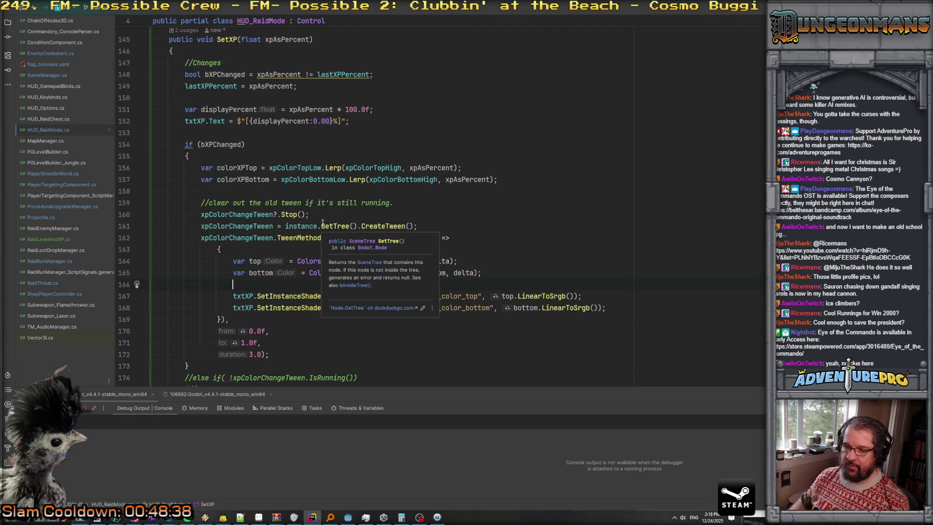
# - In Rider, search everywhere for 'flagbonus' and open HUD_SelectCaptureBonus.cs
pyautogui.scroll(3, 323, 223)
pyautogui.scroll(3, 322, 223)
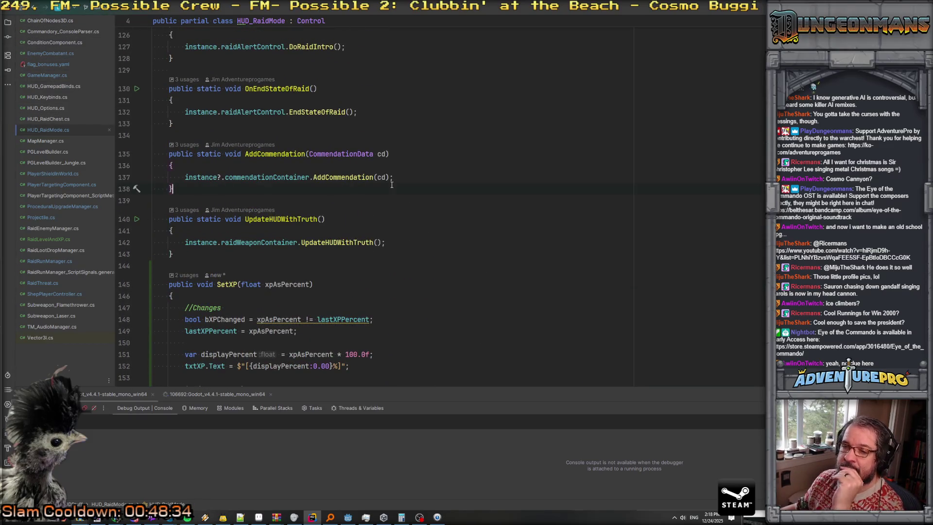
pyautogui.press('shift')
pyautogui.press('shift')
pyautogui.write('hu')
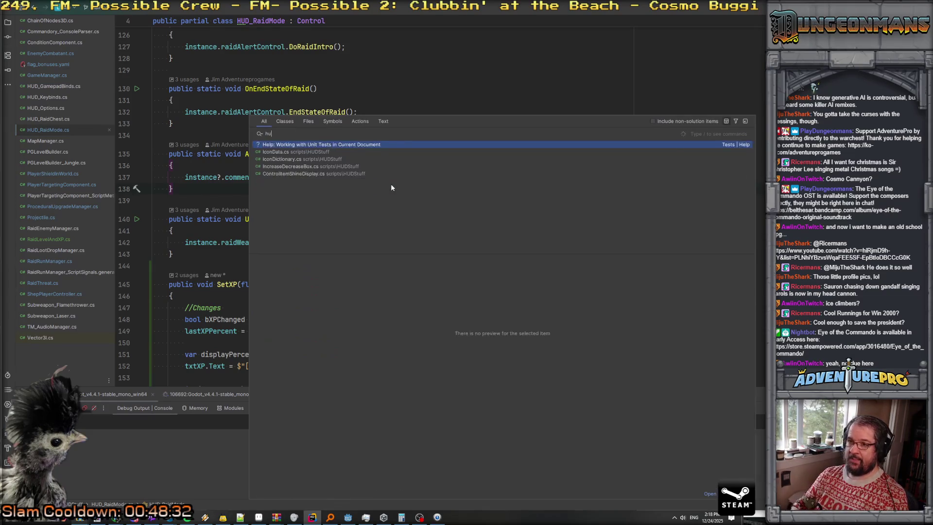
pyautogui.write('d_flag')
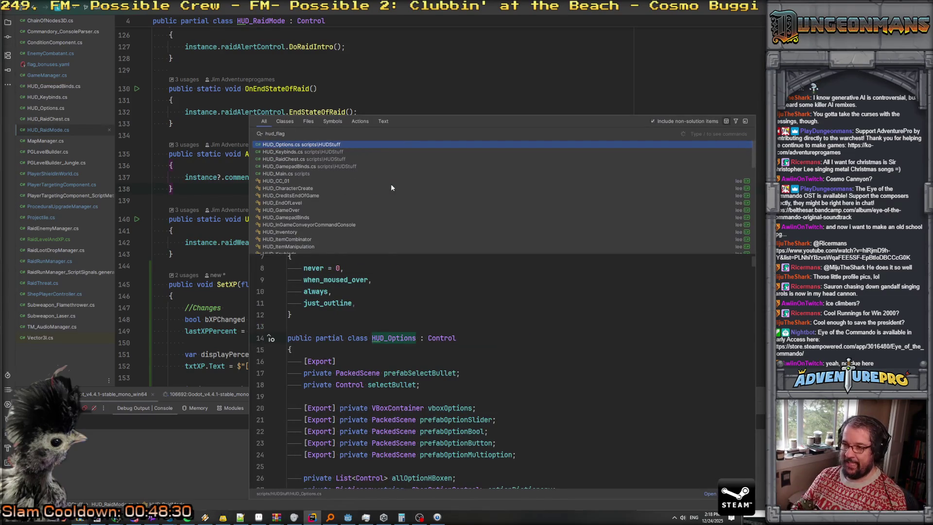
pyautogui.press('BackSpace')
pyautogui.press('BackSpace')
pyautogui.press('BackSpace')
pyautogui.press('BackSpace')
pyautogui.write('r')
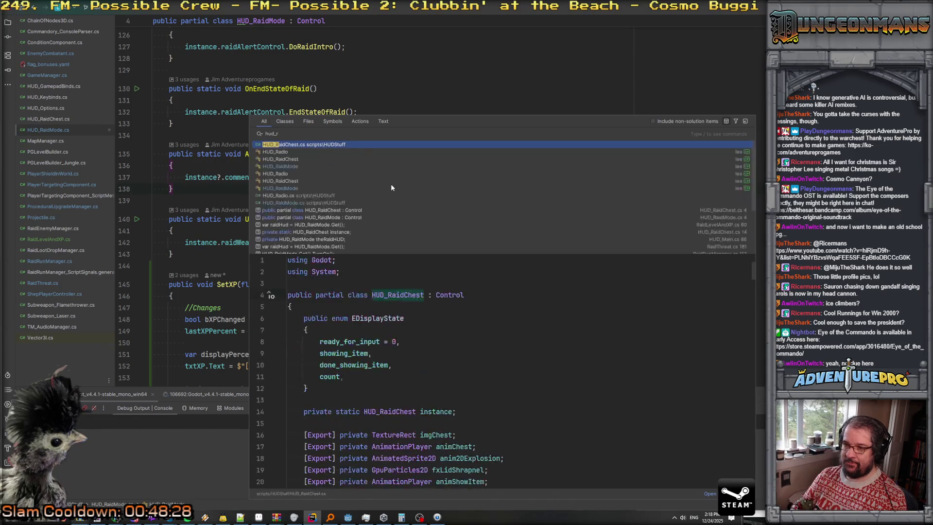
pyautogui.press('BackSpace')
pyautogui.press('BackSpace')
pyautogui.press('BackSpace')
pyautogui.write('f')
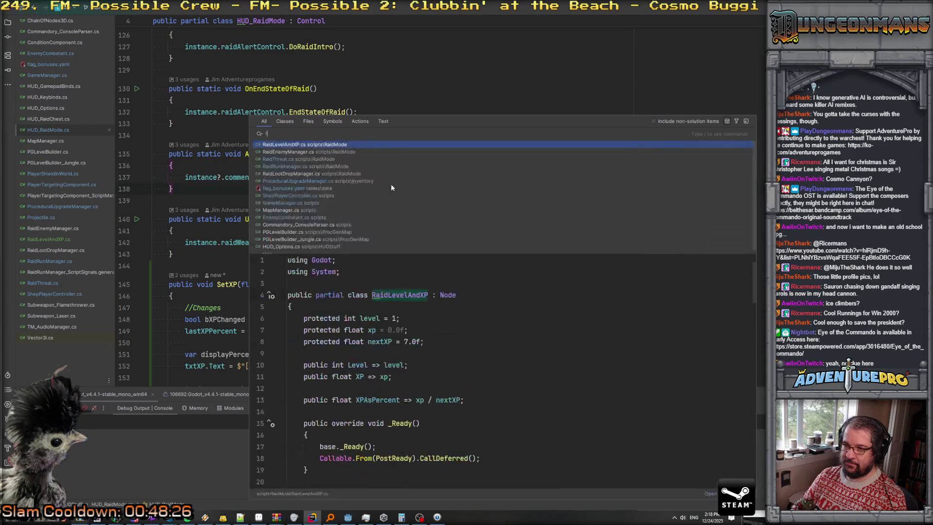
pyautogui.write('lagbonus')
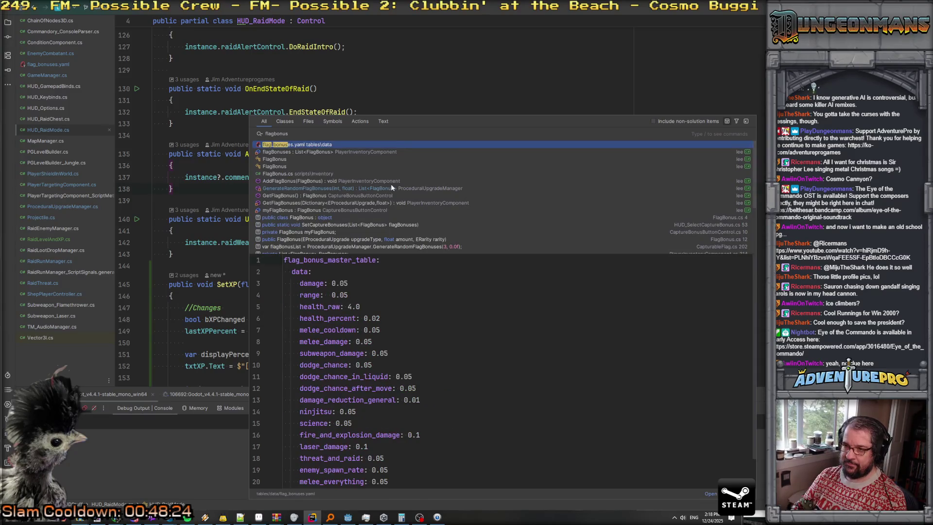
pyautogui.press('Down')
pyautogui.press('Down')
pyautogui.press('Down')
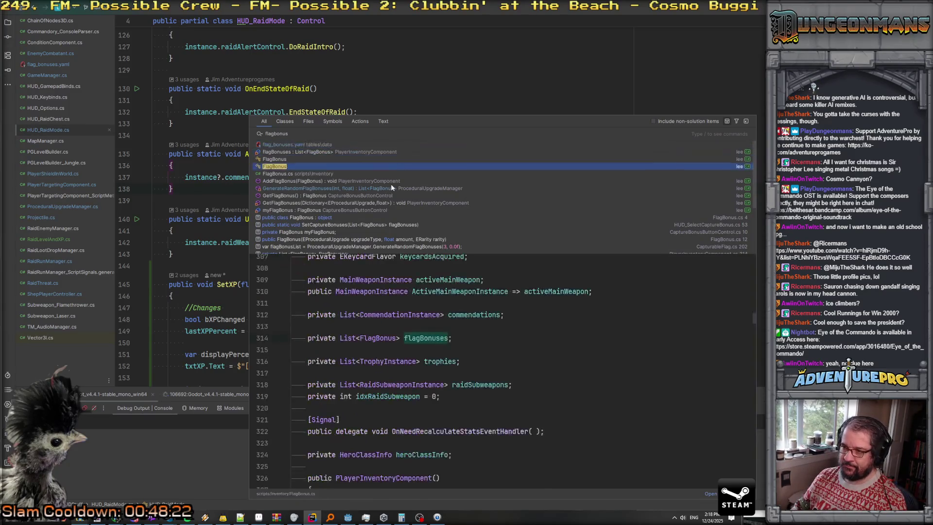
pyautogui.press('Down')
pyautogui.press('Down')
pyautogui.press('Down')
pyautogui.press('Down')
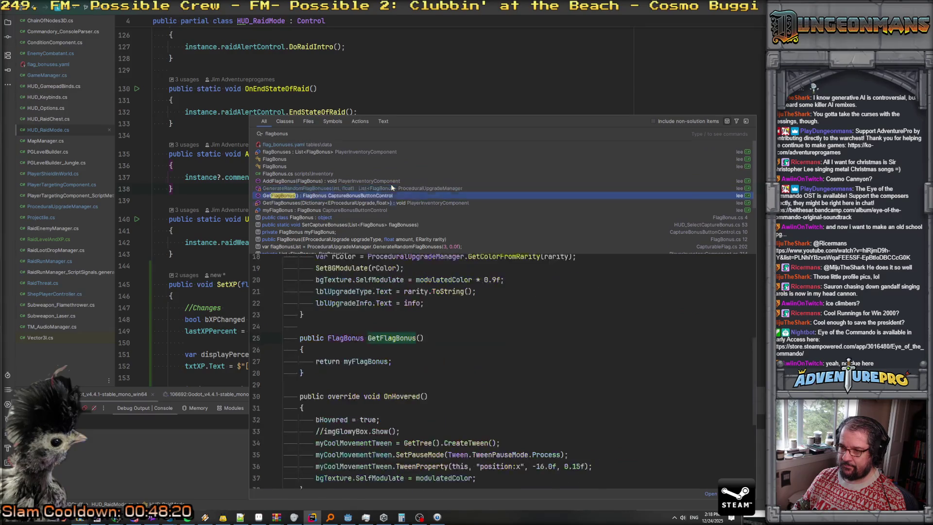
pyautogui.press('Down')
pyautogui.press('Down')
pyautogui.press('Down')
pyautogui.press('Down')
pyautogui.press('Down')
pyautogui.press('Down')
pyautogui.press('Down')
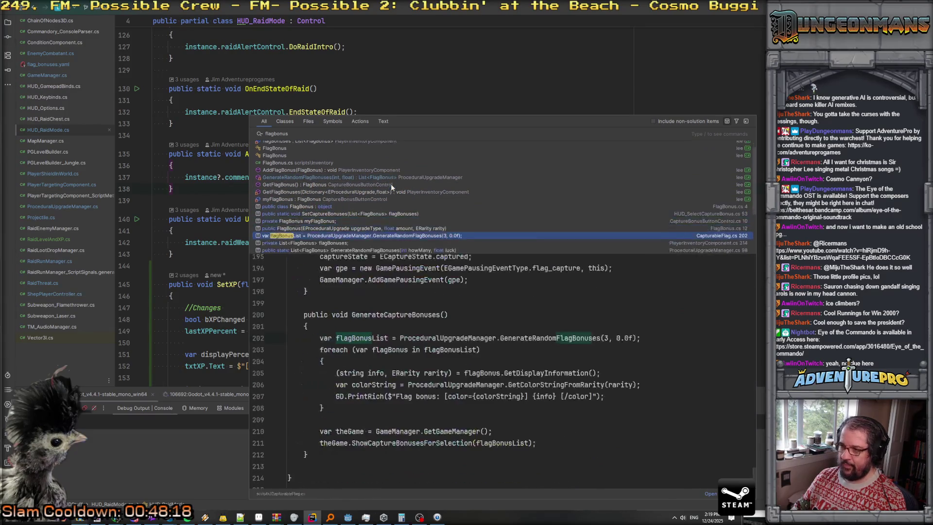
pyautogui.press('Down')
pyautogui.press('Down')
pyautogui.press('Down')
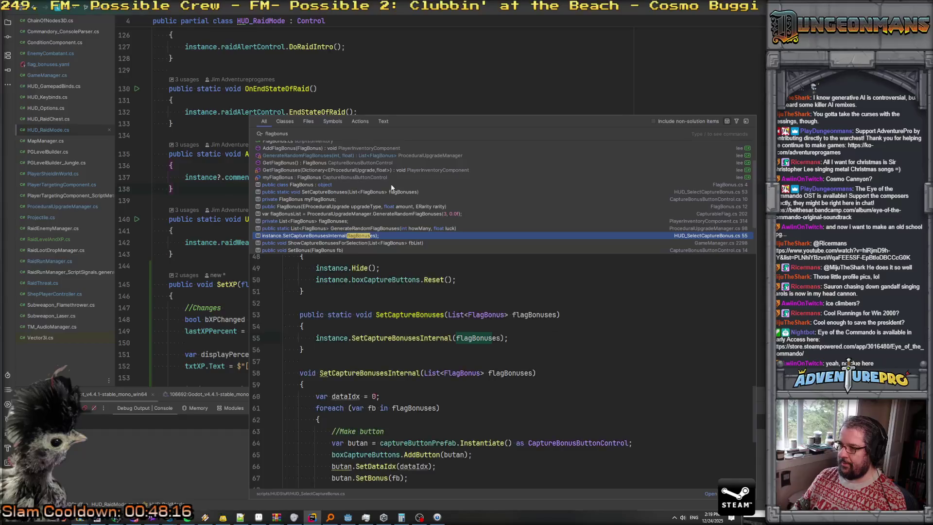
pyautogui.press('Return')
pyautogui.scroll(10, 391, 187)
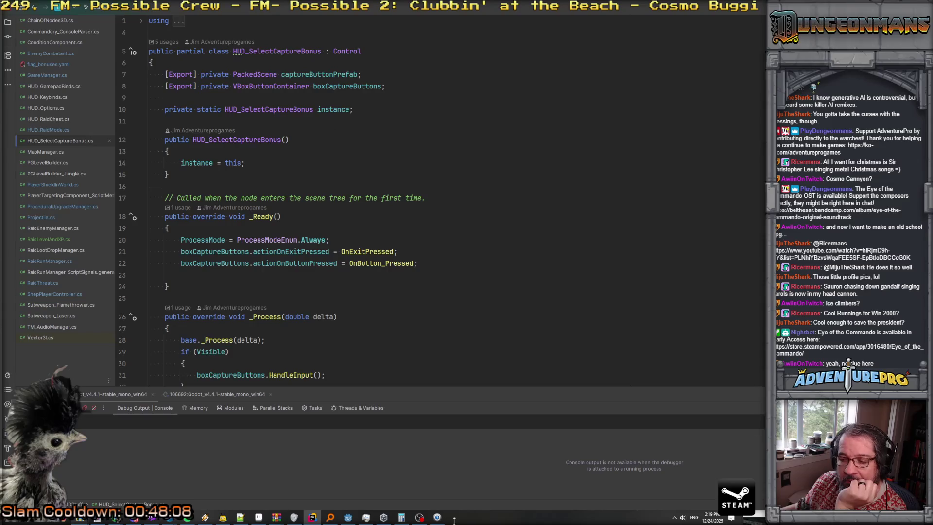
# - In Godot, create a new scene with a User Interface (Control) root node
pyautogui.click(348, 517)
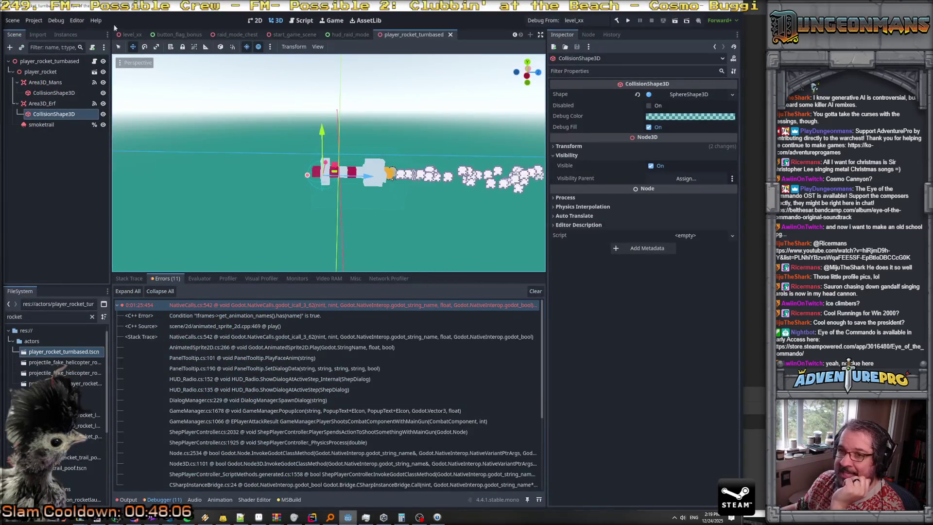
pyautogui.click(12, 20)
pyautogui.click(25, 33)
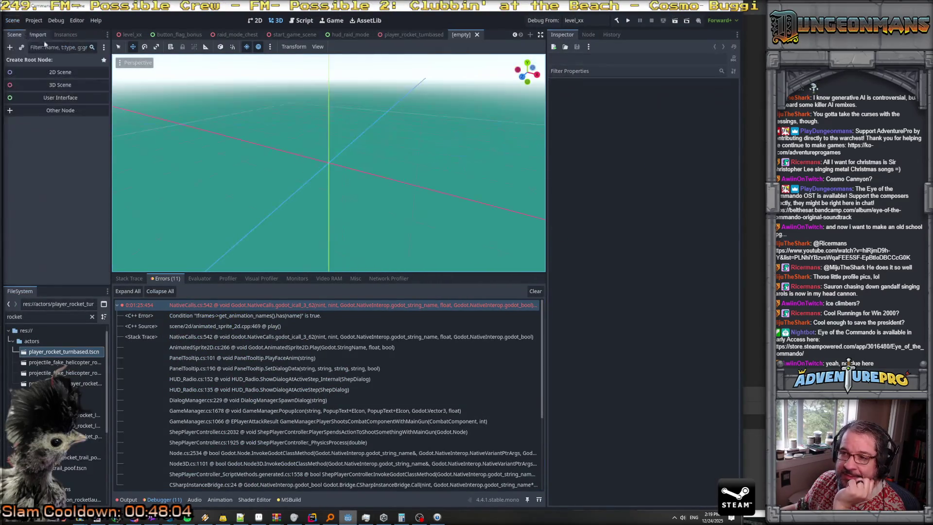
pyautogui.click(49, 98)
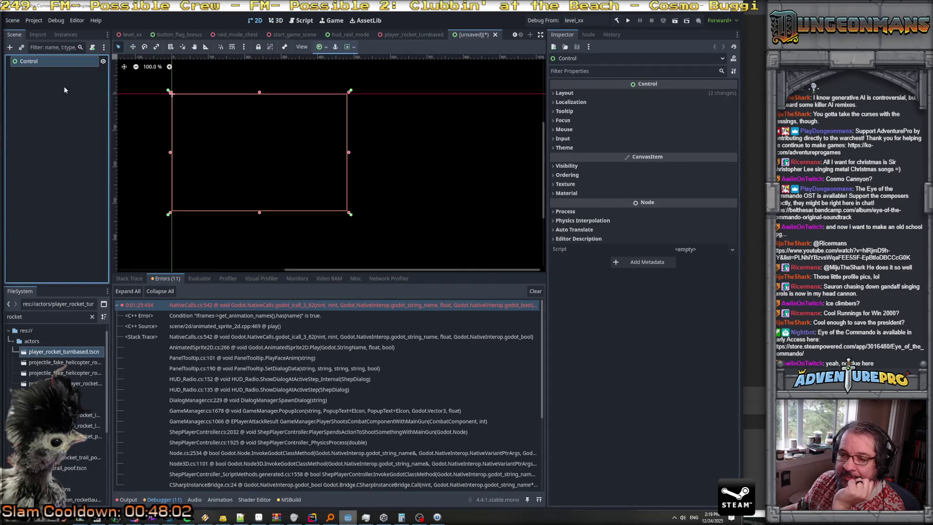
pyautogui.click(312, 518)
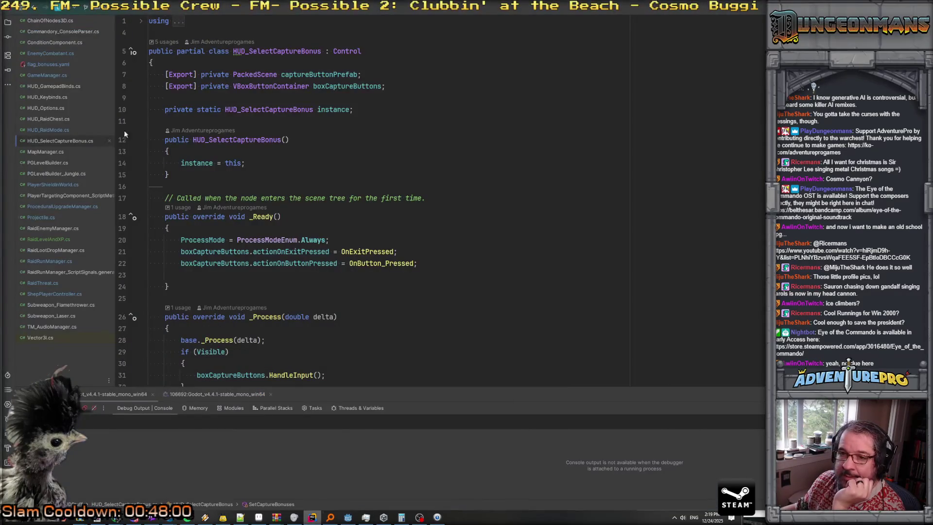
# - Add a new HUD_RaidLevelUp class in the HUDStuff folder and add it to Git
pyautogui.click(55, 141)
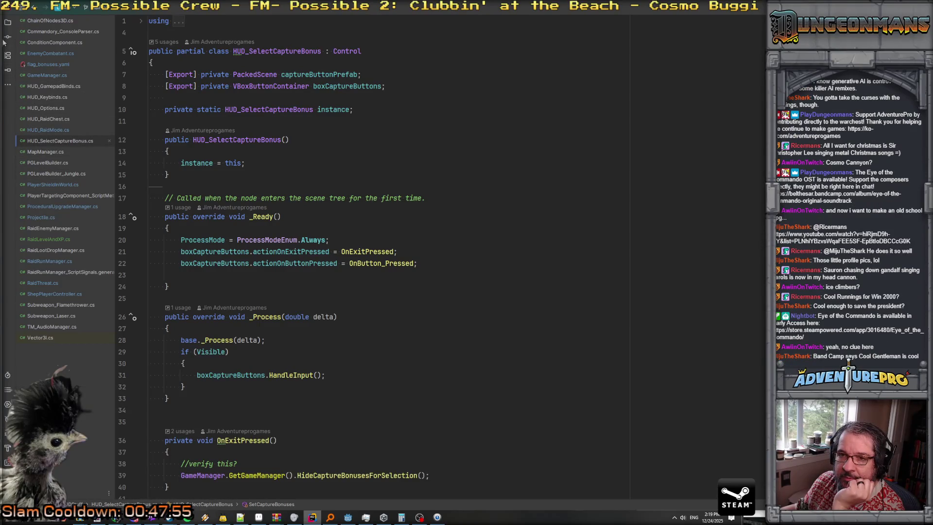
pyautogui.click(8, 22)
pyautogui.rightClick(63, 234)
pyautogui.moveTo(102, 239)
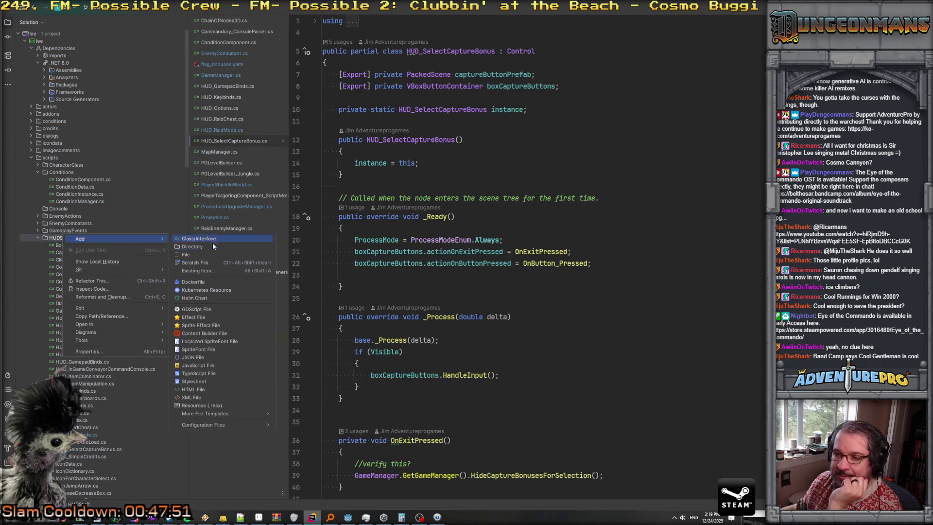
pyautogui.click(214, 240)
pyautogui.write('HUD_RaidLevelU')
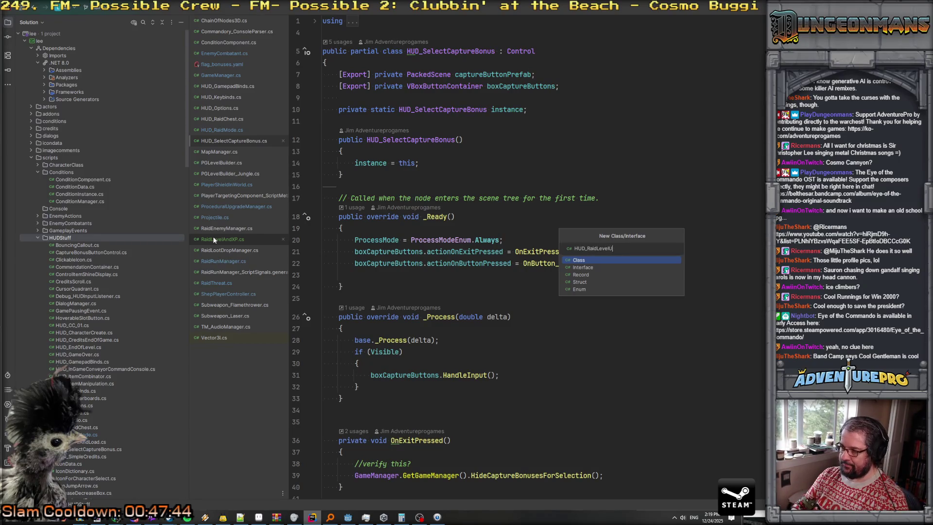
pyautogui.write('p')
pyautogui.press('Return')
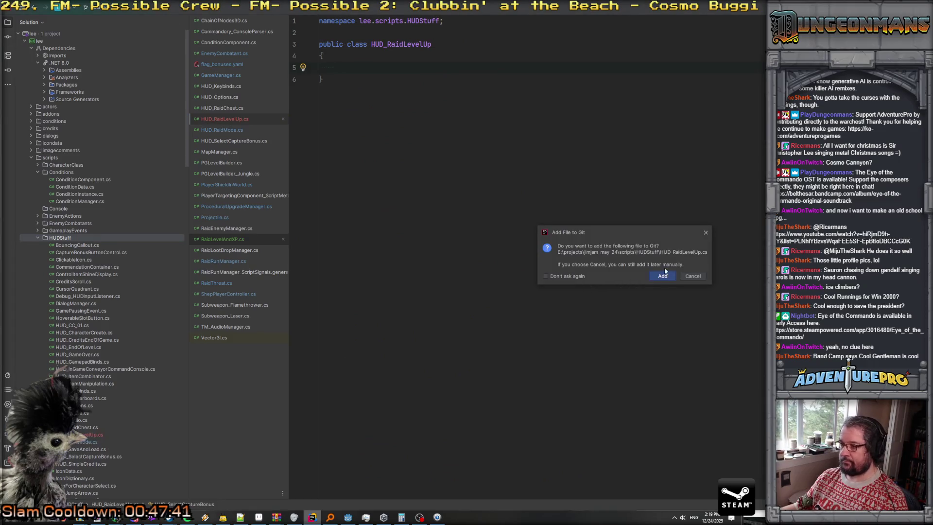
pyautogui.press('Return')
# - Replace the namespace with using Godot and System, and make the class partial deriving from Control
pyautogui.moveTo(391, 21); pyautogui.dragTo(296, 26)
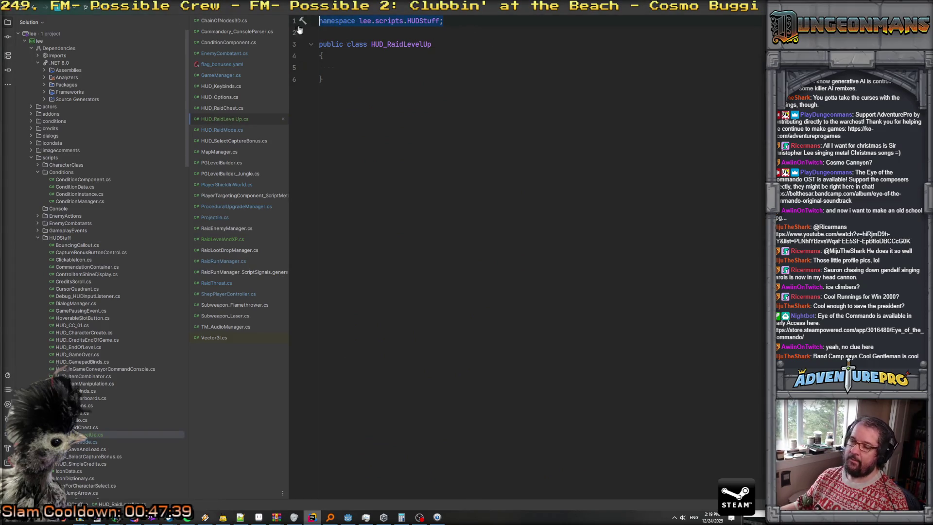
pyautogui.write('using Godot;')
pyautogui.press('Return')
pyautogui.write('usi')
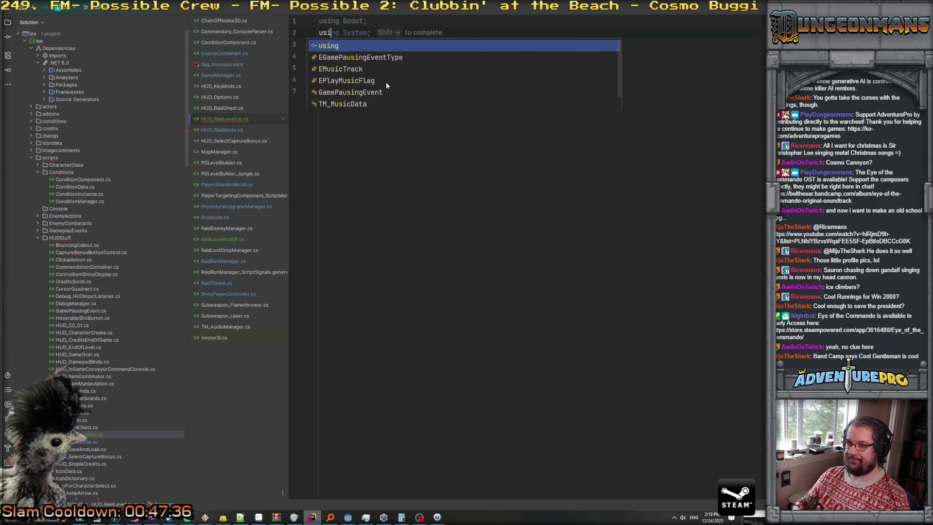
pyautogui.write('ng System')
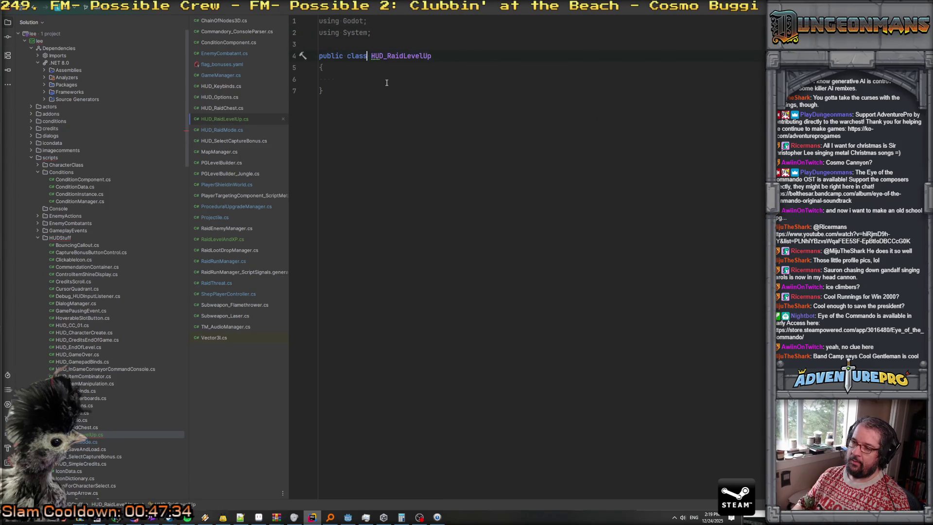
pyautogui.write('partial')
pyautogui.press('End')
pyautogui.write('Control')
pyautogui.press('Down')
pyautogui.press('Down')
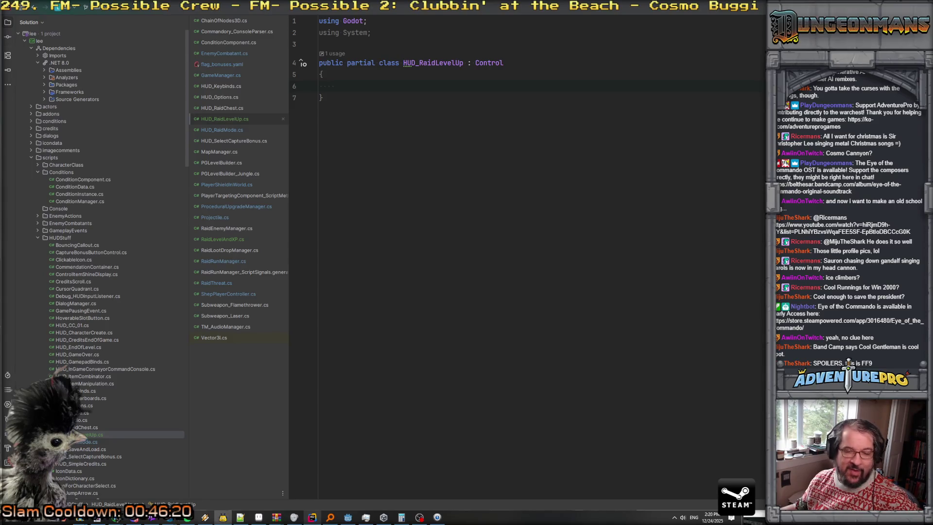
# - Switch from Rider back to the unsaved Control scene in the Godot editor
pyautogui.hotkey('alt', 'Tab')
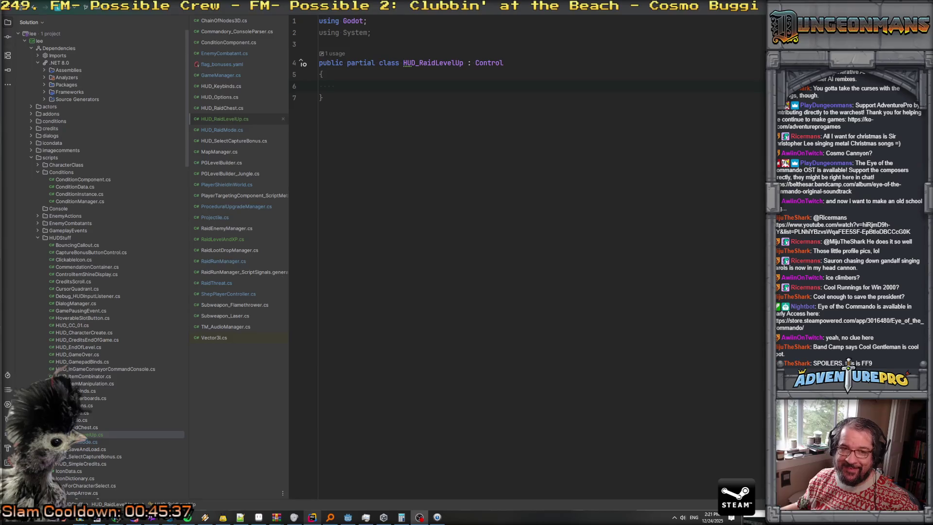
pyautogui.click(364, 88)
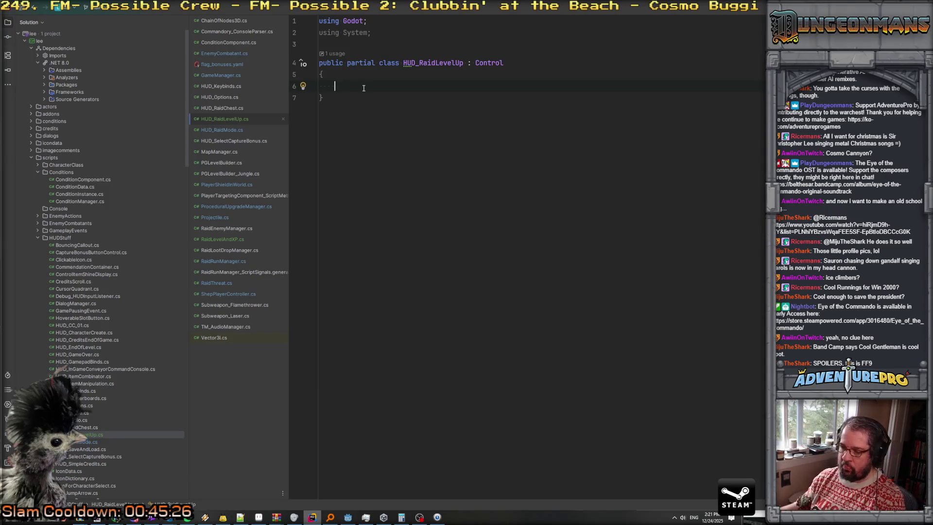
pyautogui.moveTo(205, 518)
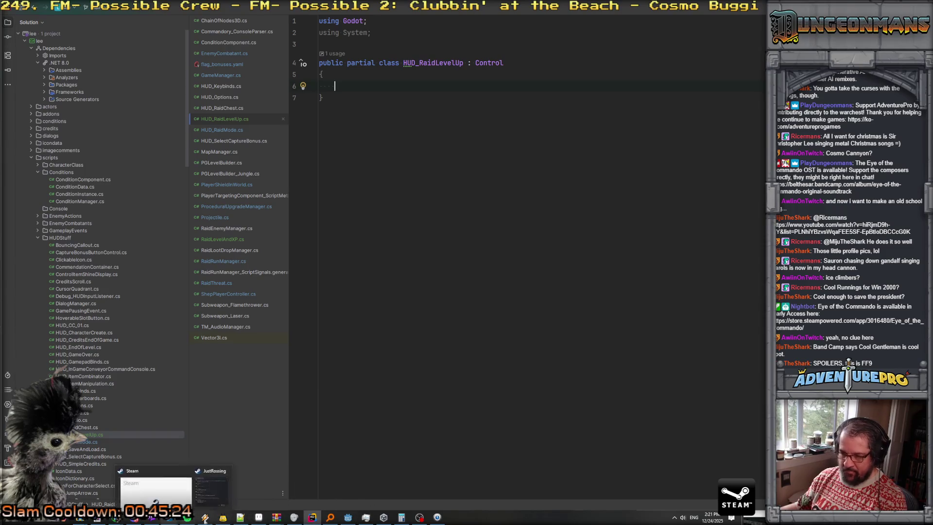
pyautogui.click(348, 518)
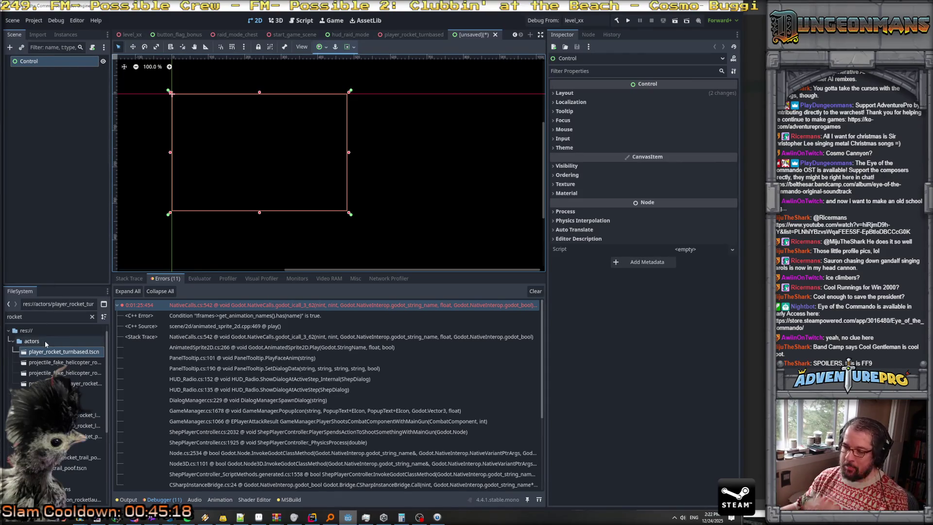
# - Build the project and attach HUD_RaidLevelUp.cs, found by filtering 'HUD_raid', to the Control root
pyautogui.click(617, 22)
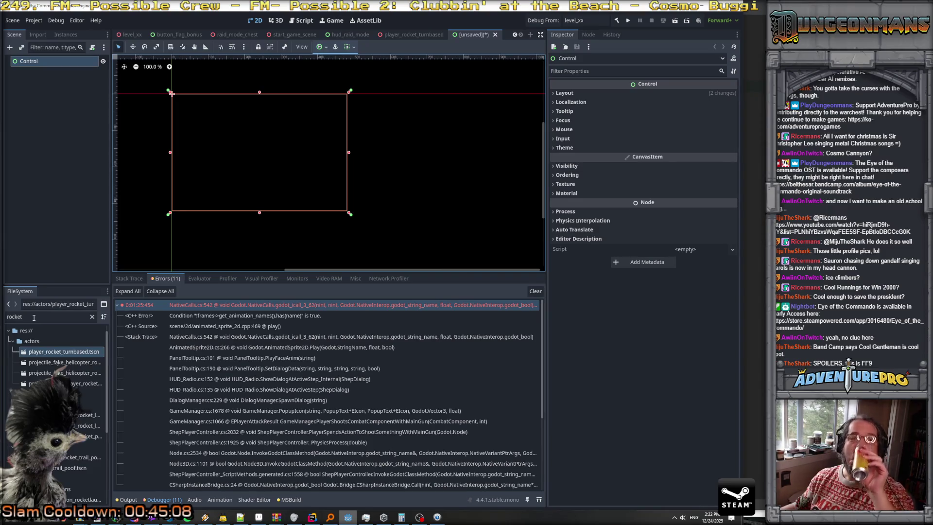
pyautogui.moveTo(34, 317); pyautogui.dragTo(4, 321)
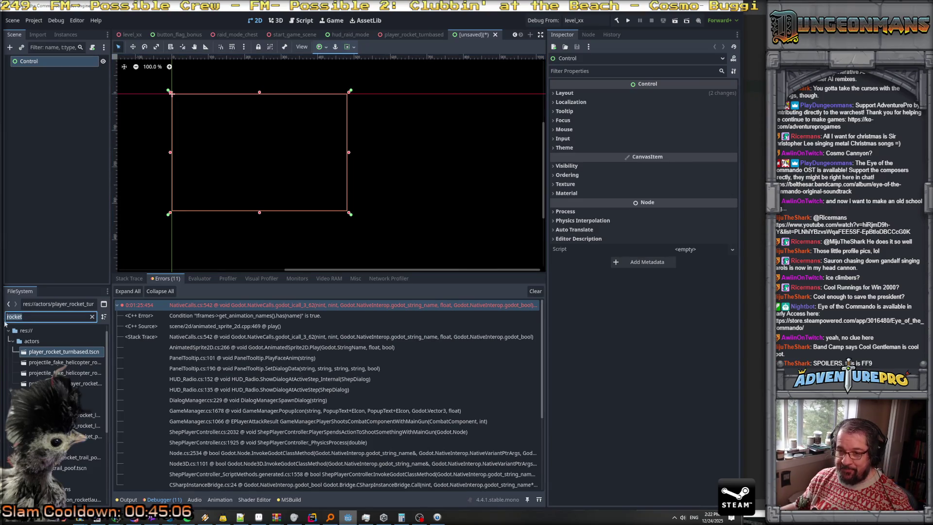
pyautogui.write('HUD_')
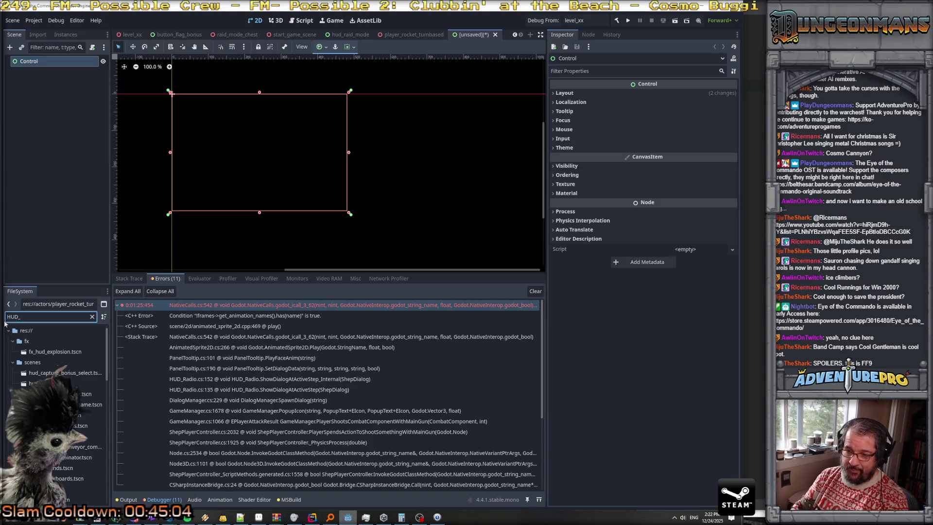
pyautogui.write('ra')
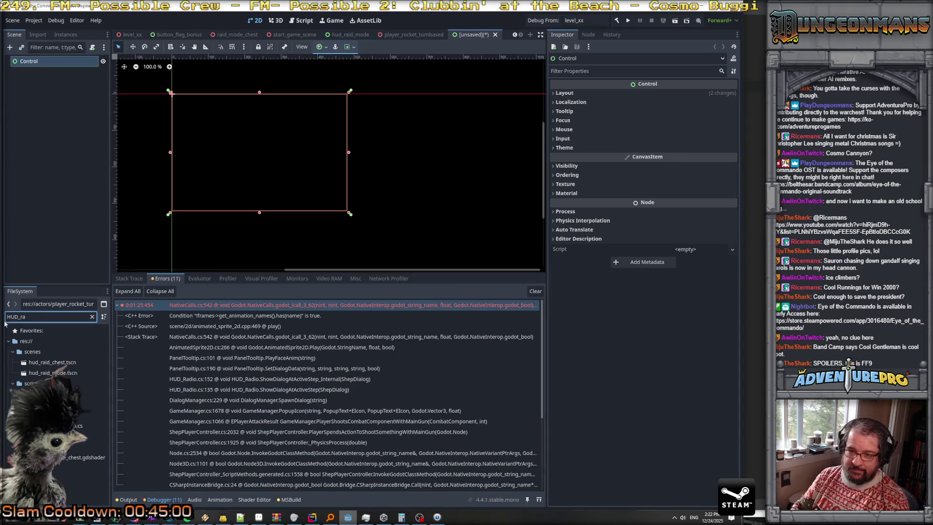
pyautogui.write('id')
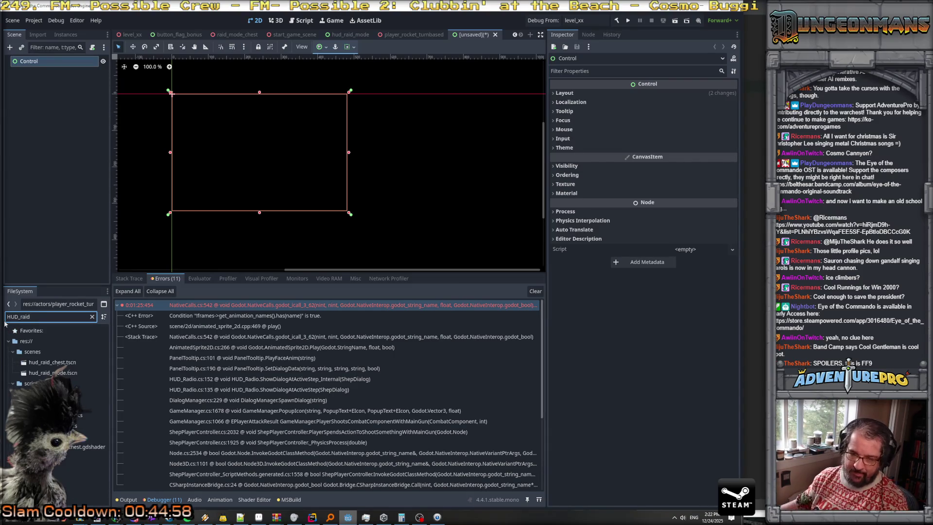
pyautogui.click(82, 415)
pyautogui.moveTo(80, 415); pyautogui.dragTo(38, 63)
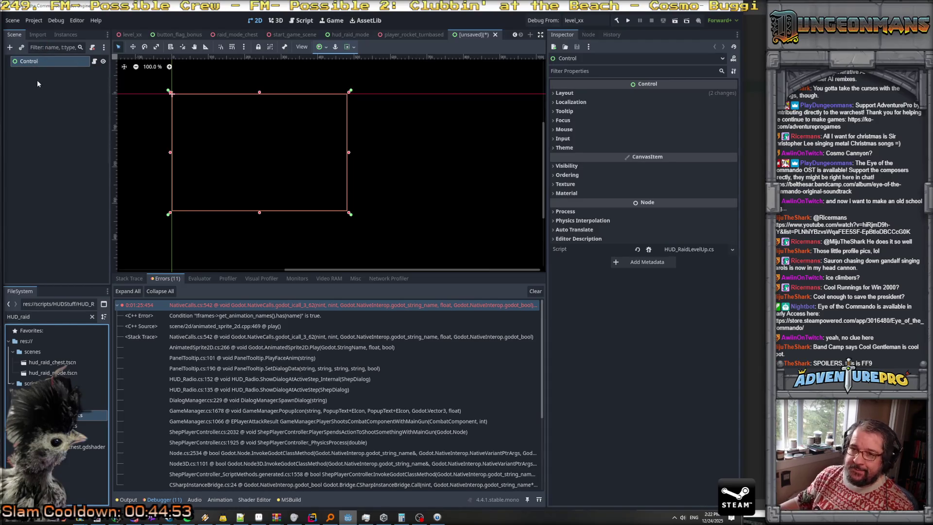
# - Rename the scene's root node to HUD_RaidLevelUp
pyautogui.click(78, 61)
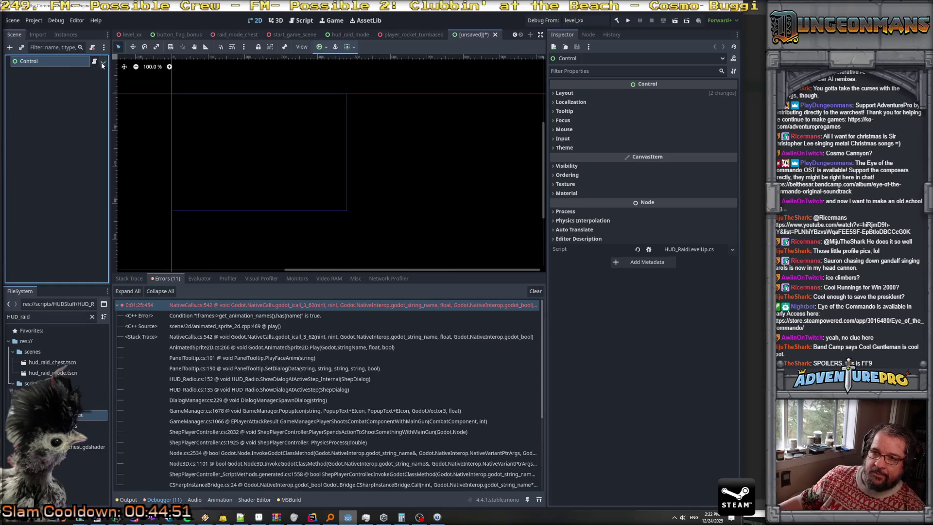
pyautogui.click(103, 61)
pyautogui.doubleClick(54, 61)
pyautogui.hotkey('ctrl', 'a')
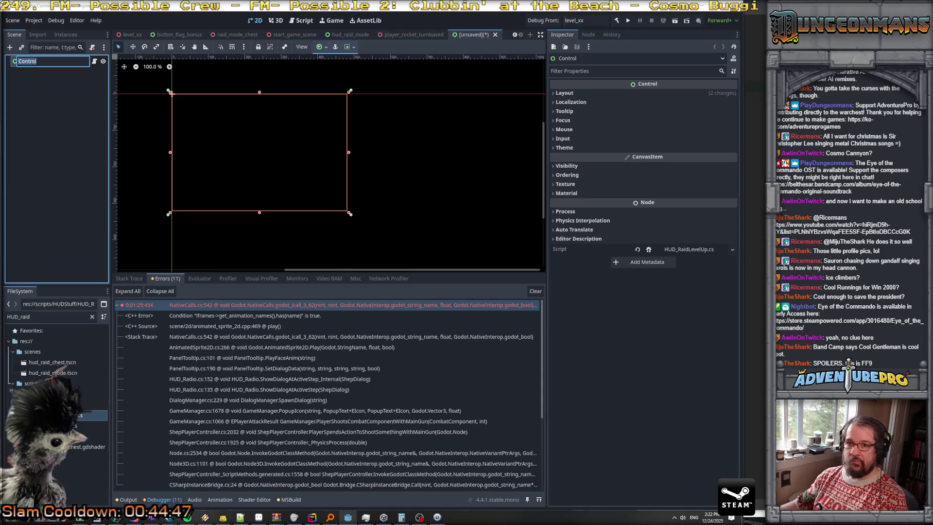
pyautogui.write('HUD_Raid')
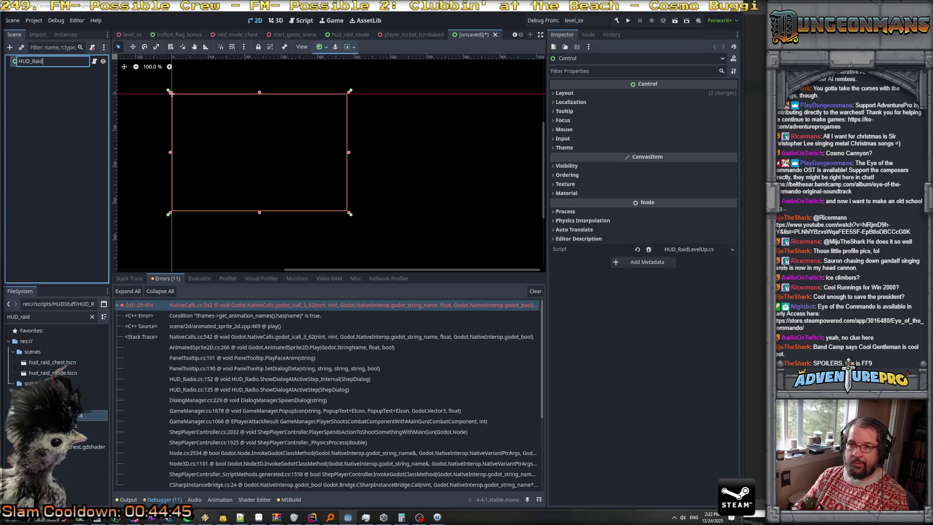
pyautogui.write('LevelUp')
pyautogui.press('Return')
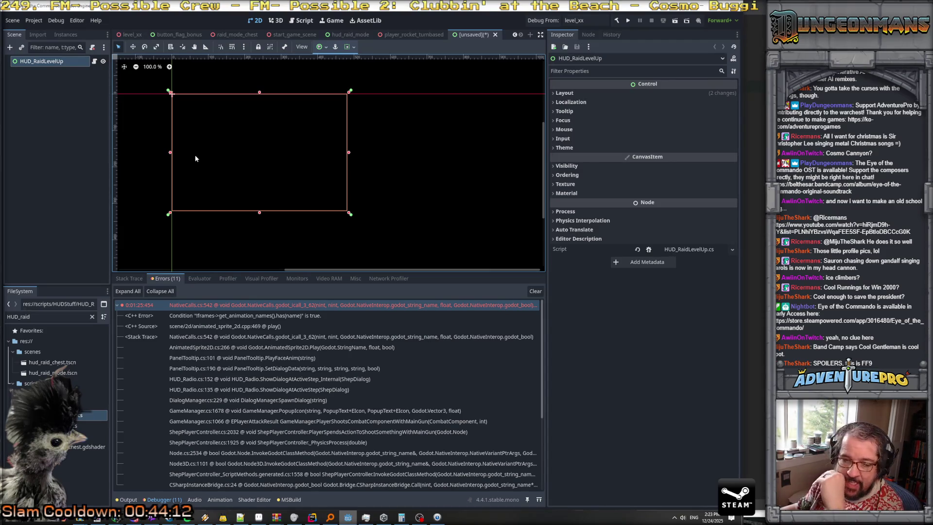
pyautogui.scroll(3, 204, 130)
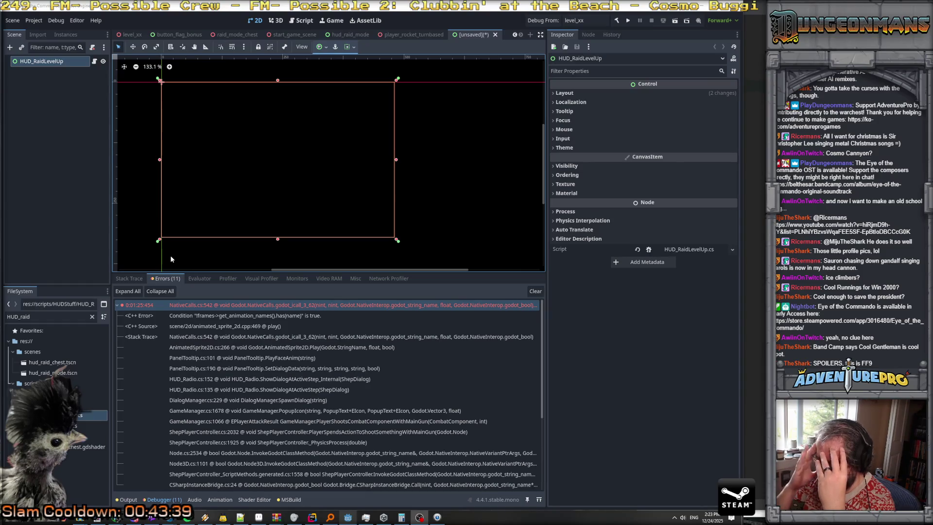
# - Filter FileSystem for 'hud capt' and open hud_capture_bonus_select.tscn
pyautogui.hotkey('alt', 'Tab')
pyautogui.write('flag')
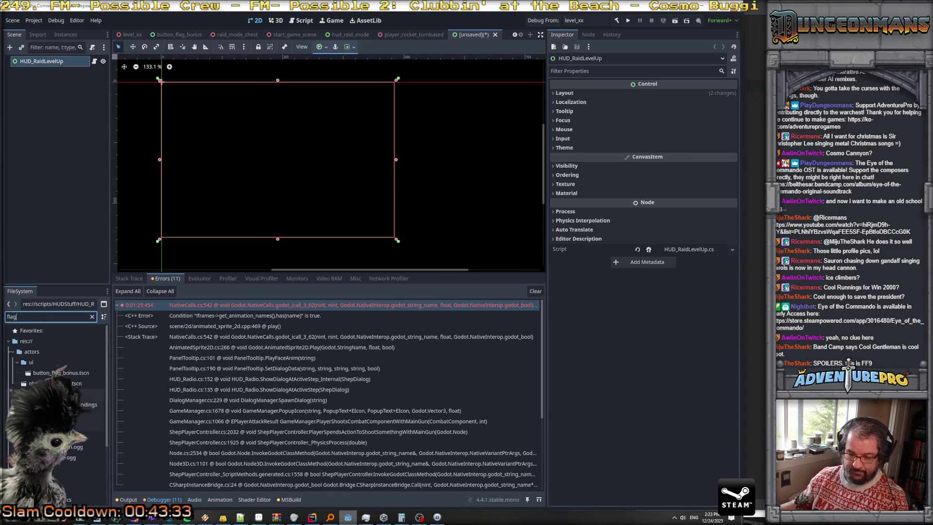
pyautogui.scroll(-5, 88, 487)
pyautogui.scroll(5, 83, 485)
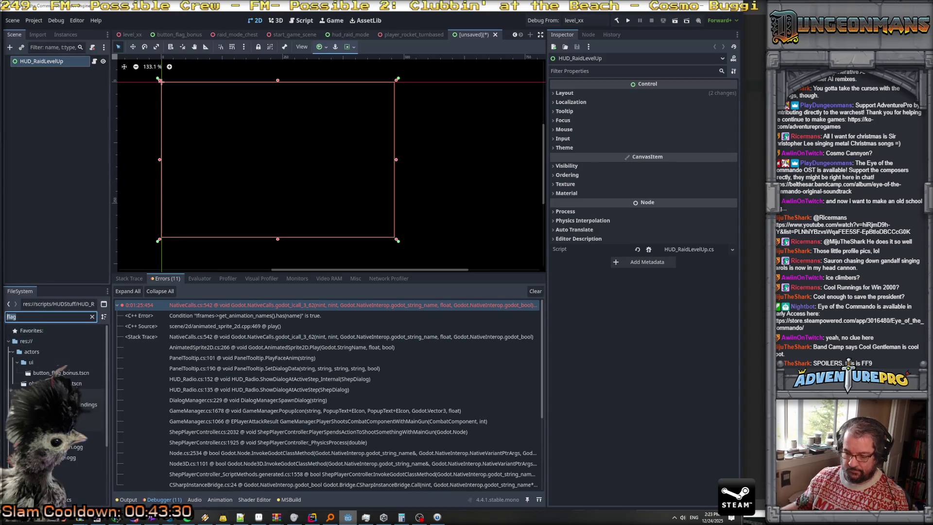
pyautogui.write('hud capt')
pyautogui.doubleClick(65, 362)
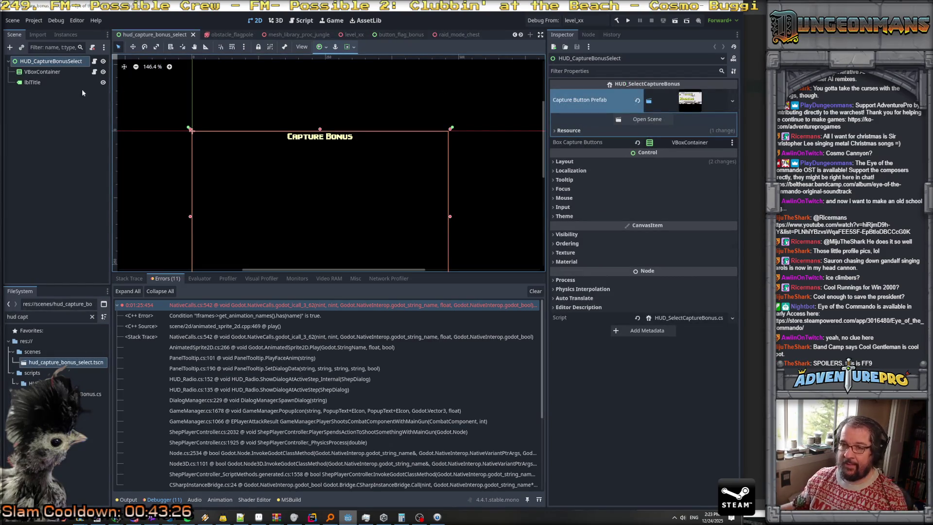
# - Inspect the scene's nodes, then open the root's Capture Button Prefab, the button_flag_bonus scene
pyautogui.click(42, 73)
pyautogui.click(57, 75)
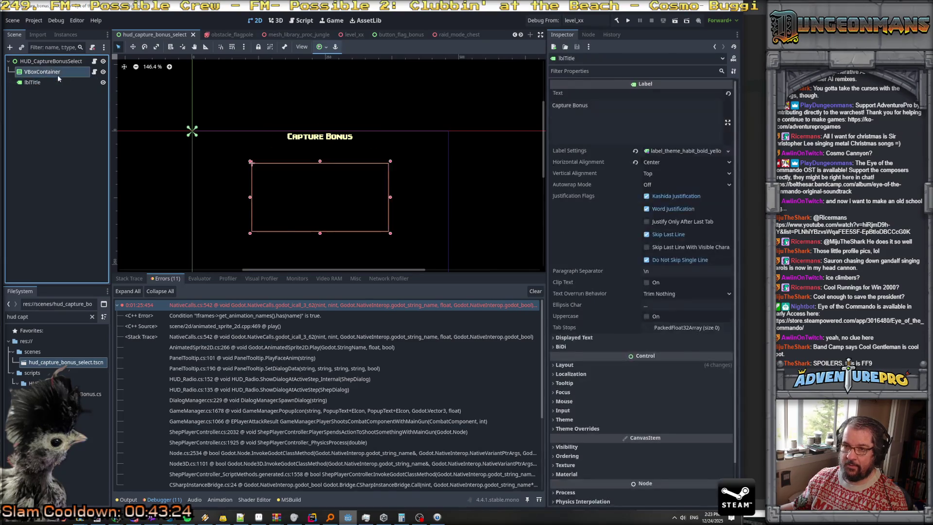
pyautogui.scroll(-1, 299, 150)
pyautogui.scroll(2, 305, 146)
pyautogui.scroll(1, 305, 146)
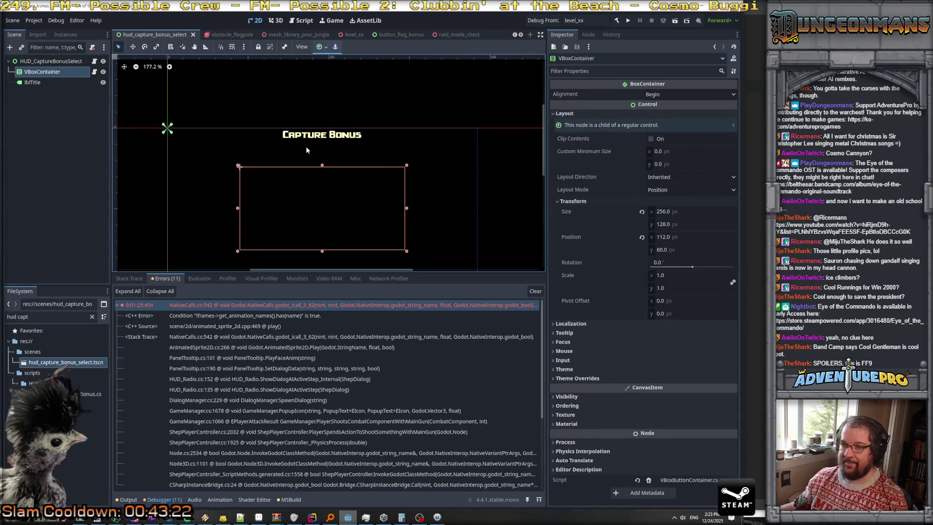
pyautogui.click(51, 61)
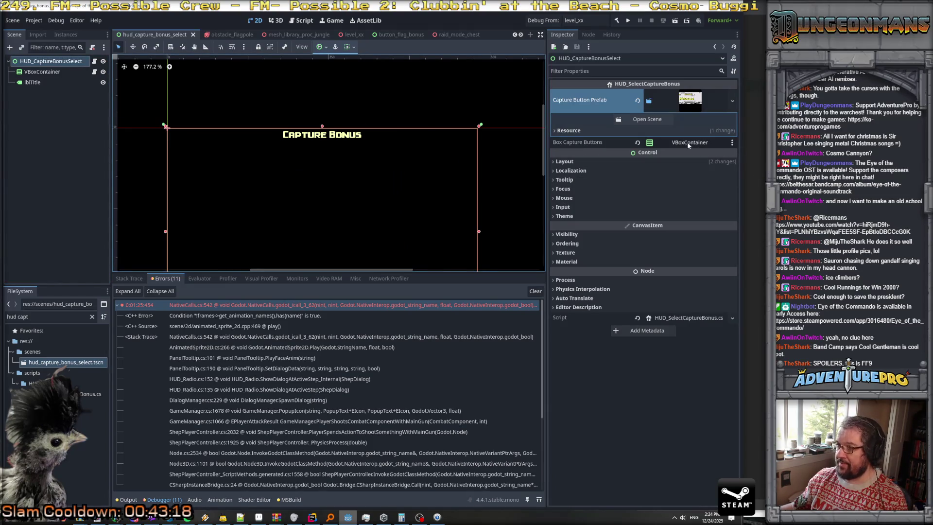
pyautogui.click(690, 101)
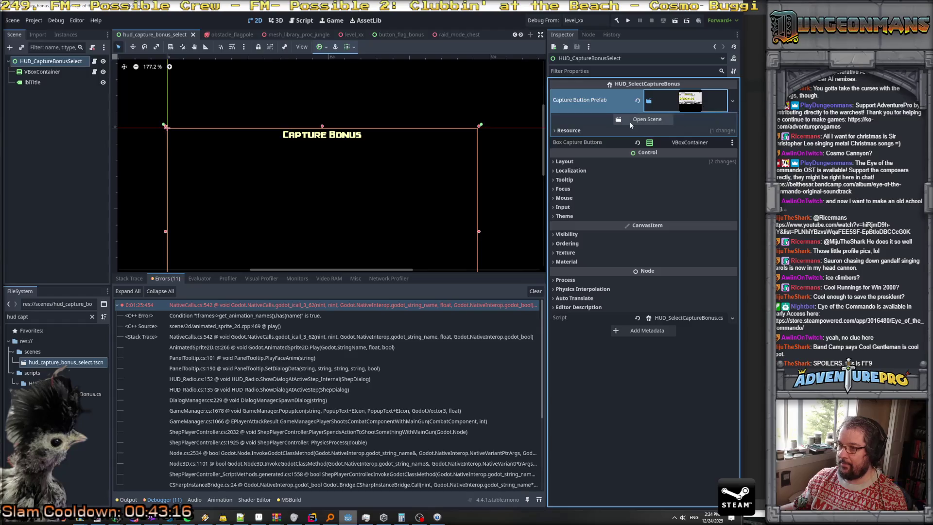
pyautogui.click(647, 119)
pyautogui.scroll(3, 358, 204)
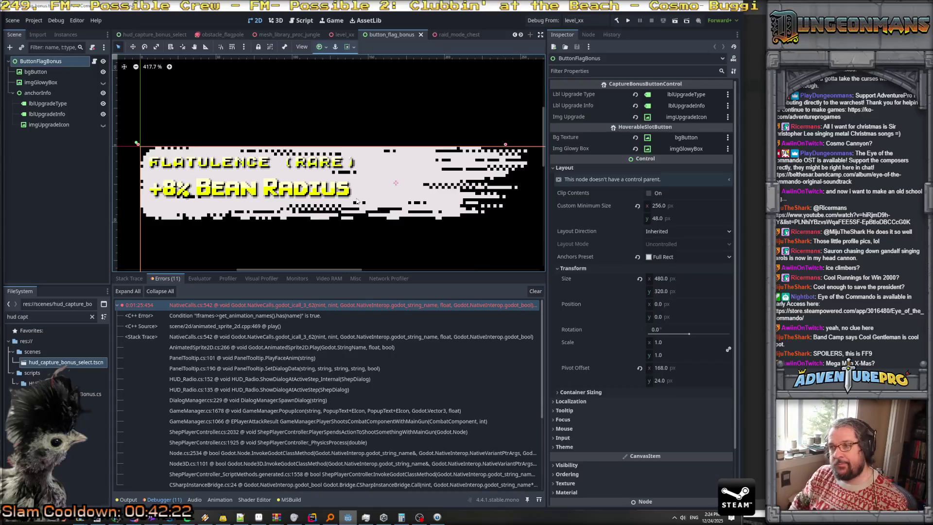
# - Zoom around the flag bonus button card and inspect the lblUpgradeType label
pyautogui.scroll(-2, 356, 201)
pyautogui.scroll(-4, 357, 201)
pyautogui.scroll(3, 356, 201)
pyautogui.scroll(3, 356, 201)
pyautogui.scroll(-2, 292, 197)
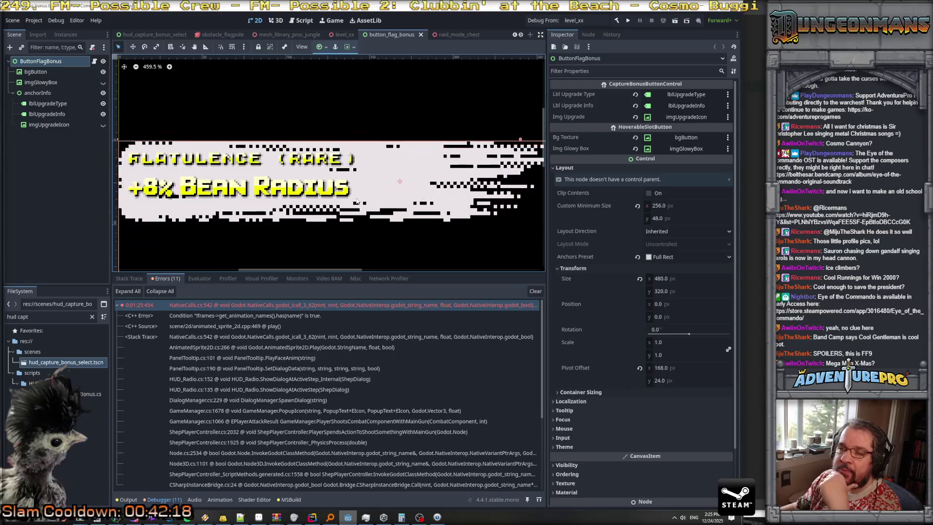
pyautogui.scroll(-1, 239, 196)
pyautogui.scroll(2, 239, 196)
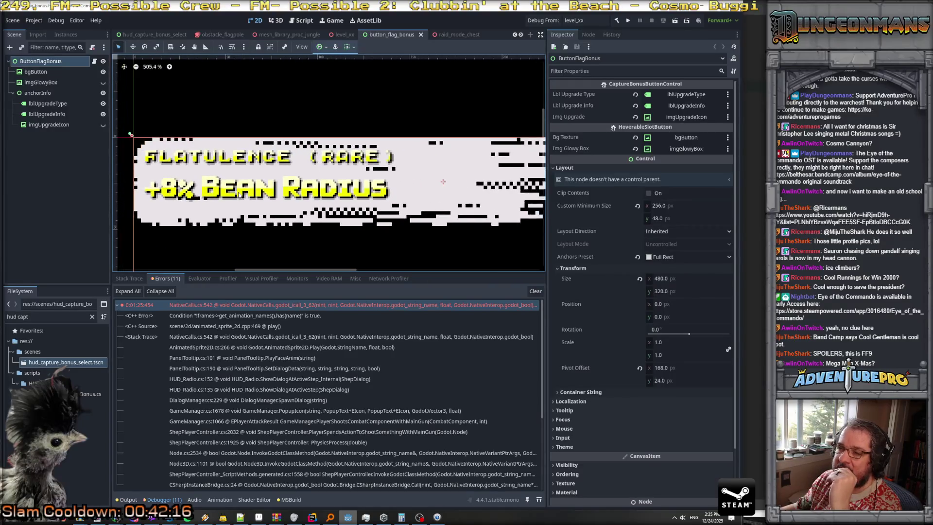
pyautogui.scroll(3, 239, 196)
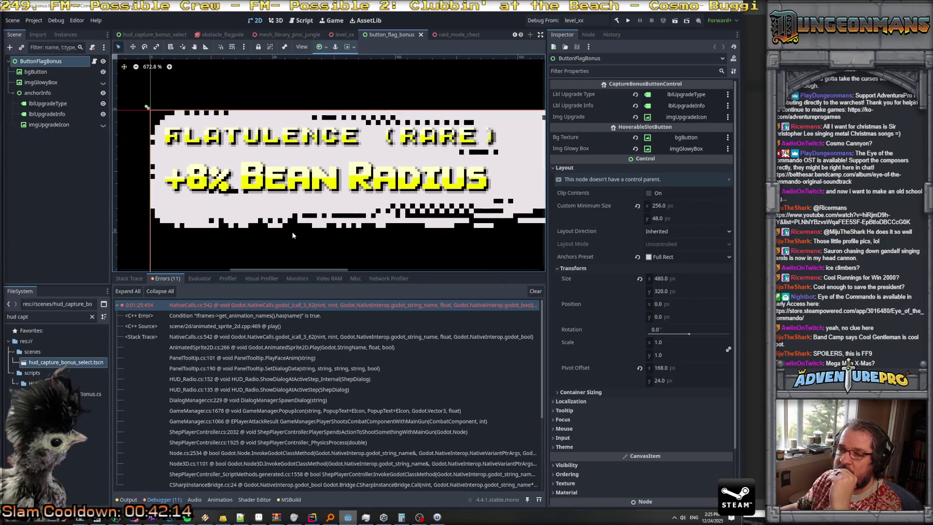
pyautogui.scroll(3, 292, 235)
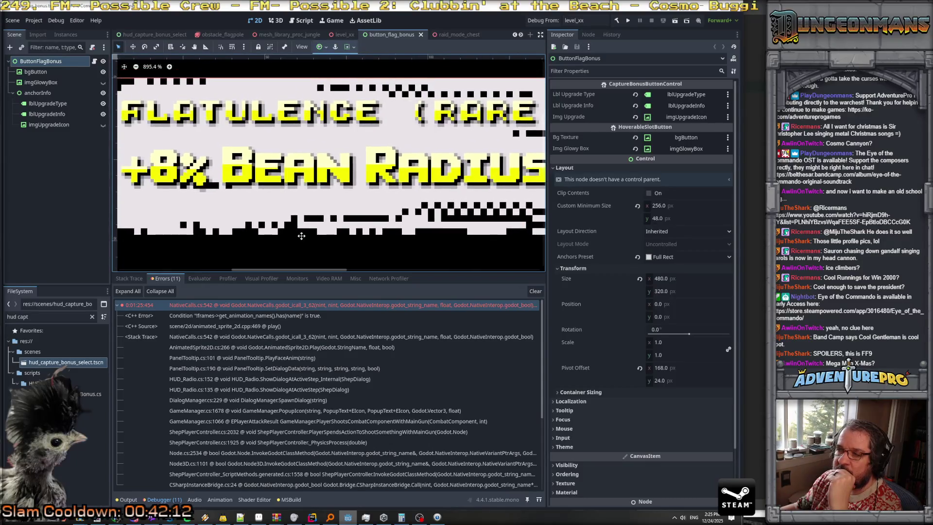
pyautogui.scroll(-1, 314, 232)
pyautogui.moveTo(314, 232); pyautogui.dragTo(307, 233)
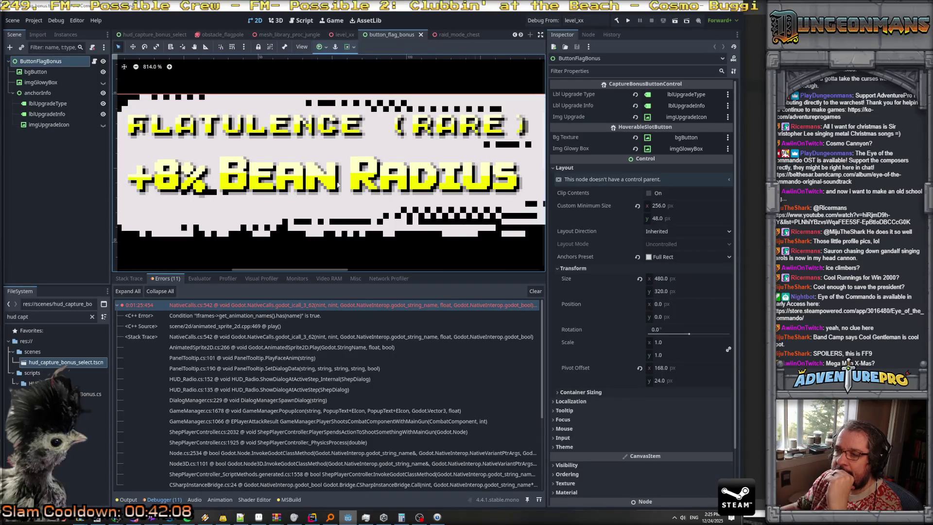
pyautogui.scroll(-4, 337, 184)
pyautogui.scroll(-3, 389, 184)
pyautogui.scroll(-5, 458, 183)
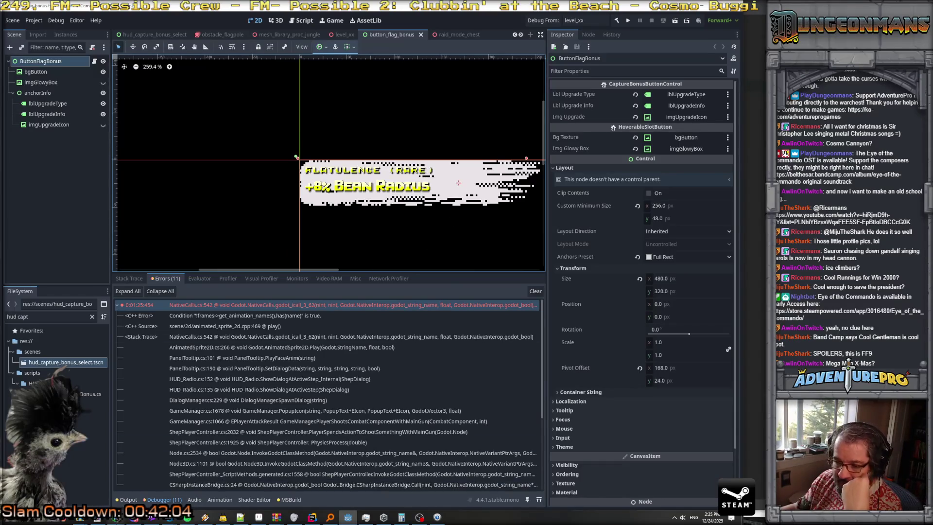
pyautogui.click(479, 176)
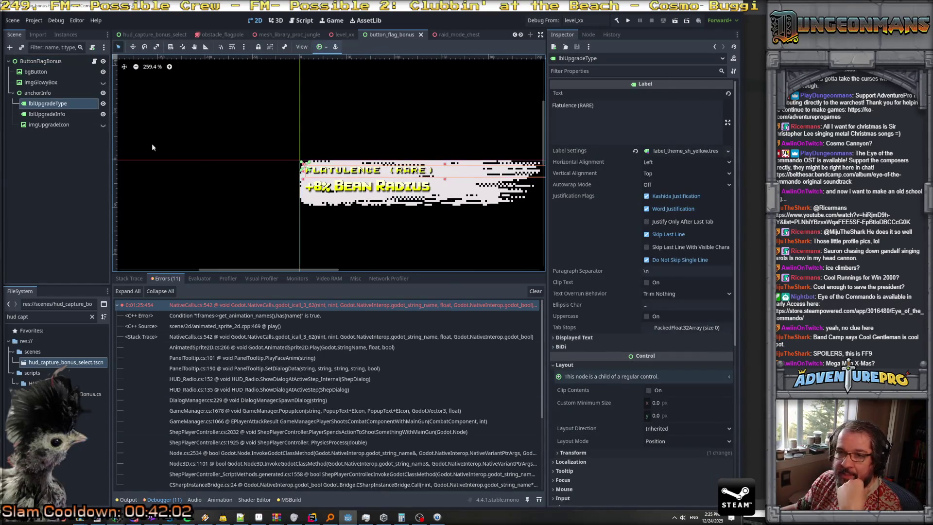
# - Hide the imgGlowyBox image, check the bgButton texture, and switch to Aseprite
pyautogui.click(50, 82)
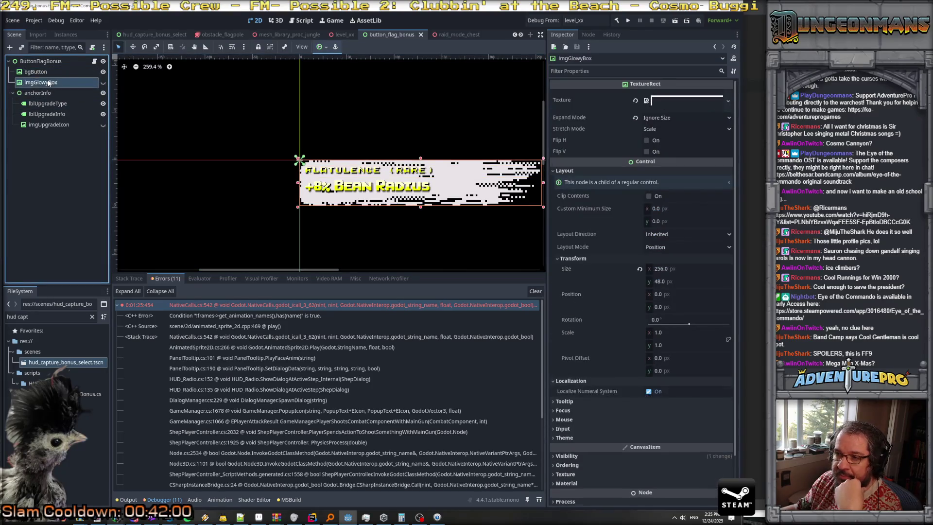
pyautogui.click(103, 82)
pyautogui.click(74, 71)
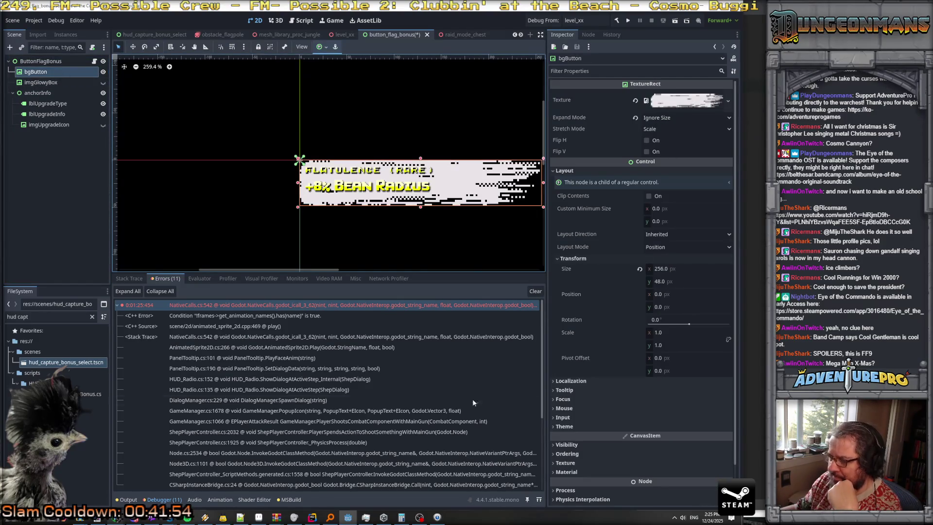
pyautogui.click(259, 516)
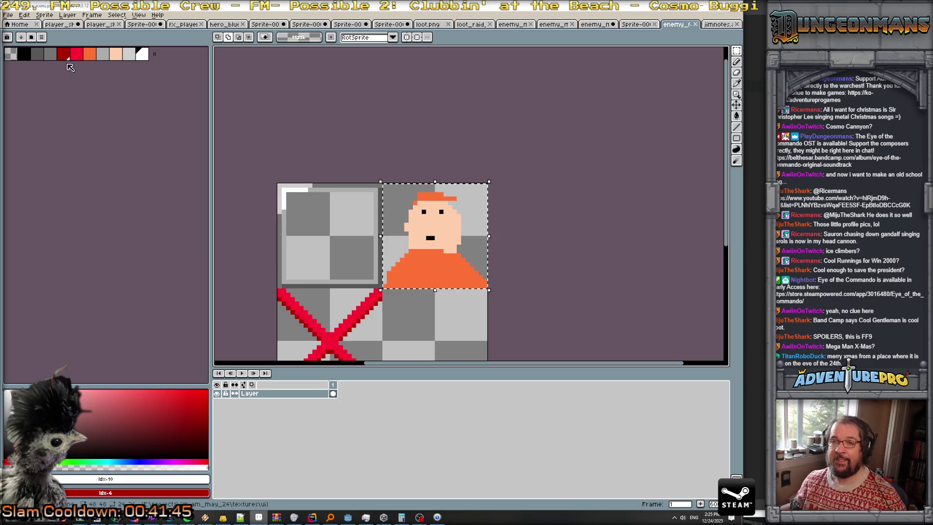
# - Create a new 256×64 sprite in Aseprite
pyautogui.click(8, 14)
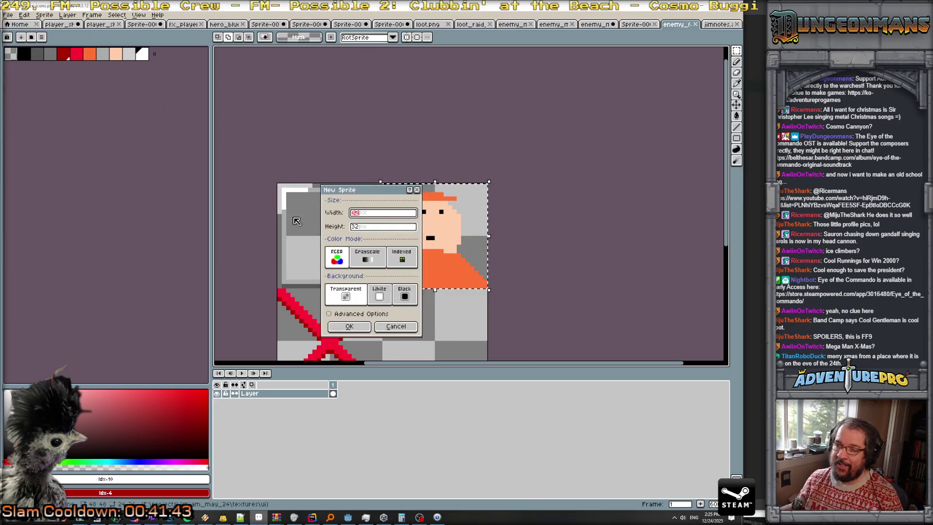
pyautogui.write('256')
pyautogui.press('Tab')
pyautogui.write('64')
pyautogui.press('Return')
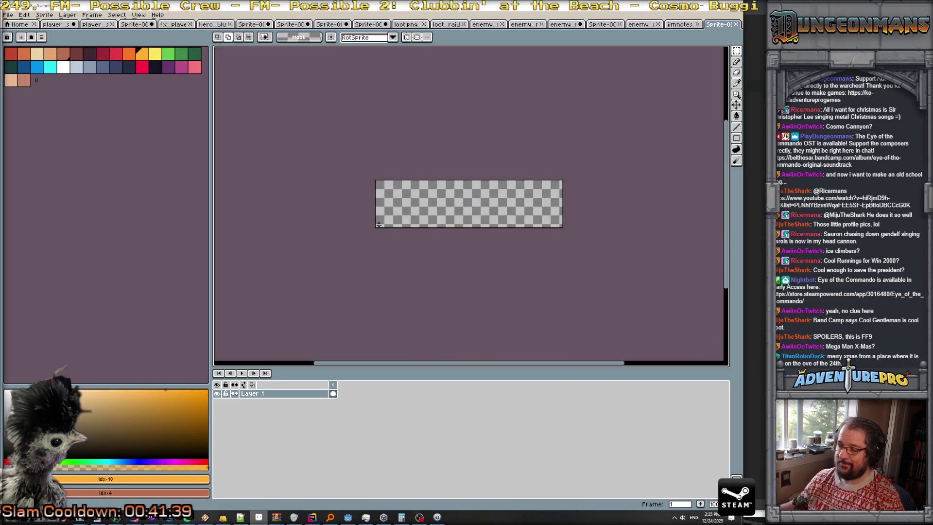
pyautogui.hotkey('alt', 'Tab')
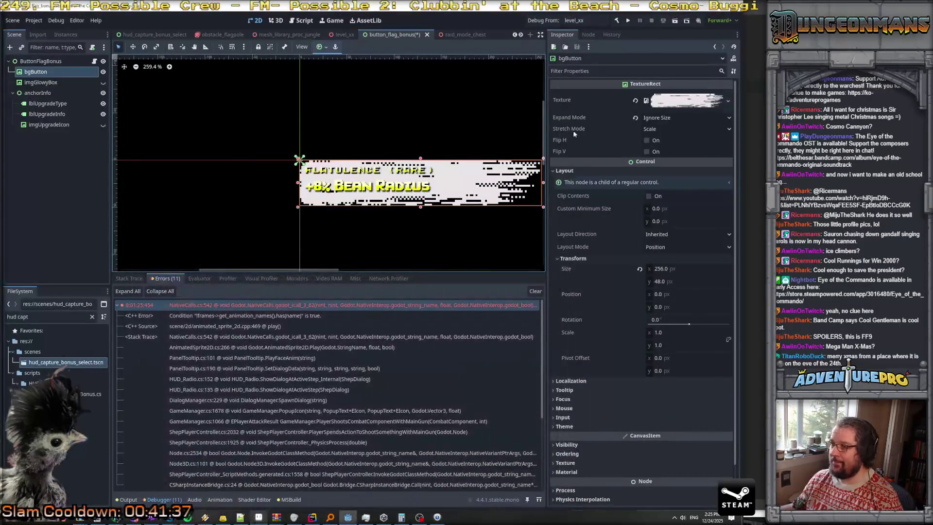
pyautogui.hotkey('alt', 'Tab')
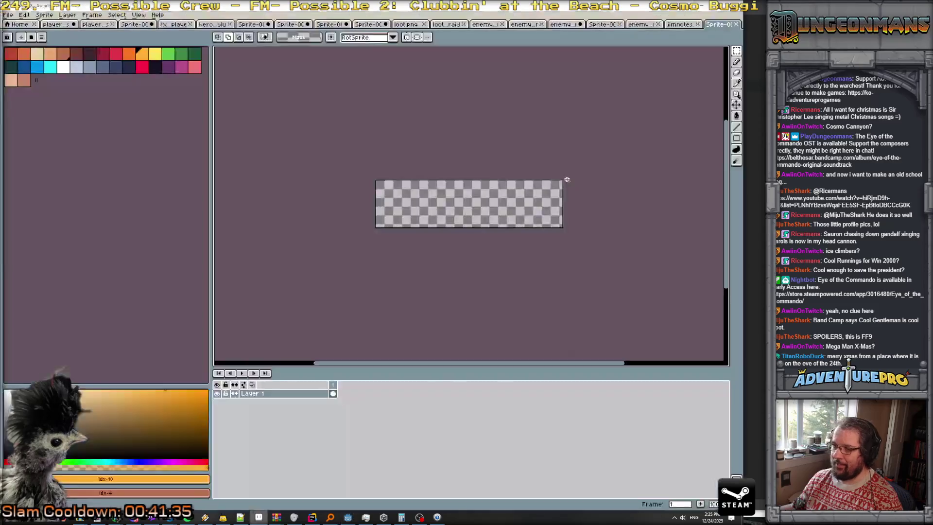
# - Resize the sprite's canvas height to 48 pixels
pyautogui.click(44, 15)
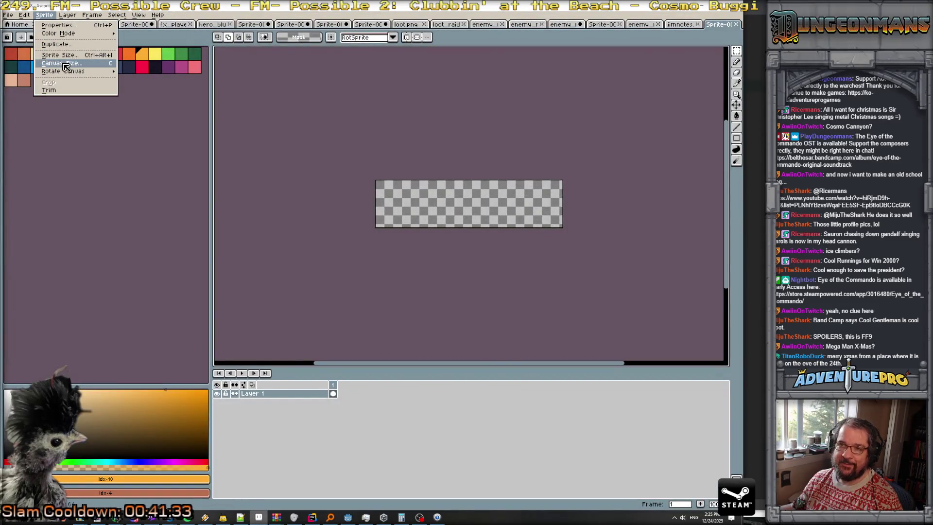
pyautogui.click(48, 63)
pyautogui.click(530, 149)
pyautogui.write('48')
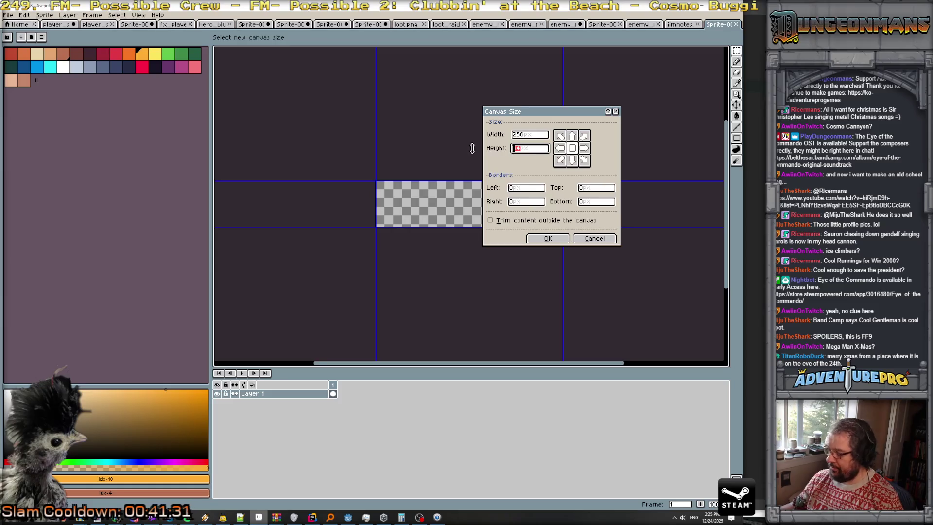
pyautogui.click(548, 238)
pyautogui.scroll(3, 428, 196)
pyautogui.click(44, 15)
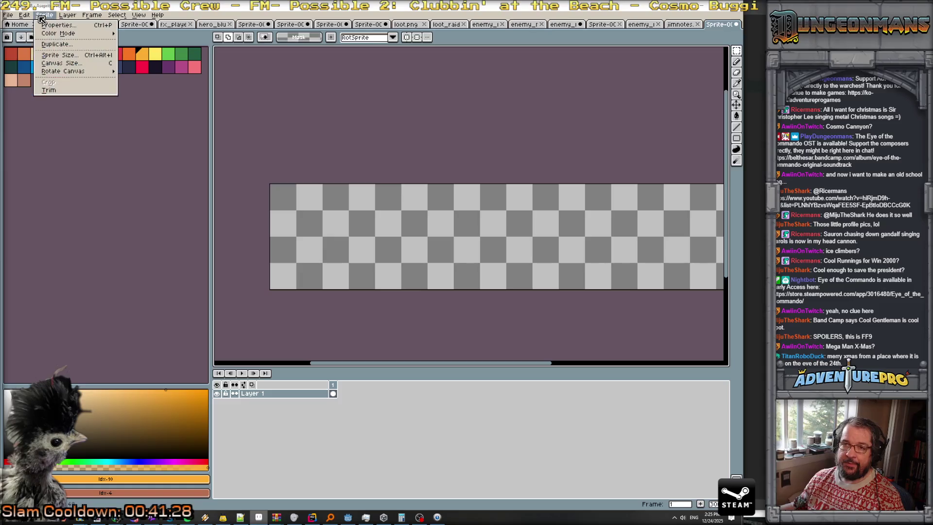
pyautogui.click(8, 15)
# - Load the palette from raid_chest_bg_with_border.png
pyautogui.click(42, 15)
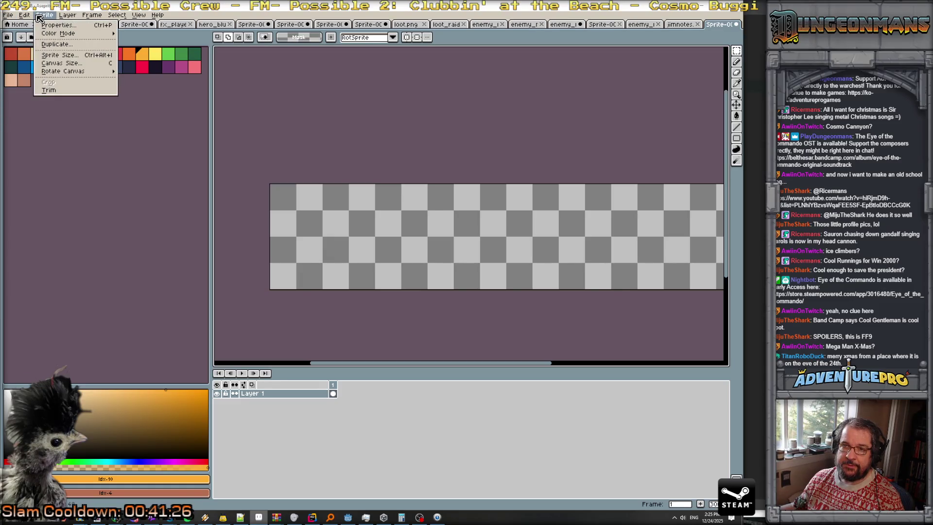
pyautogui.click(170, 124)
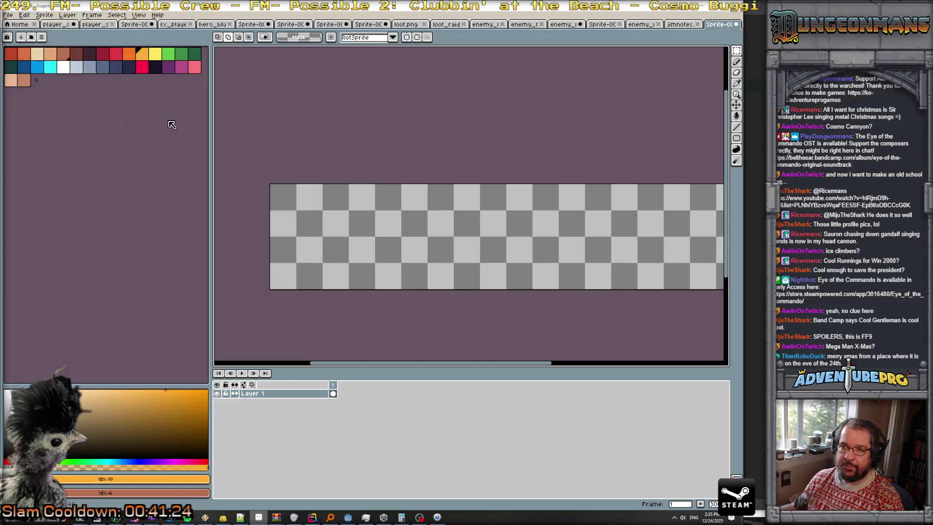
pyautogui.click(43, 37)
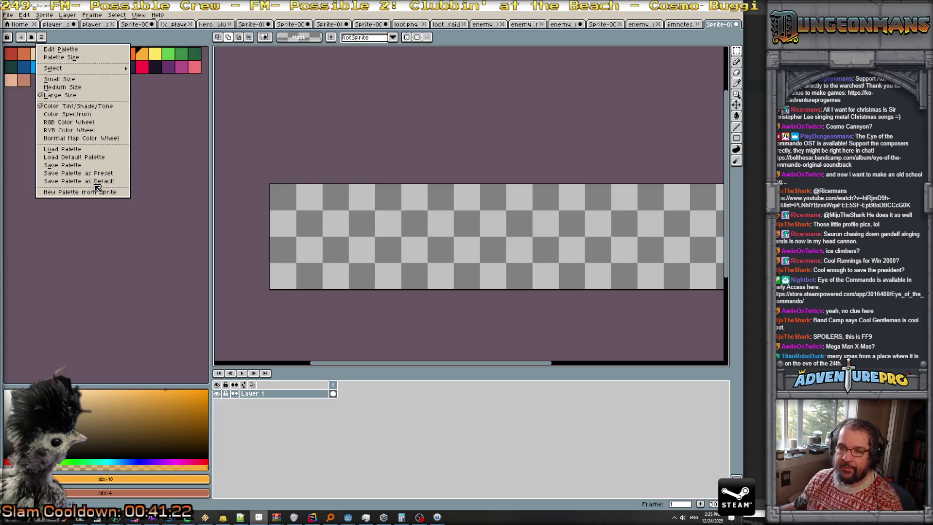
pyautogui.click(93, 149)
pyautogui.doubleClick(331, 223)
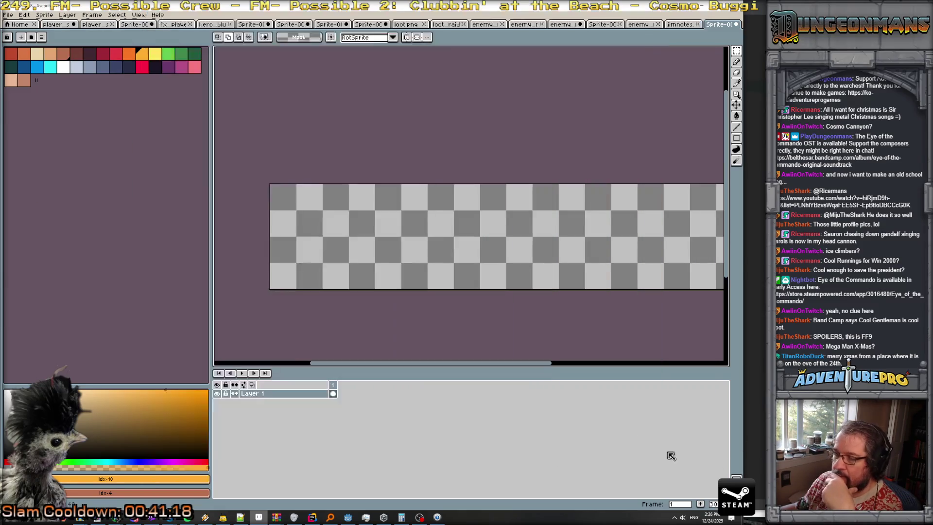
# - Load the gen512_eotc palette preset
pyautogui.click(32, 38)
pyautogui.scroll(-5, 136, 209)
pyautogui.scroll(-5, 136, 209)
pyautogui.scroll(-5, 136, 209)
pyautogui.click(115, 304)
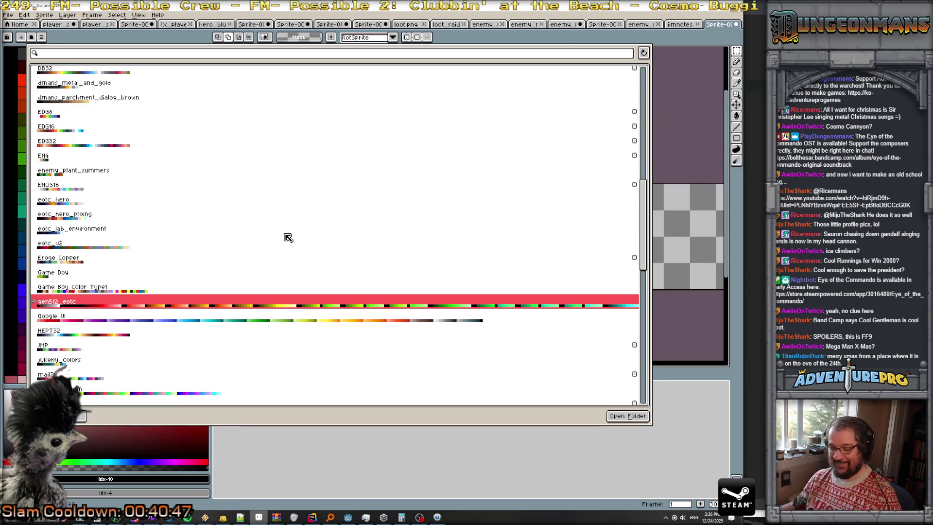
pyautogui.press('Escape')
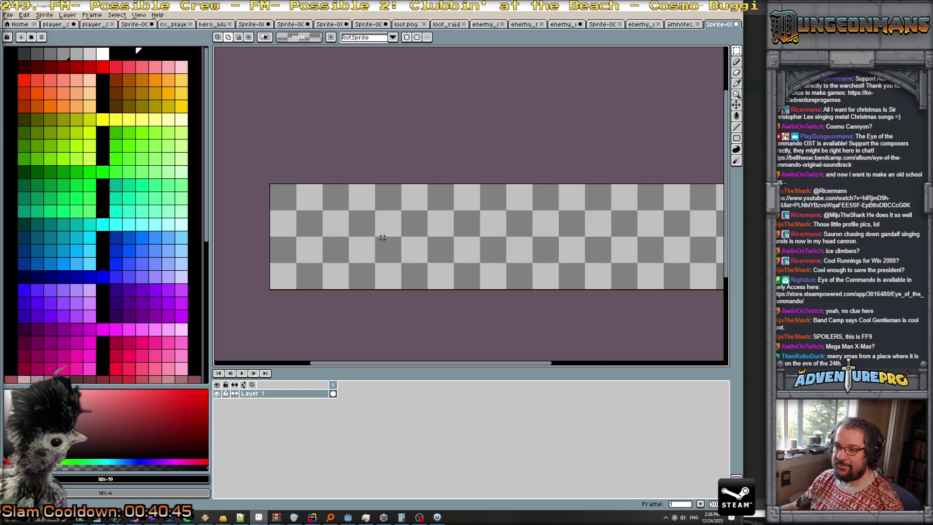
pyautogui.scroll(-1, 382, 237)
pyautogui.scroll(2, 383, 237)
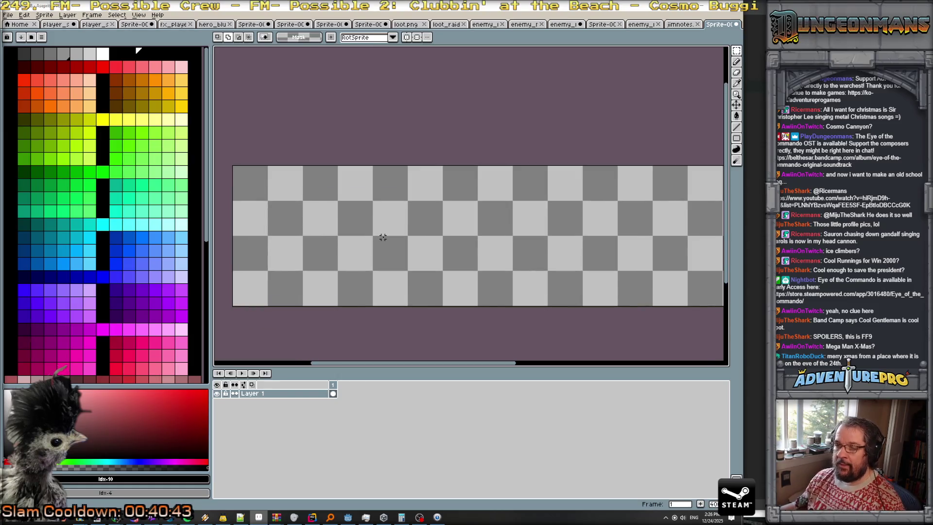
pyautogui.scroll(1, 263, 196)
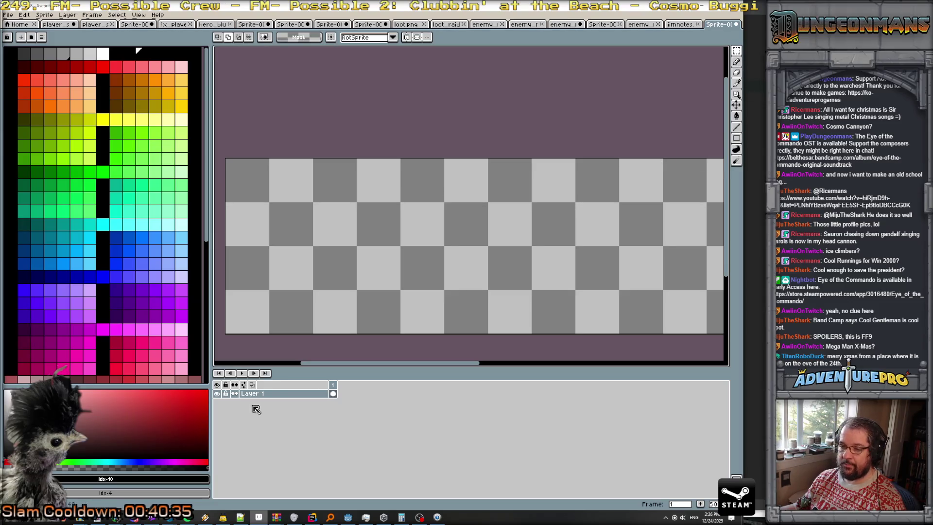
# - Add a new layer and name it 'icon box'
pyautogui.click(68, 15)
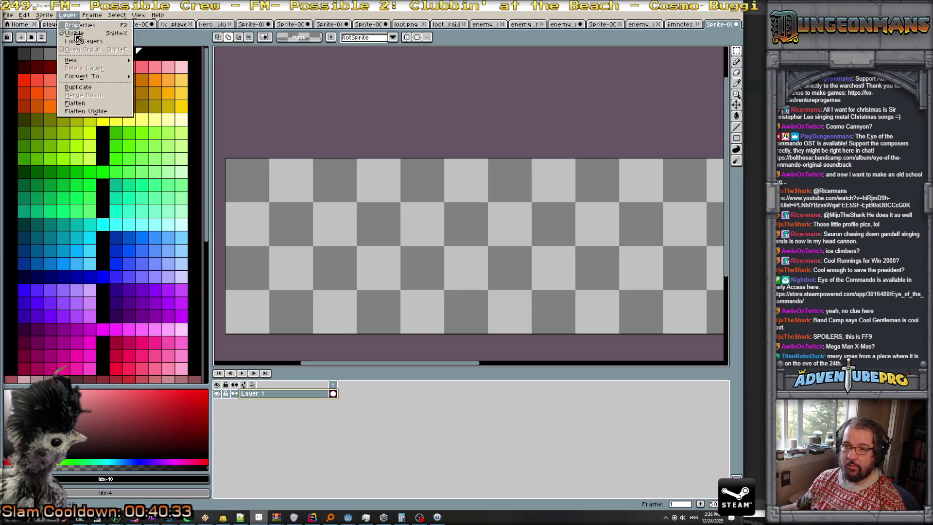
pyautogui.click(156, 62)
pyautogui.doubleClick(283, 398)
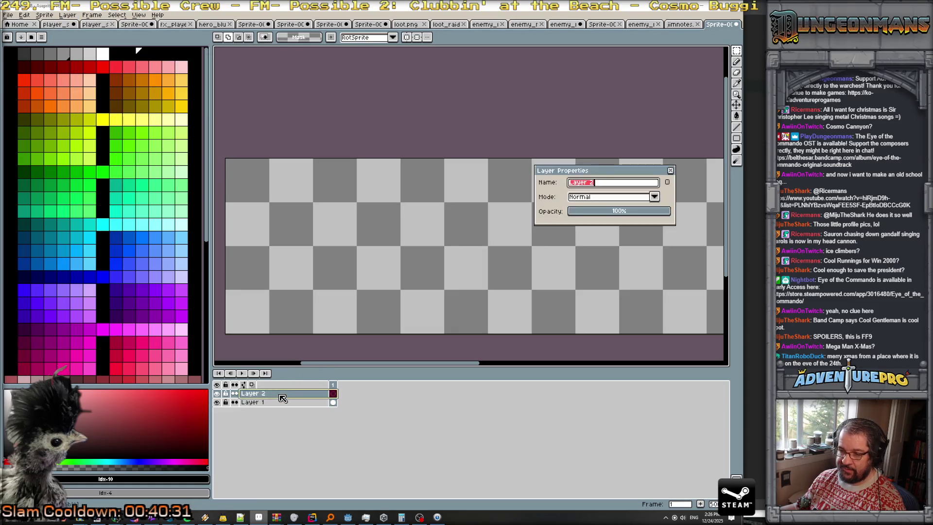
pyautogui.press('BackSpace')
pyautogui.write('b')
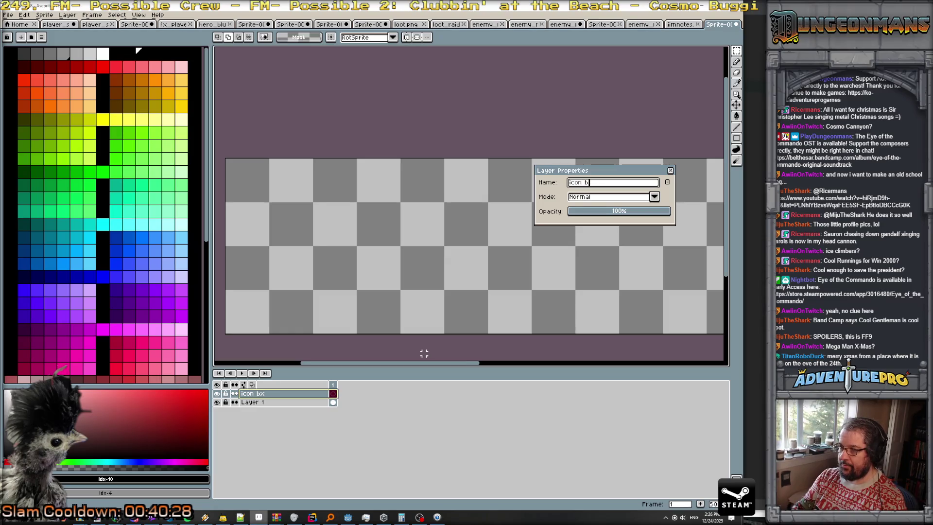
pyautogui.write('ox')
pyautogui.press('Return')
# - Draw a white rectangle outline near the sprite's lower left
pyautogui.click(106, 56)
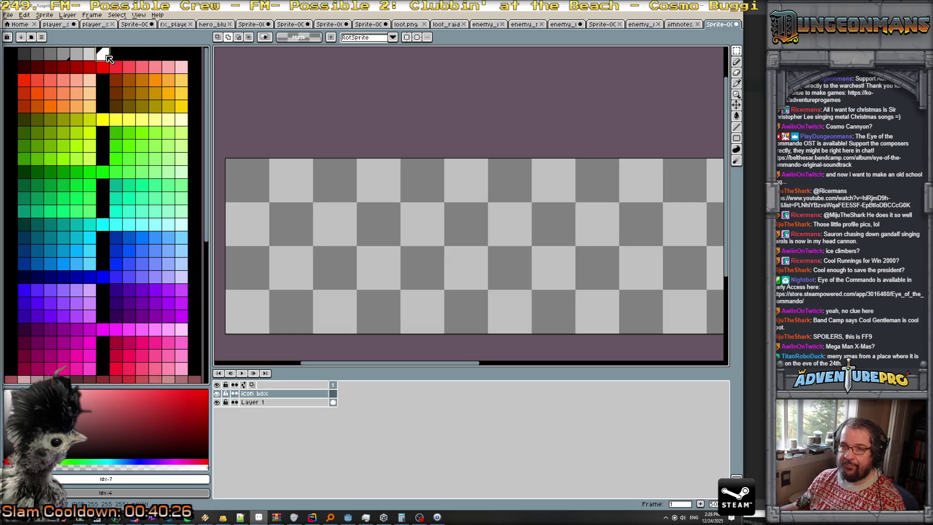
pyautogui.click(737, 139)
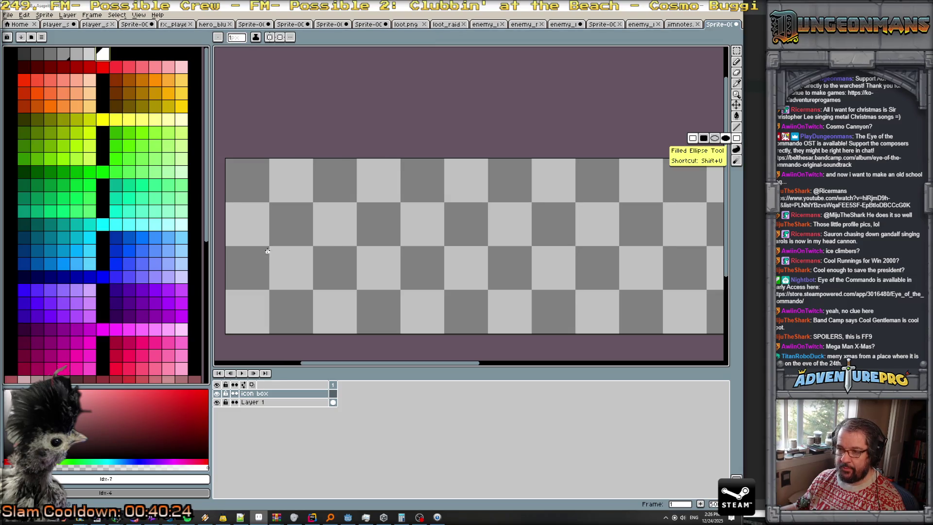
pyautogui.moveTo(267, 251); pyautogui.dragTo(348, 295)
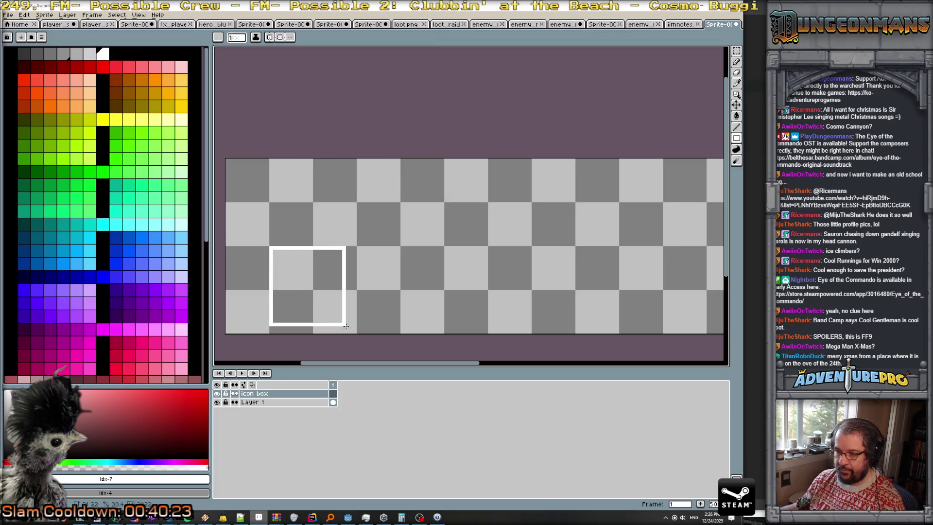
# - Fill the square solid white and move it up toward the left edge
pyautogui.press('g')
pyautogui.click(335, 287)
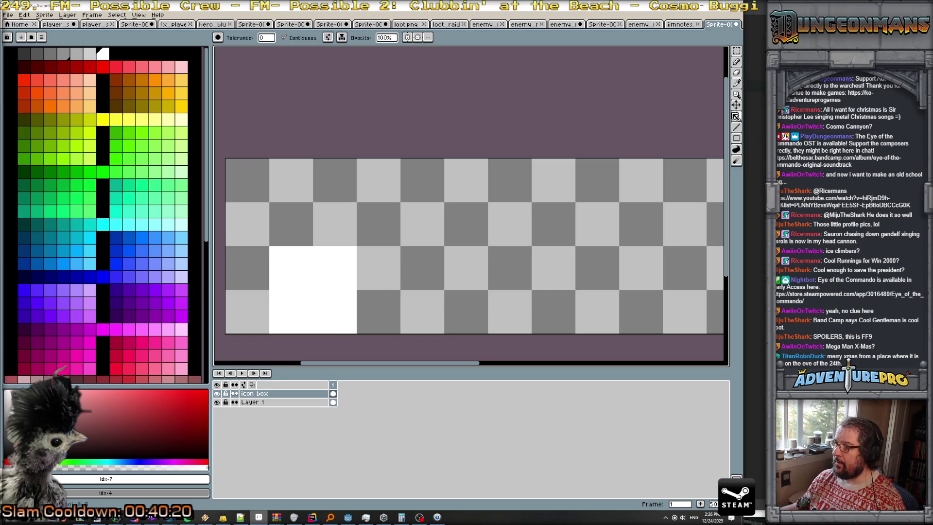
pyautogui.press('v')
pyautogui.moveTo(325, 316); pyautogui.dragTo(304, 274)
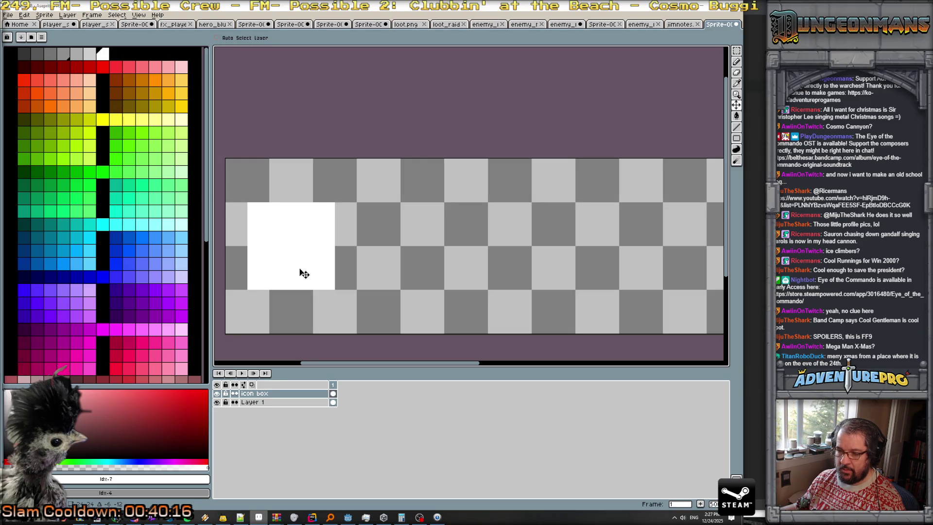
# - Zoom in and out to check the white box's placement on the sprite
pyautogui.scroll(-2, 371, 288)
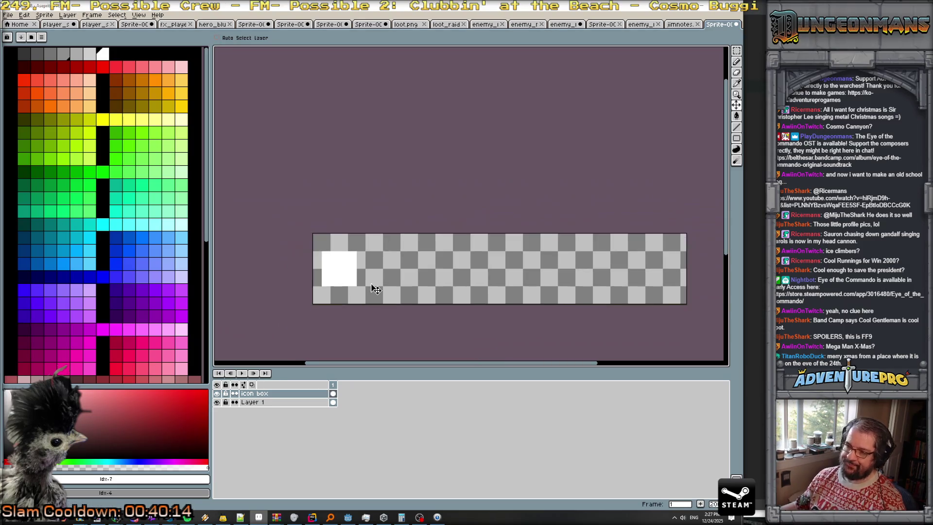
pyautogui.scroll(1, 376, 289)
pyautogui.scroll(-1, 376, 289)
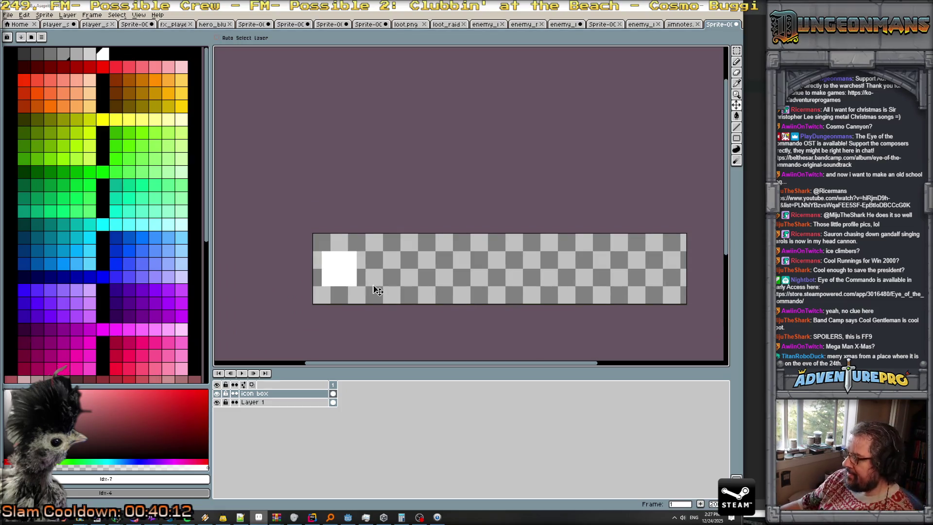
pyautogui.scroll(-1, 377, 290)
pyautogui.scroll(-1, 382, 290)
pyautogui.scroll(1, 383, 290)
pyautogui.scroll(2, 384, 292)
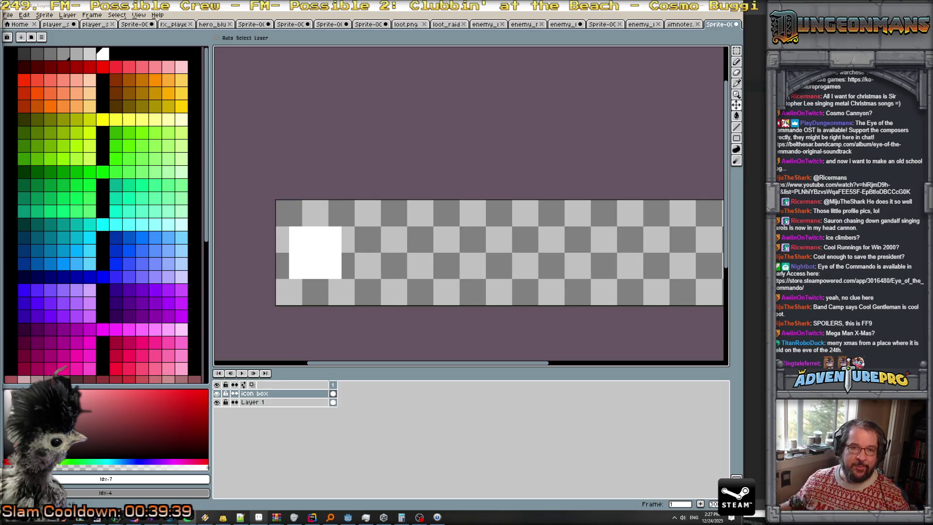
pyautogui.scroll(1, 427, 208)
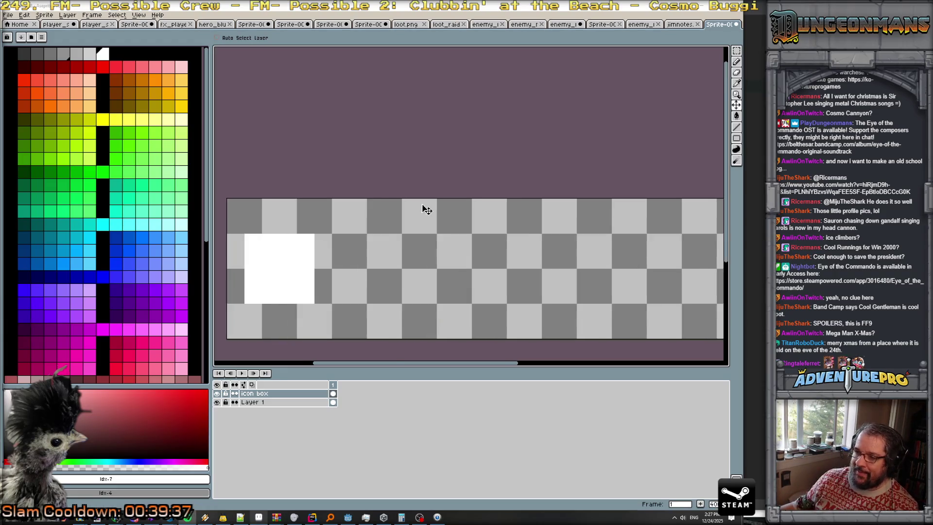
pyautogui.scroll(1, 377, 229)
pyautogui.scroll(1, 372, 161)
pyautogui.scroll(-1, 449, 142)
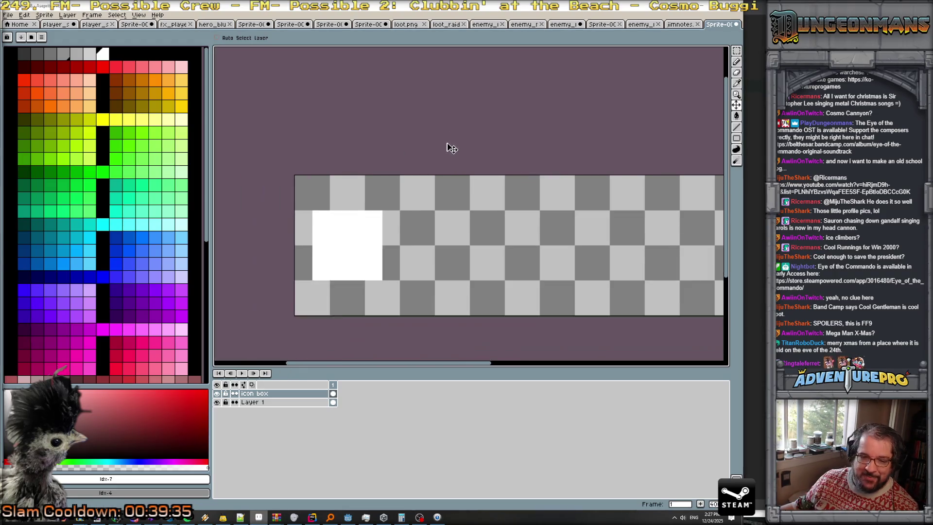
pyautogui.scroll(-1, 445, 148)
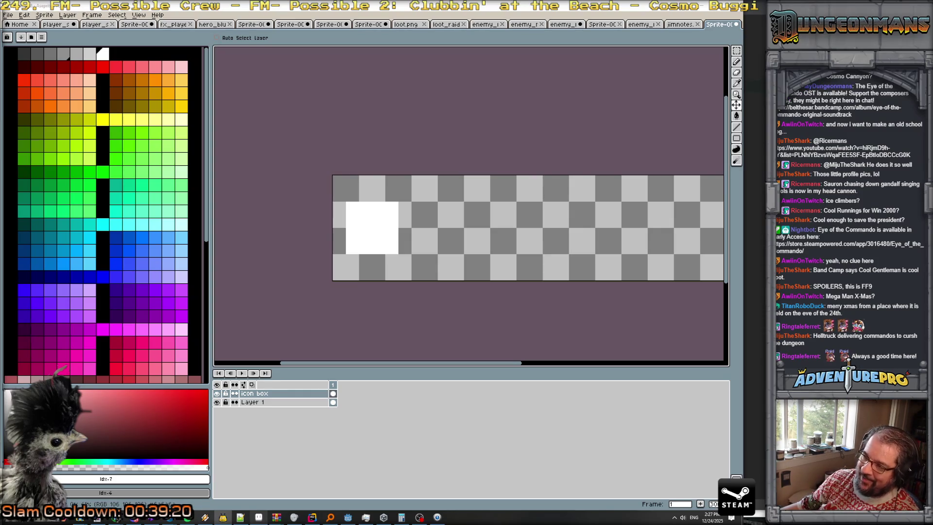
pyautogui.scroll(2, 424, 315)
pyautogui.scroll(-2, 427, 302)
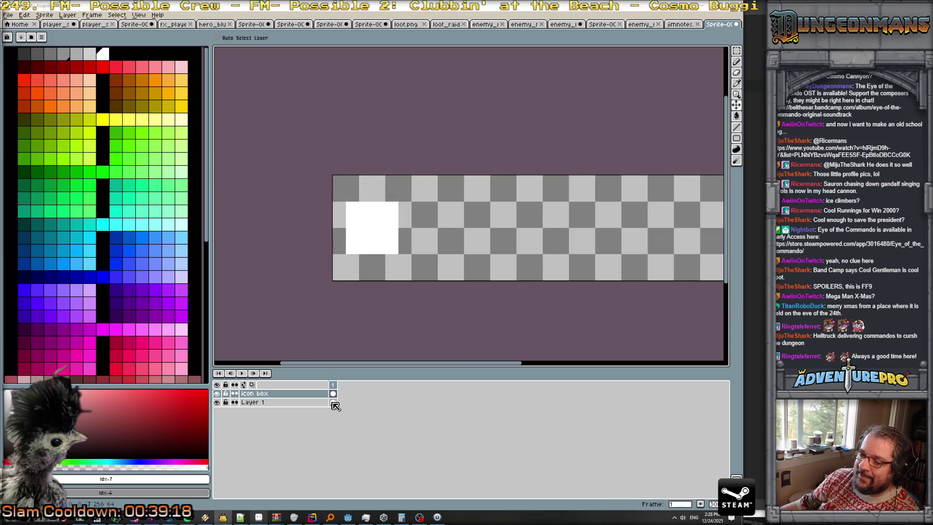
# - Make Layer 1 active again and bring up the File menu
pyautogui.click(283, 404)
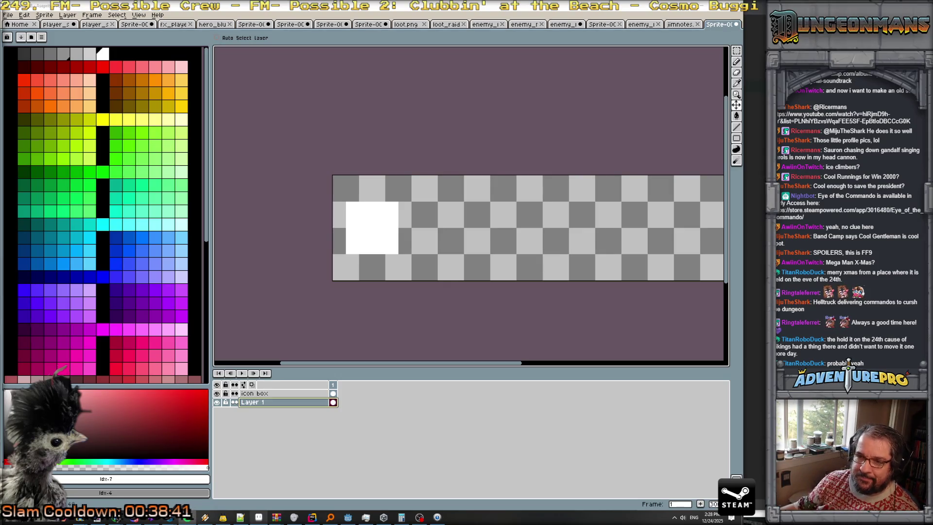
pyautogui.click(8, 14)
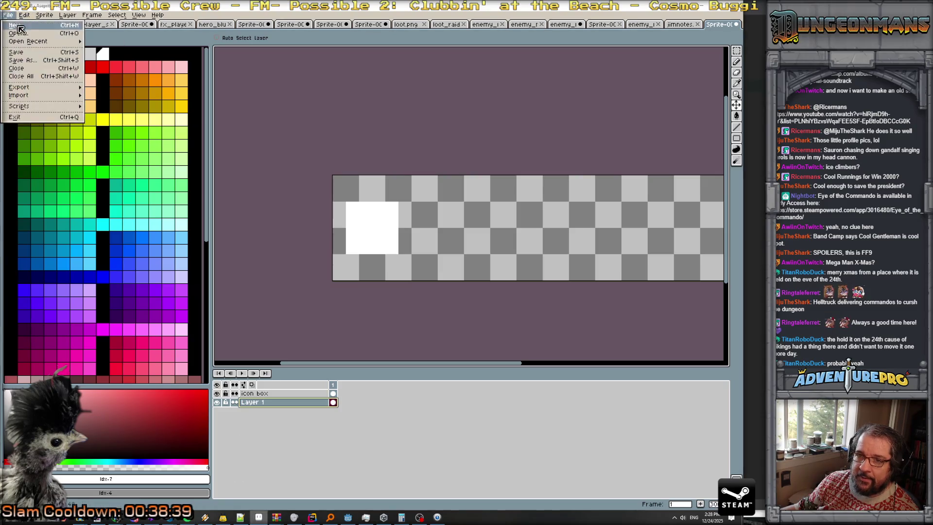
# - Open radio border.ase from the textures folder
pyautogui.click(27, 34)
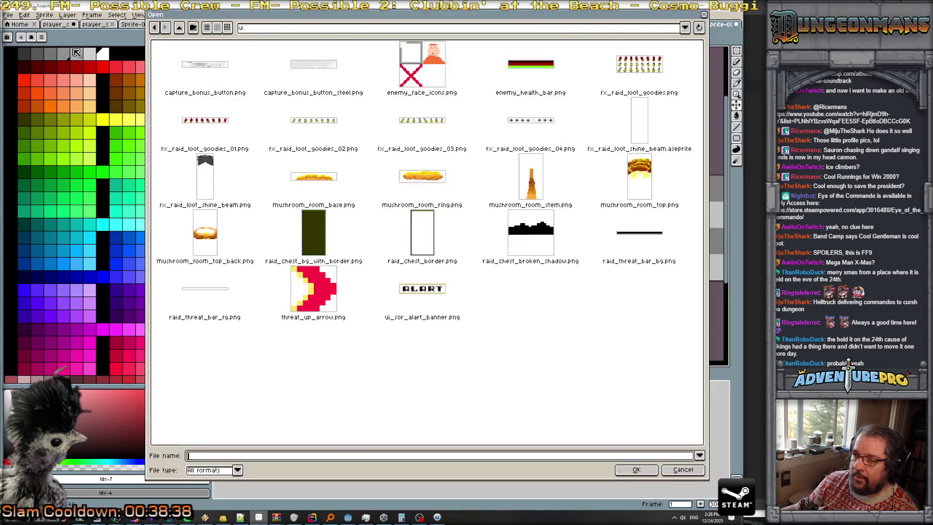
pyautogui.click(313, 33)
pyautogui.click(179, 27)
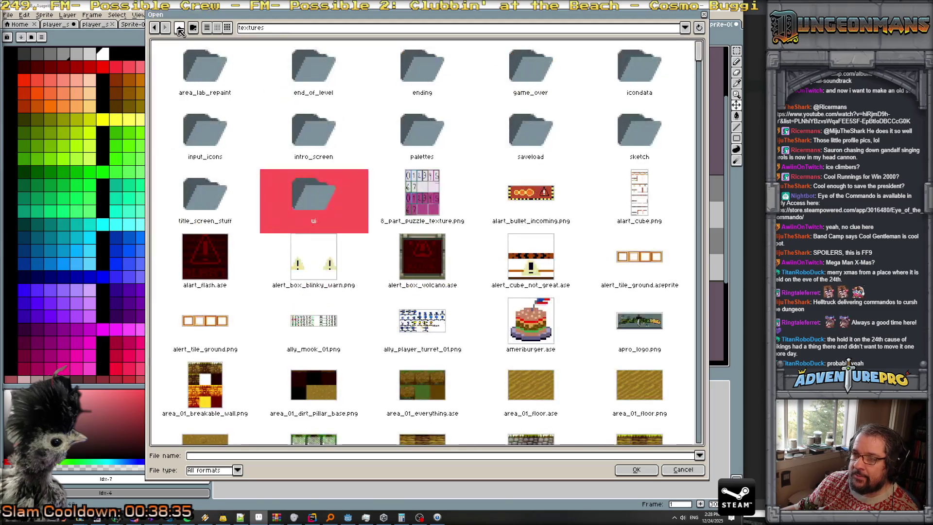
pyautogui.scroll(-3, 488, 297)
pyautogui.scroll(-3, 489, 297)
pyautogui.scroll(-3, 488, 297)
pyautogui.scroll(-3, 488, 297)
pyautogui.scroll(-3, 488, 297)
pyautogui.click(488, 297)
pyautogui.moveTo(699, 130); pyautogui.dragTo(715, 382)
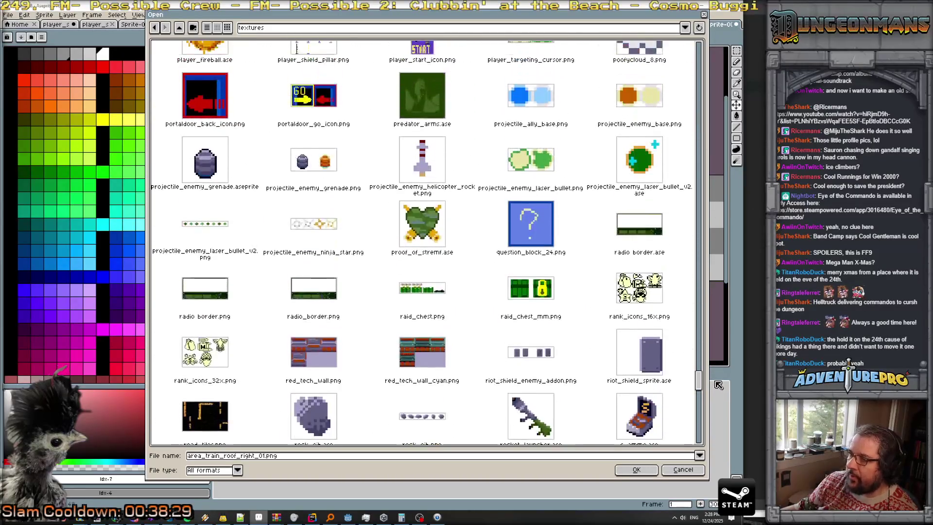
pyautogui.doubleClick(640, 230)
# - Select from the upper green button to the speaker's top-left screw, then return to Sprite-0
pyautogui.scroll(1, 580, 240)
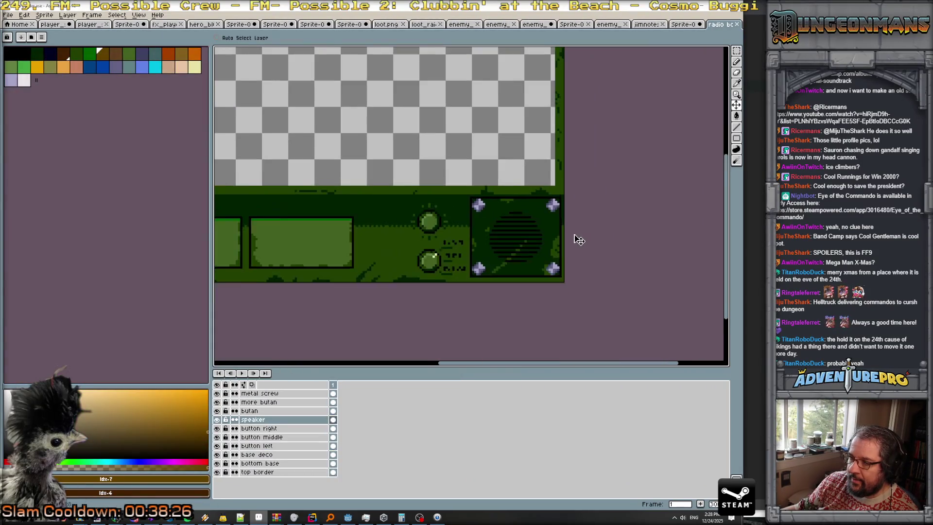
pyautogui.scroll(1, 580, 240)
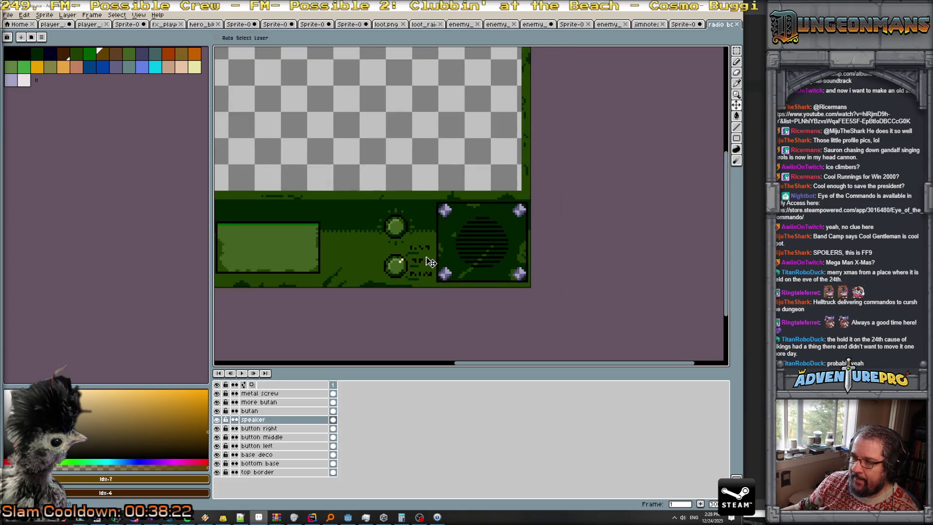
pyautogui.click(736, 50)
pyautogui.scroll(1, 454, 205)
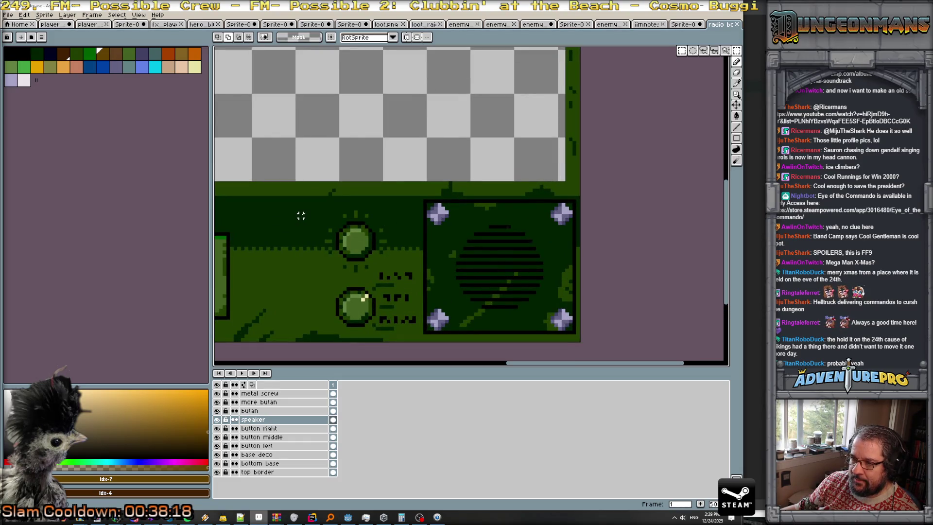
pyautogui.moveTo(301, 212); pyautogui.dragTo(399, 269)
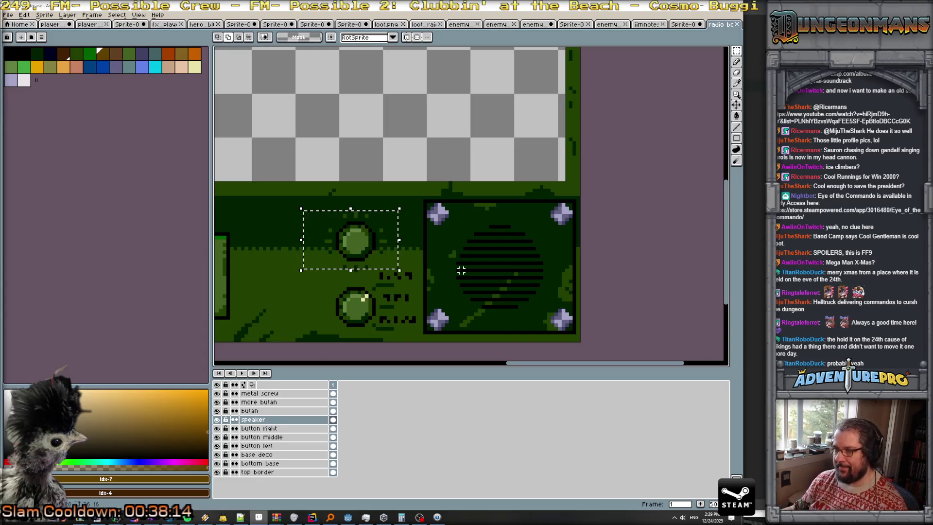
pyautogui.click(309, 205)
pyautogui.moveTo(304, 199)
pyautogui.mouseDown()
pyautogui.moveTo(451, 264)
pyautogui.moveTo(461, 277)
pyautogui.mouseUp()
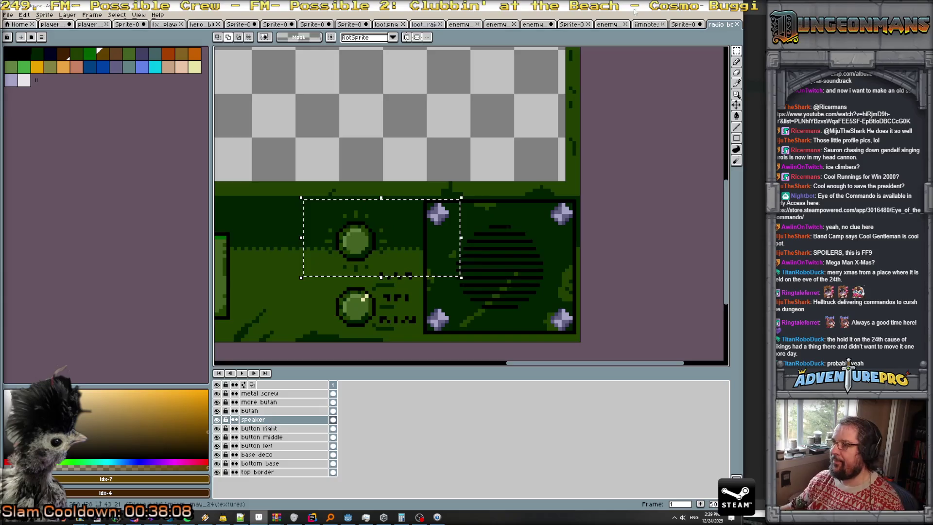
pyautogui.hotkey('ctrl', 'shift', 'Tab')
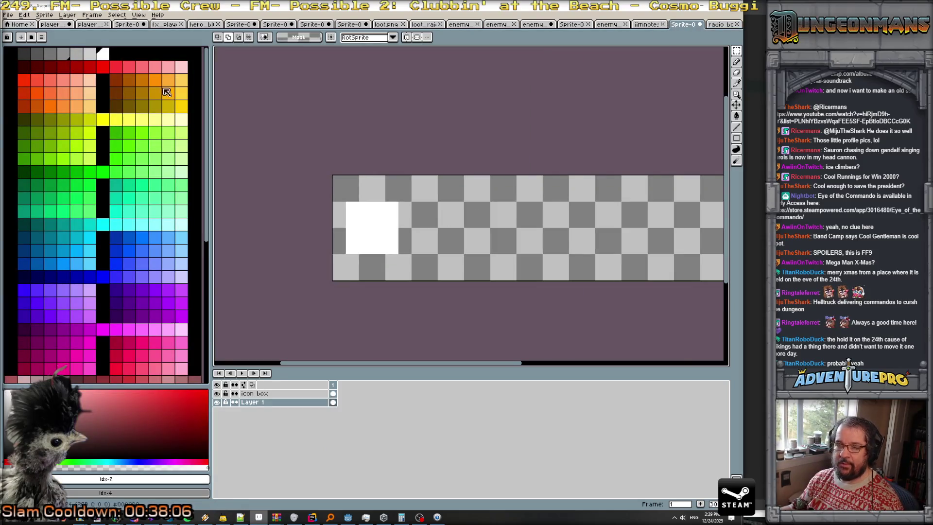
# - Paste the green radio-panel piece onto a new layer, right of the icon box
pyautogui.click(68, 15)
pyautogui.click(160, 60)
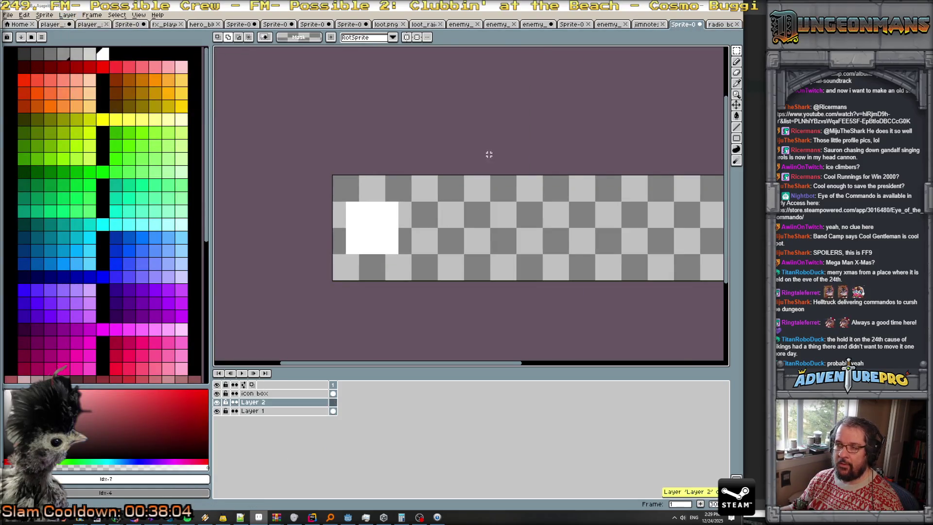
pyautogui.hotkey('ctrl', 'v')
pyautogui.moveTo(485, 220); pyautogui.dragTo(489, 242)
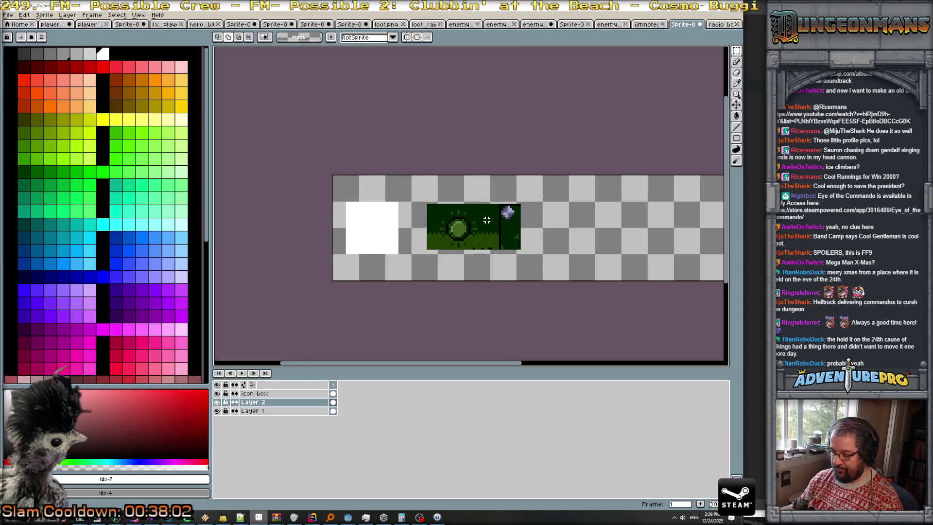
pyautogui.press('Return')
# - Sample the sprite's greens and paint a dark green swatch above it
pyautogui.keyDown('alt'); pyautogui.click(487, 221); pyautogui.keyUp('alt')
pyautogui.scroll(2, 483, 238)
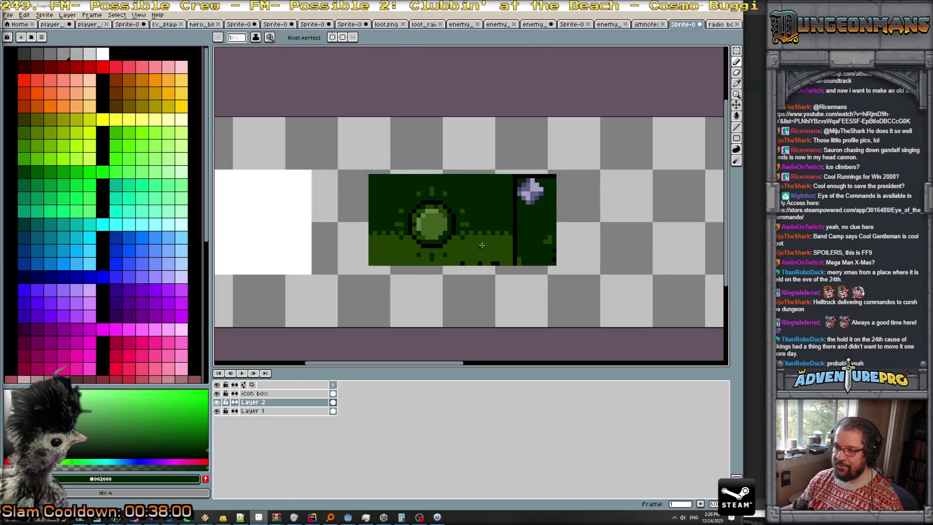
pyautogui.keyDown('alt'); pyautogui.click(484, 248); pyautogui.keyUp('alt')
pyautogui.keyDown('alt'); pyautogui.click(435, 228); pyautogui.keyUp('alt')
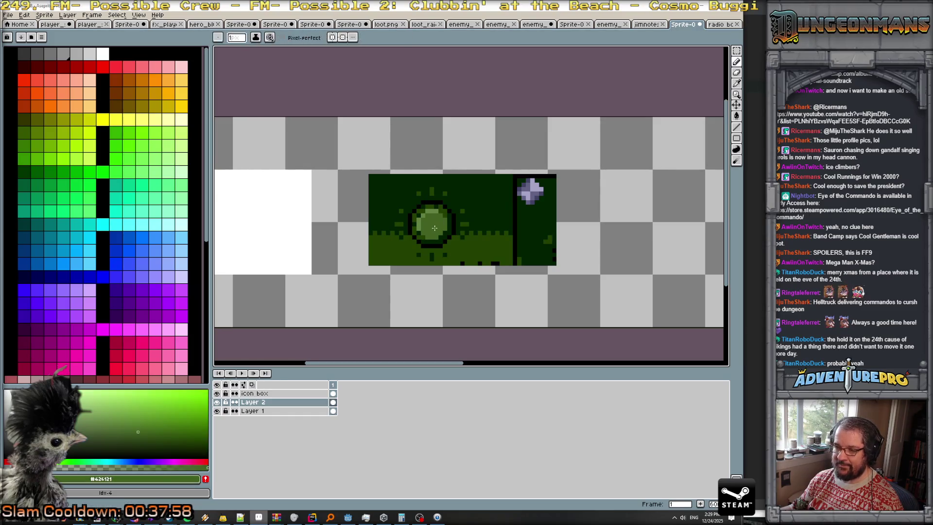
pyautogui.keyDown('alt'); pyautogui.click(443, 212); pyautogui.keyUp('alt')
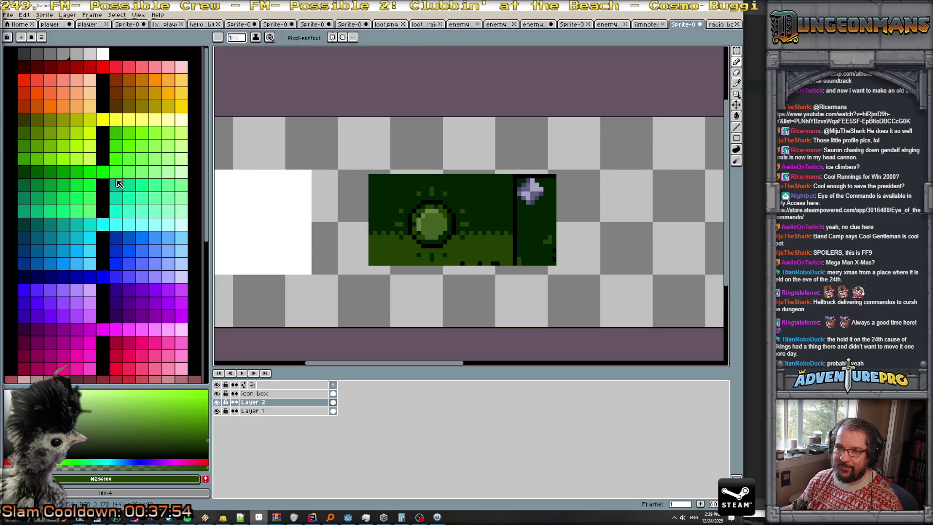
pyautogui.keyDown('alt'); pyautogui.click(394, 188); pyautogui.keyUp('alt')
pyautogui.moveTo(401, 127); pyautogui.dragTo(409, 129)
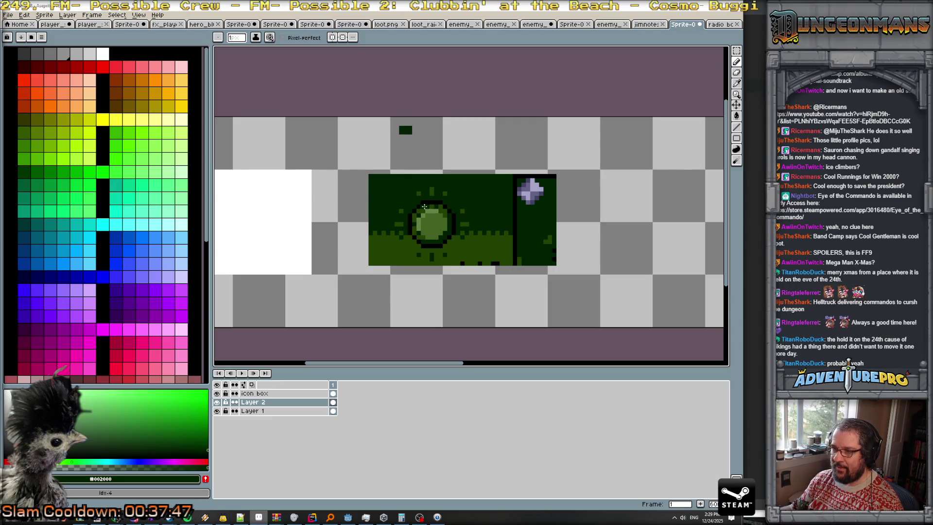
pyautogui.scroll(3, 425, 206)
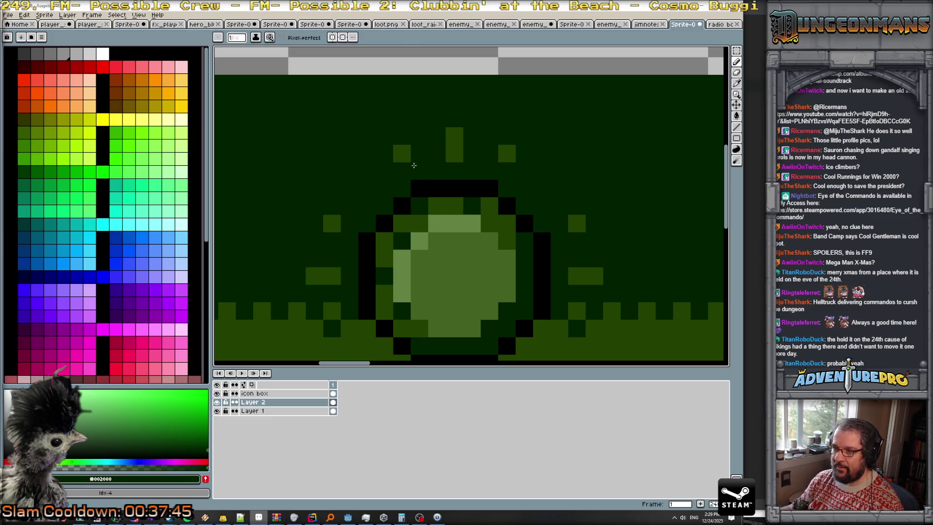
# - Extend the dark green swatch and stack progressively lighter sampled greens below it
pyautogui.scroll(-2, 402, 150)
pyautogui.scroll(1, 368, 91)
pyautogui.moveTo(368, 90)
pyautogui.mouseDown()
pyautogui.moveTo(364, 176)
pyautogui.moveTo(366, 113)
pyautogui.moveTo(376, 105)
pyautogui.mouseUp()
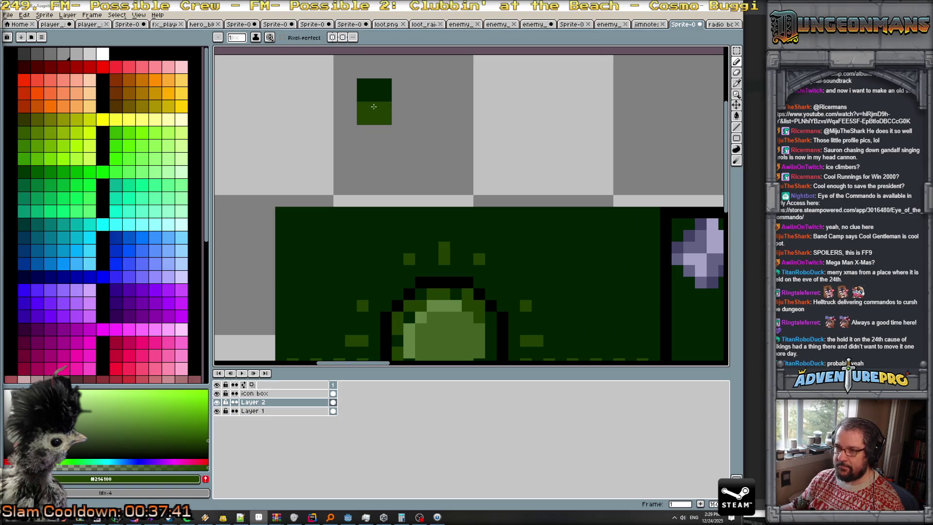
pyautogui.keyDown('alt'); pyautogui.click(456, 305); pyautogui.keyUp('alt')
pyautogui.click(365, 132)
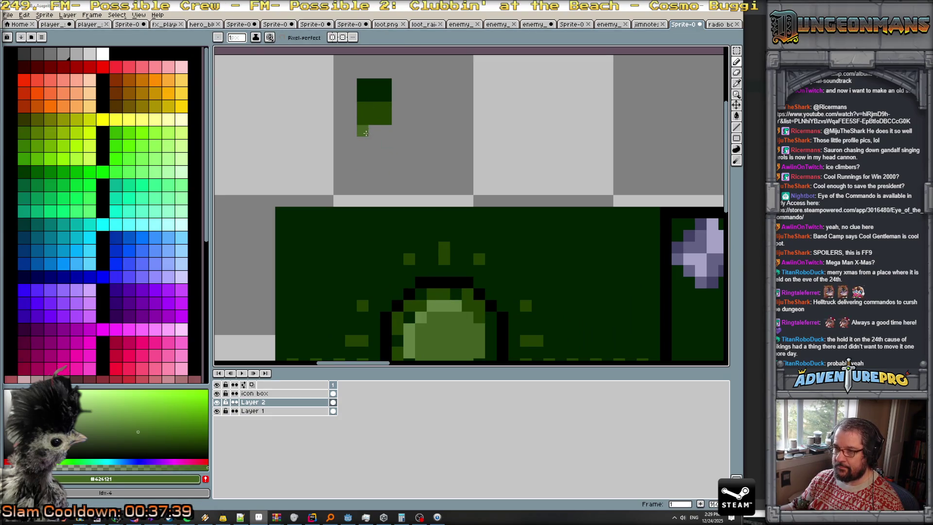
pyautogui.moveTo(390, 133)
pyautogui.mouseDown()
pyautogui.moveTo(368, 143)
pyautogui.moveTo(388, 163)
pyautogui.mouseUp()
pyautogui.keyDown('alt'); pyautogui.click(475, 307); pyautogui.keyUp('alt')
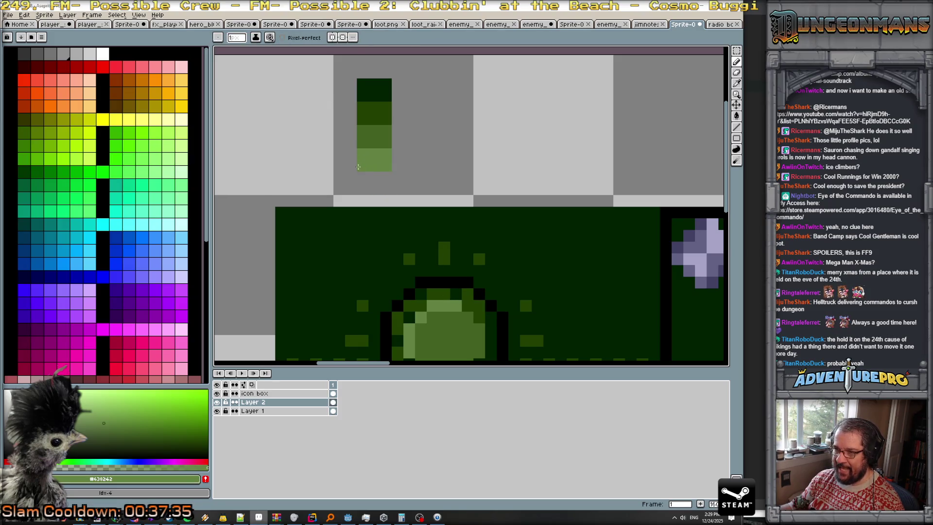
pyautogui.scroll(-2, 358, 167)
pyautogui.scroll(1, 358, 167)
# - Paint lavender and darker purple swatches sampled from the gem
pyautogui.keyDown('alt'); pyautogui.click(582, 224); pyautogui.keyUp('alt')
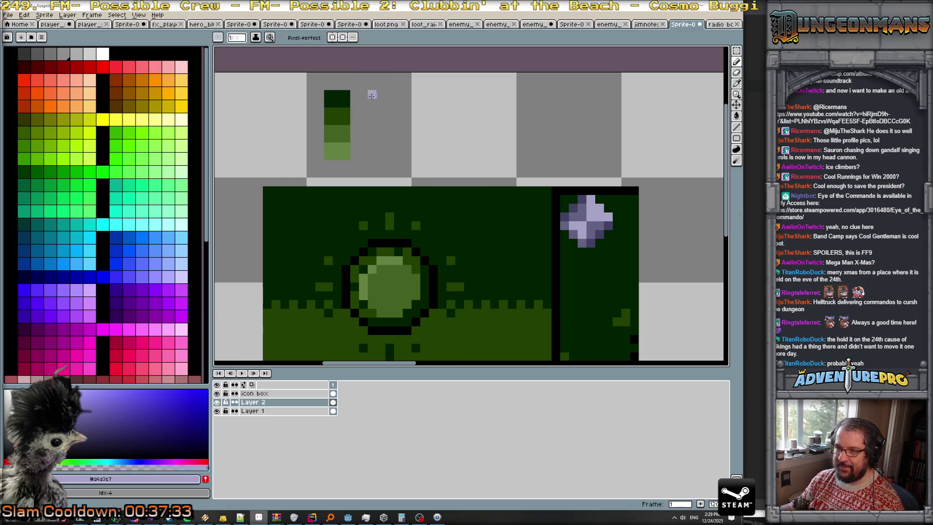
pyautogui.click(416, 148)
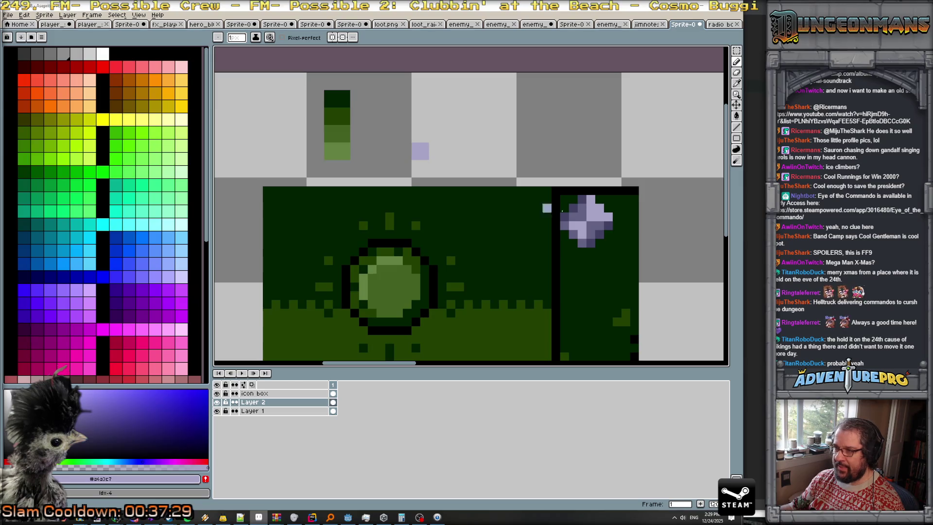
pyautogui.keyDown('alt'); pyautogui.click(573, 217); pyautogui.keyUp('alt')
pyautogui.moveTo(423, 130)
pyautogui.mouseDown()
pyautogui.moveTo(414, 120)
pyautogui.moveTo(434, 121)
pyautogui.moveTo(417, 115)
pyautogui.mouseUp()
pyautogui.keyDown('alt'); pyautogui.click(573, 208); pyautogui.keyUp('alt')
# - Erase a stray purple pixel and top the purple column with black
pyautogui.hotkey('ctrl', 'z')
pyautogui.press('b')
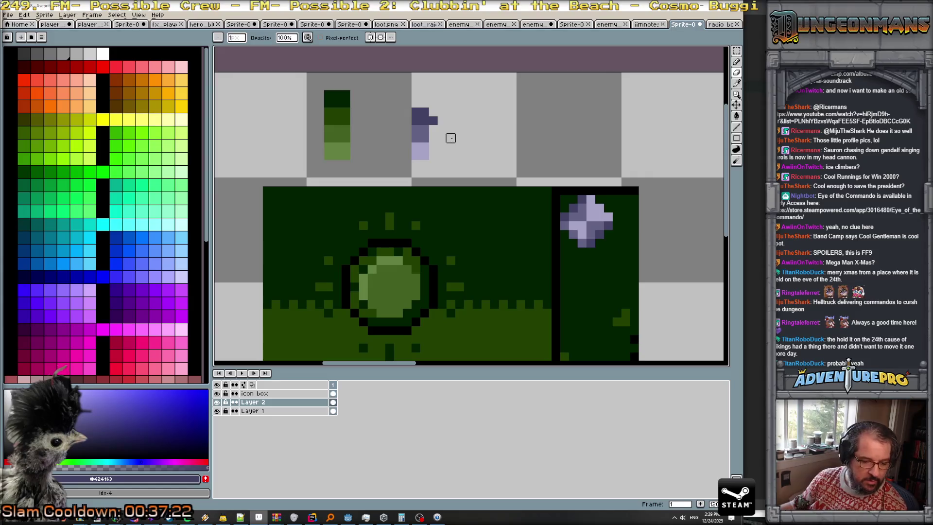
pyautogui.click(433, 120)
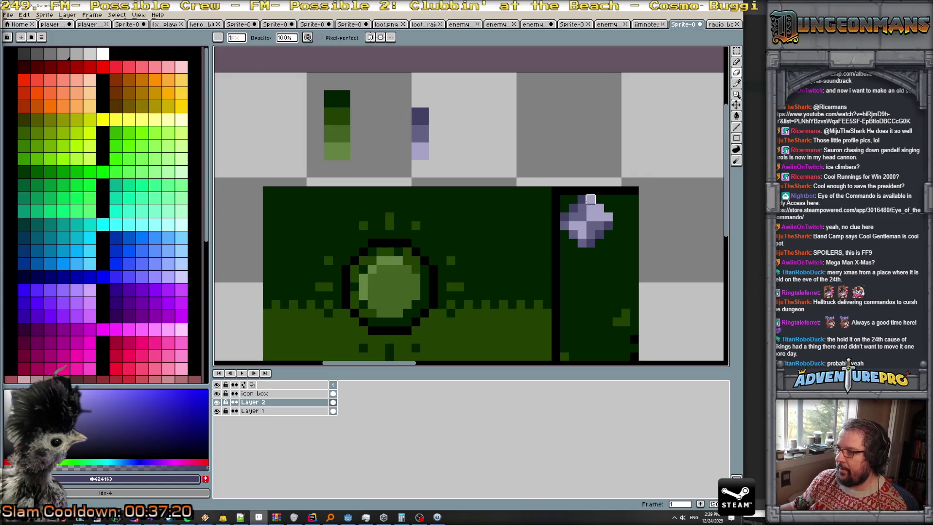
pyautogui.press('b')
pyautogui.keyDown('alt'); pyautogui.click(581, 189); pyautogui.keyUp('alt')
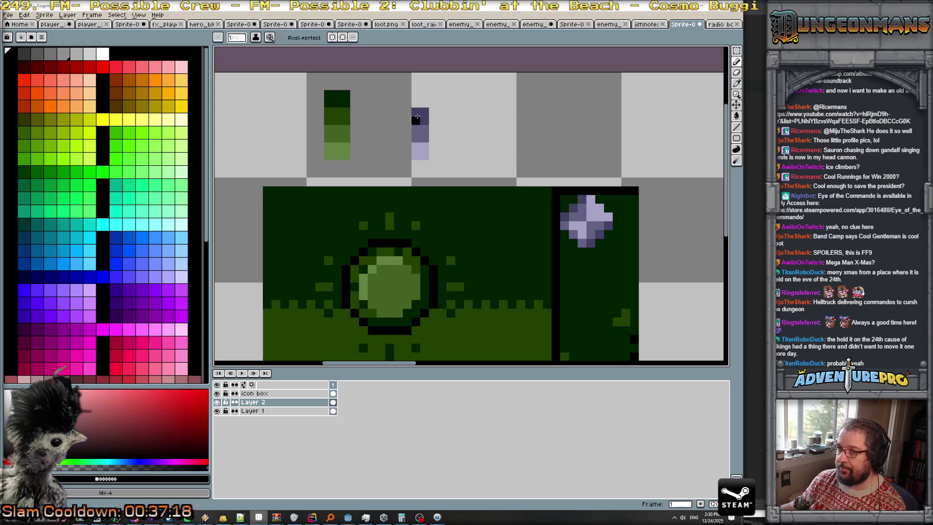
pyautogui.click(423, 103)
pyautogui.scroll(-1, 385, 146)
pyautogui.scroll(1, 385, 146)
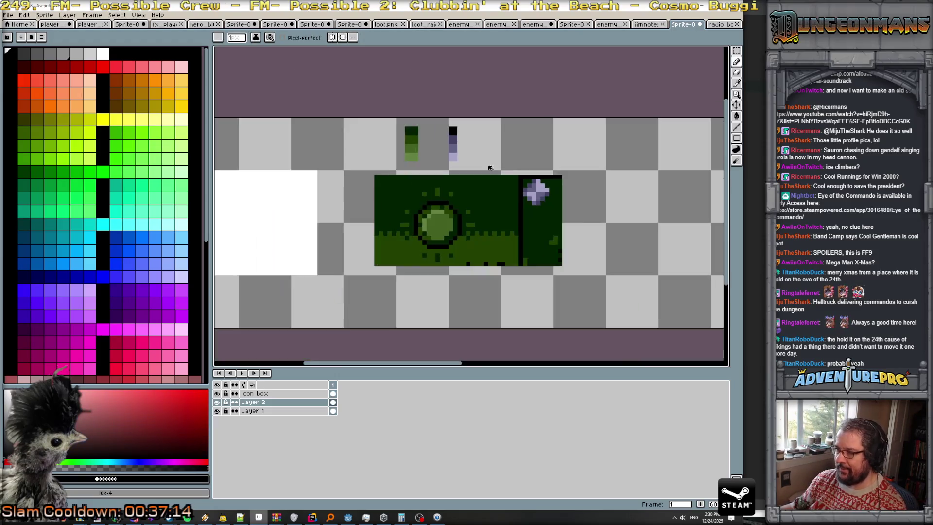
pyautogui.scroll(-2, 427, 155)
pyautogui.scroll(1, 479, 200)
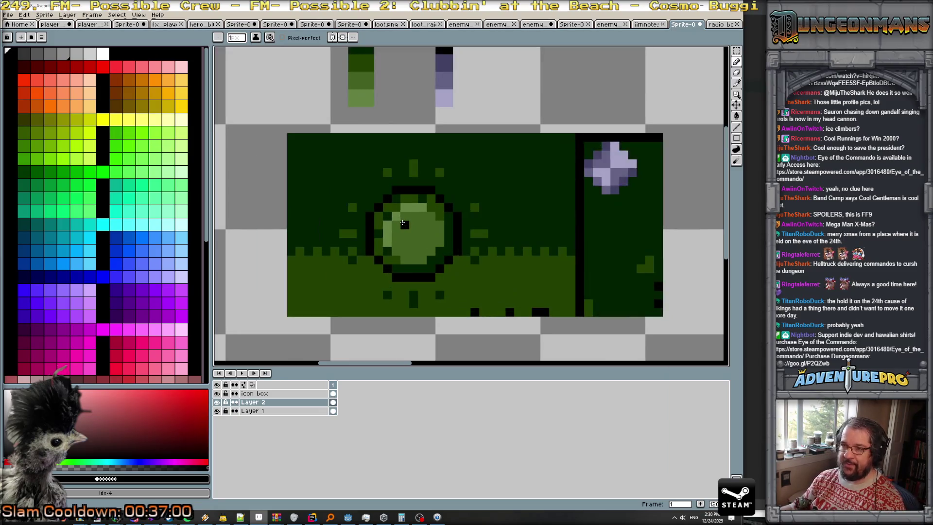
pyautogui.scroll(1, 396, 171)
# - Paint a short green strip left of the swatch column using palette greens
pyautogui.click(24, 172)
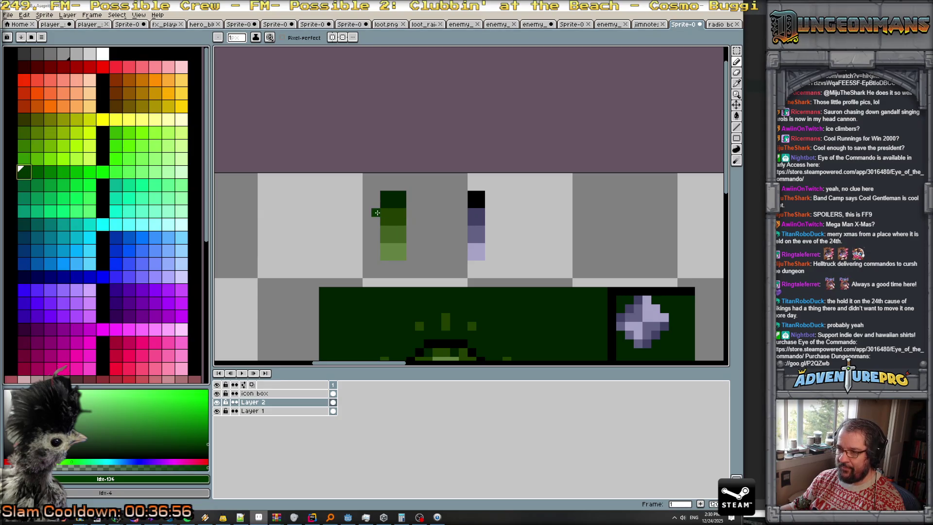
pyautogui.moveTo(367, 213); pyautogui.dragTo(367, 221)
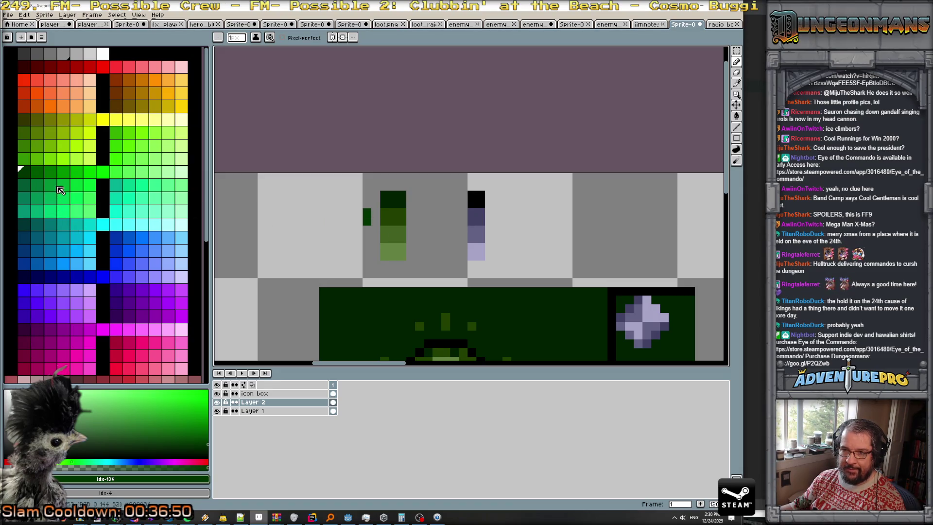
pyautogui.click(64, 174)
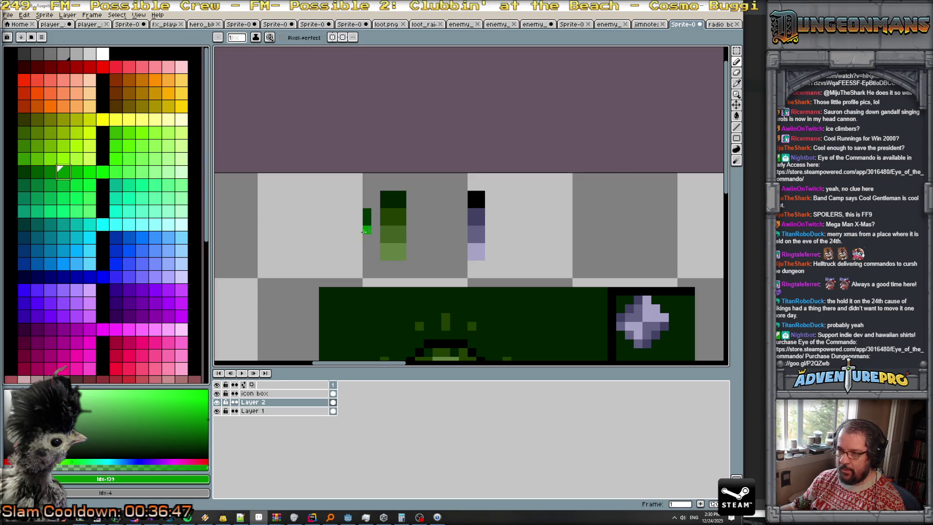
pyautogui.click(24, 185)
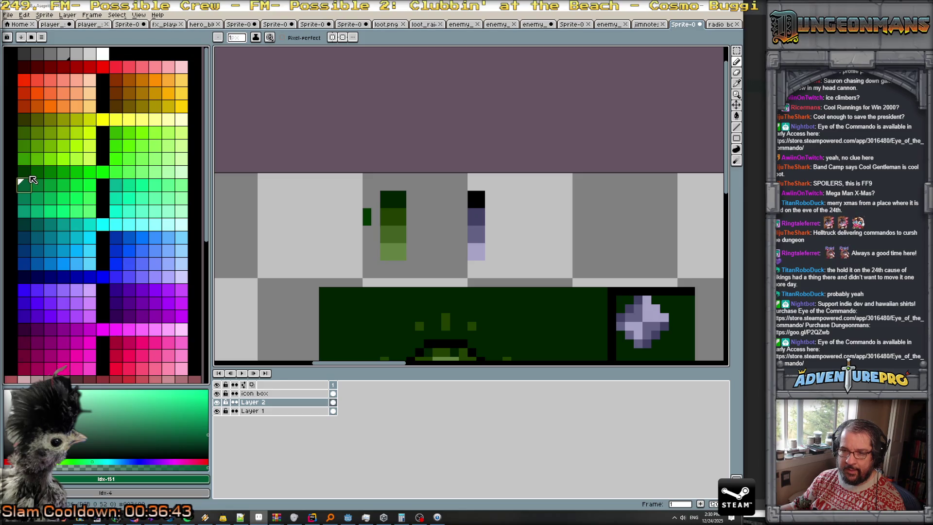
# - Add a brighter green from the lower palette block to the strip, comparing neighbouring greens
pyautogui.scroll(-3, 44, 204)
pyautogui.scroll(-2, 68, 236)
pyautogui.click(76, 274)
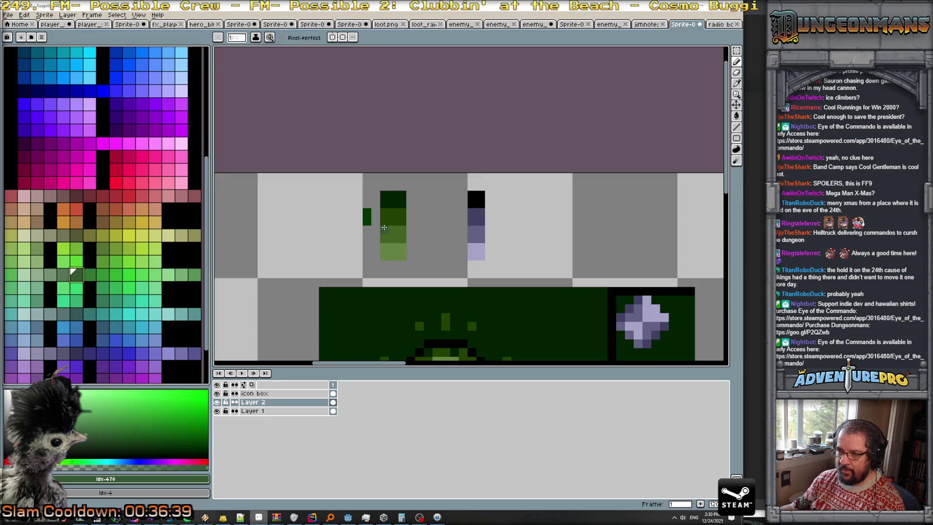
pyautogui.click(370, 231)
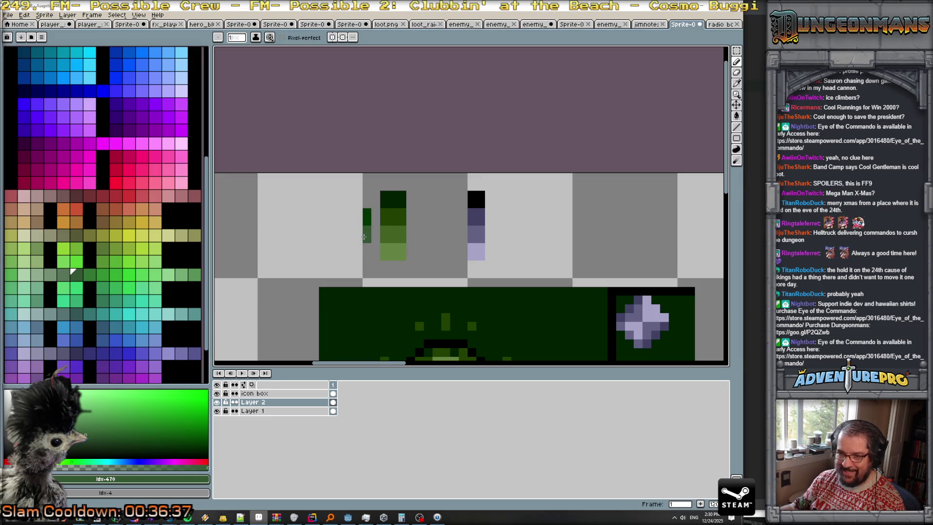
pyautogui.press(']')
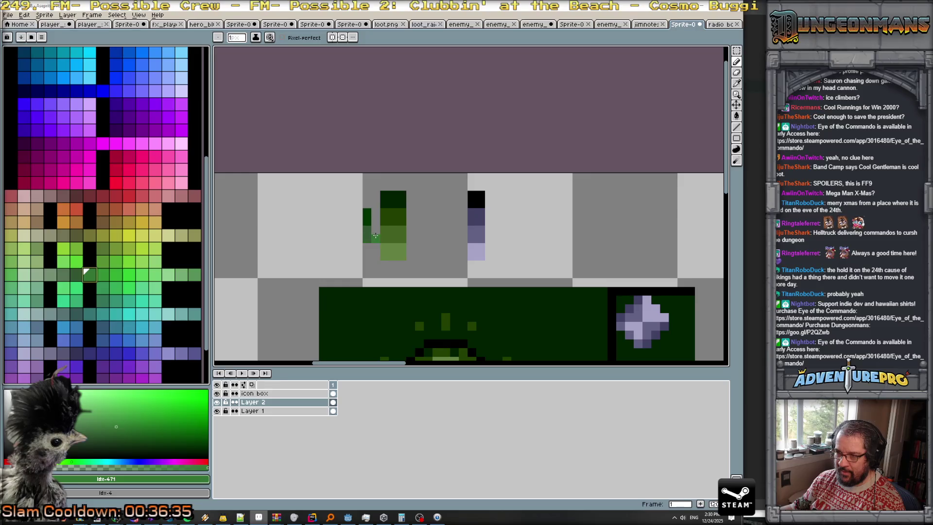
pyautogui.click(77, 274)
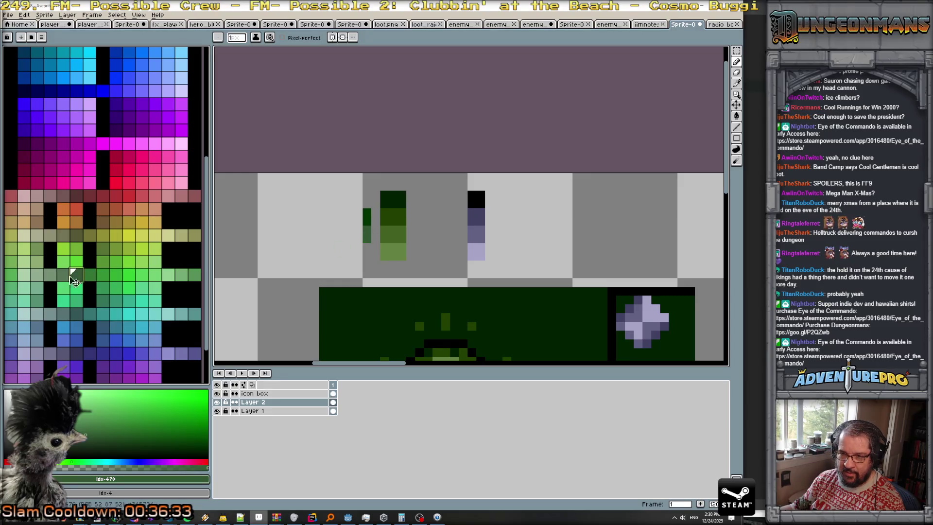
pyautogui.click(65, 277)
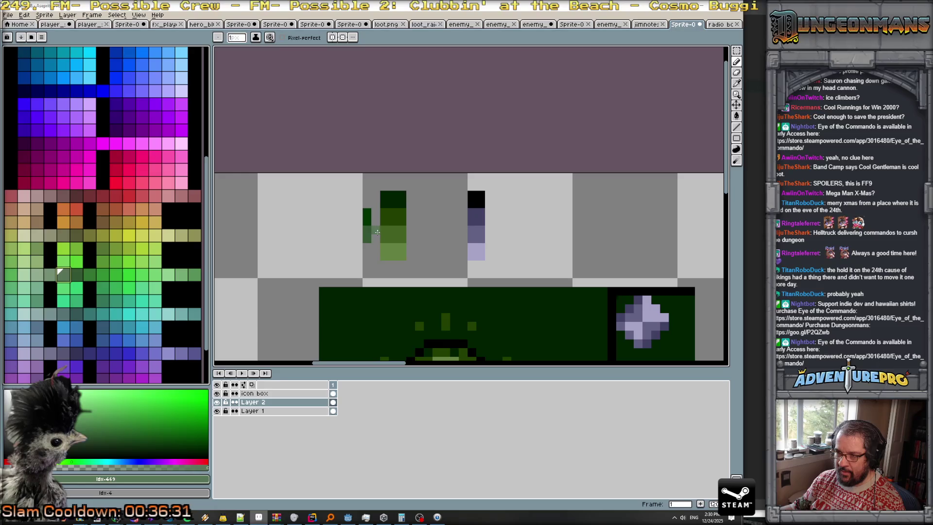
pyautogui.click(76, 275)
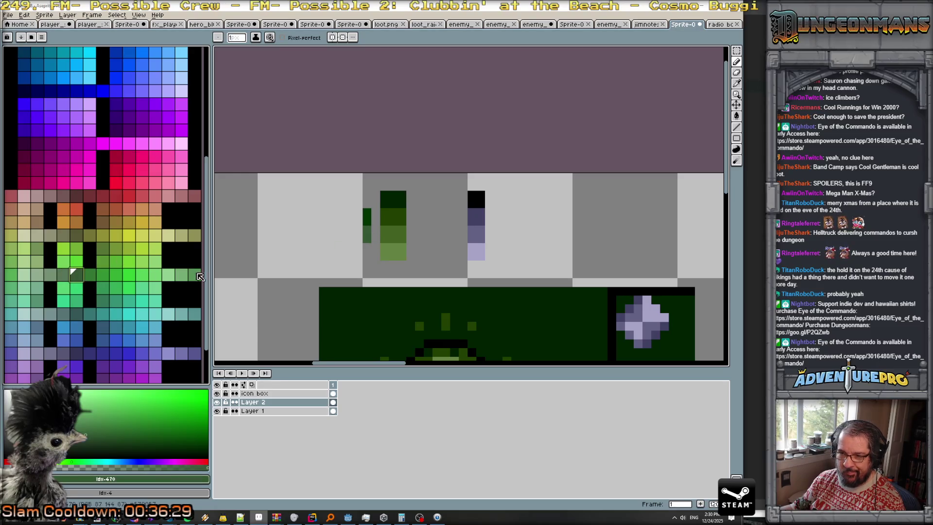
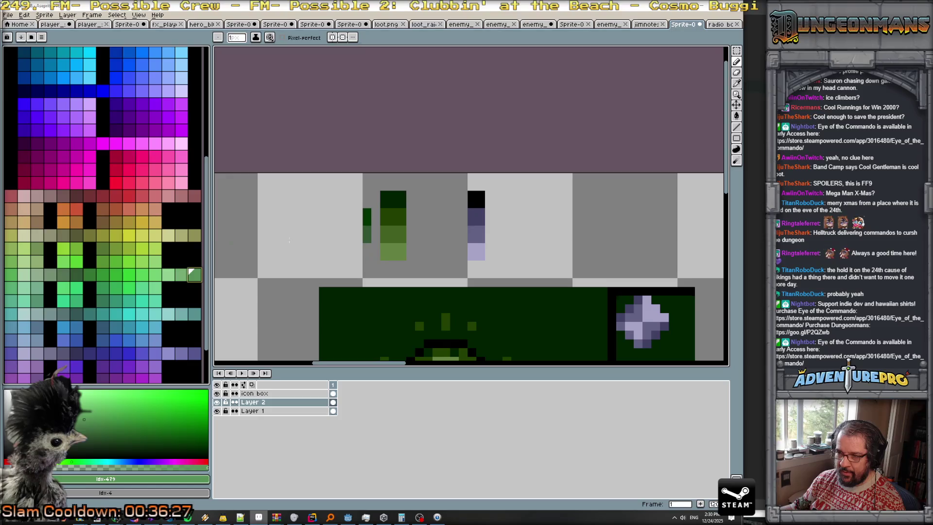
# - Add a light-green pixel below the small green column, then sample the canvas dark green
pyautogui.click(181, 274)
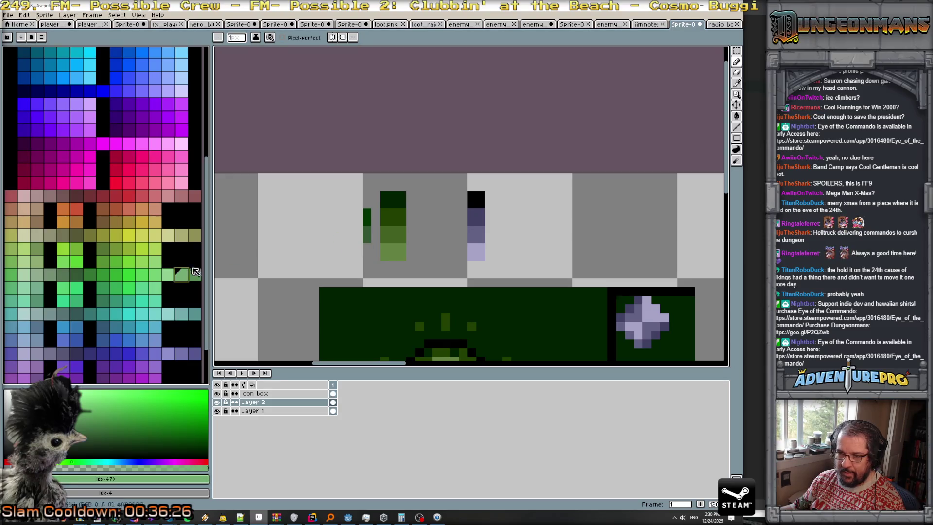
pyautogui.click(13, 265)
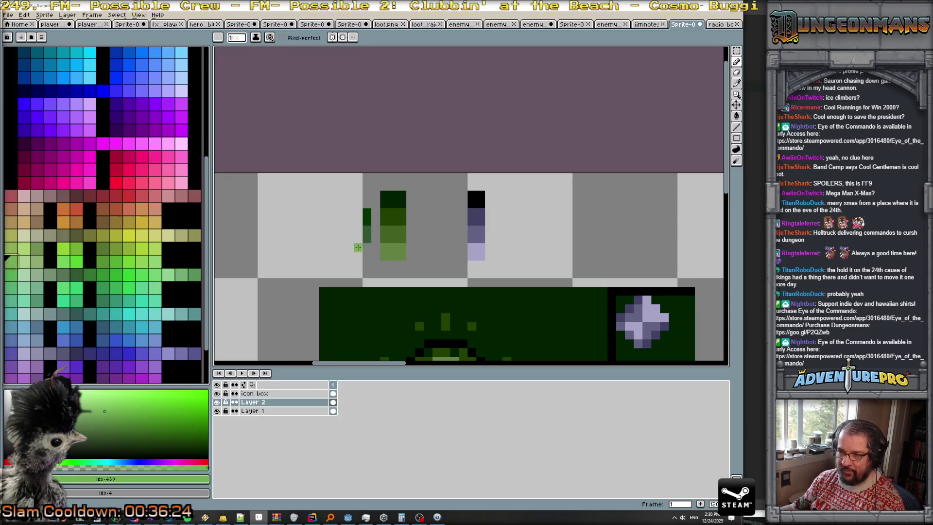
pyautogui.click(37, 265)
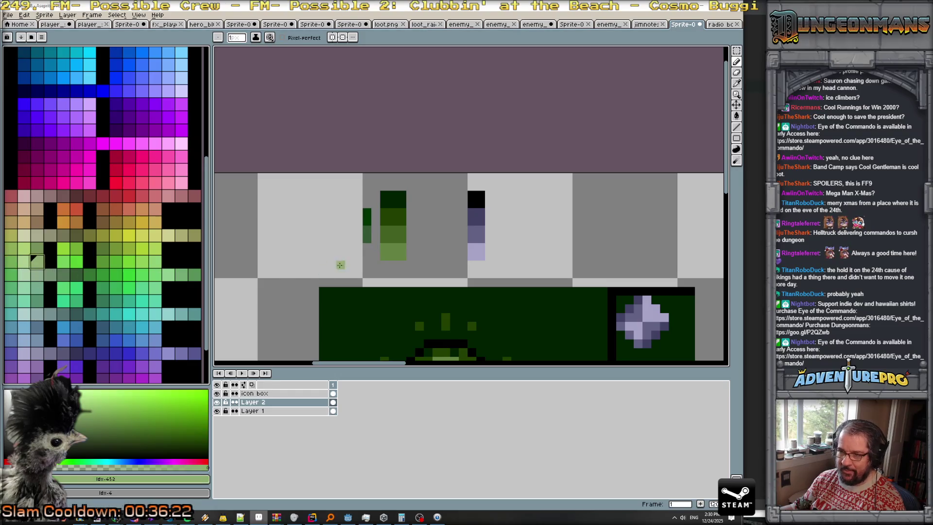
pyautogui.click(51, 274)
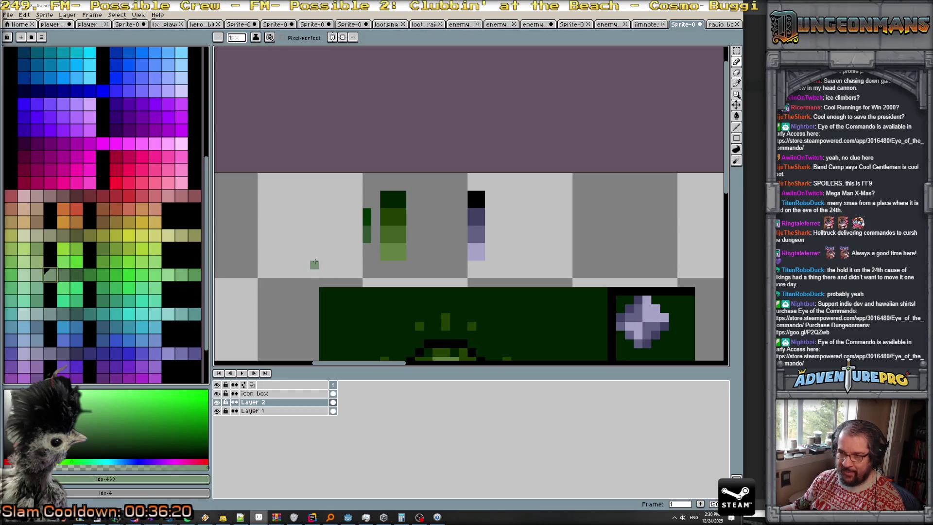
pyautogui.click(368, 251)
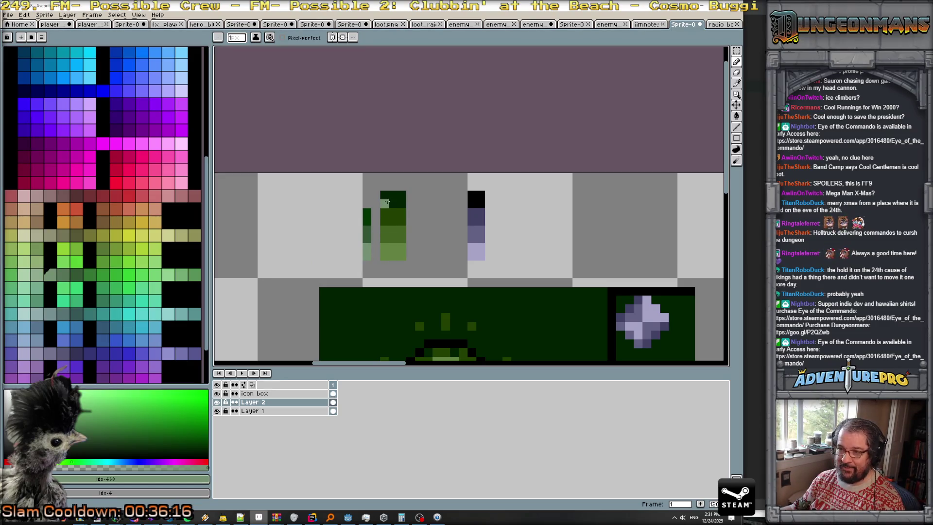
pyautogui.keyDown('alt'); pyautogui.click(387, 199); pyautogui.keyUp('alt')
pyautogui.scroll(5, 136, 182)
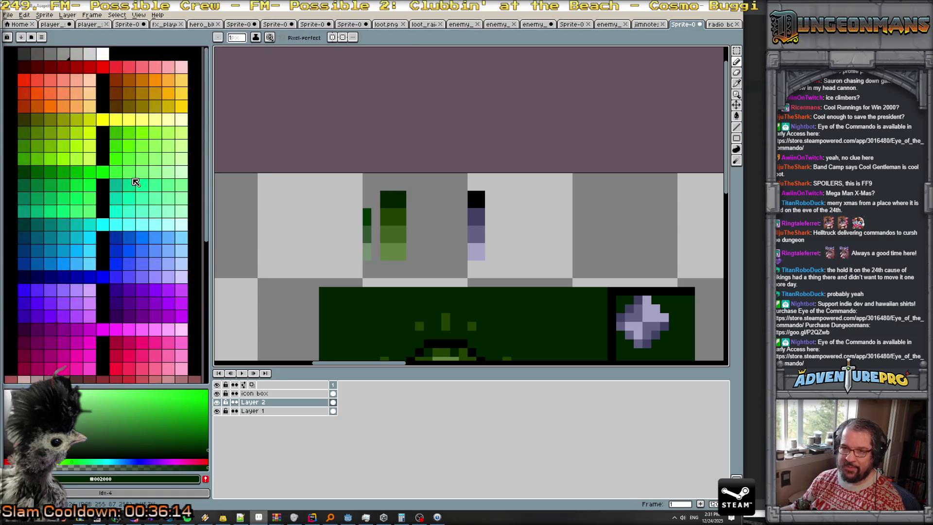
# - Set olive as the secondary and drawing colour, then resample the dark green pixel
pyautogui.click(25, 173)
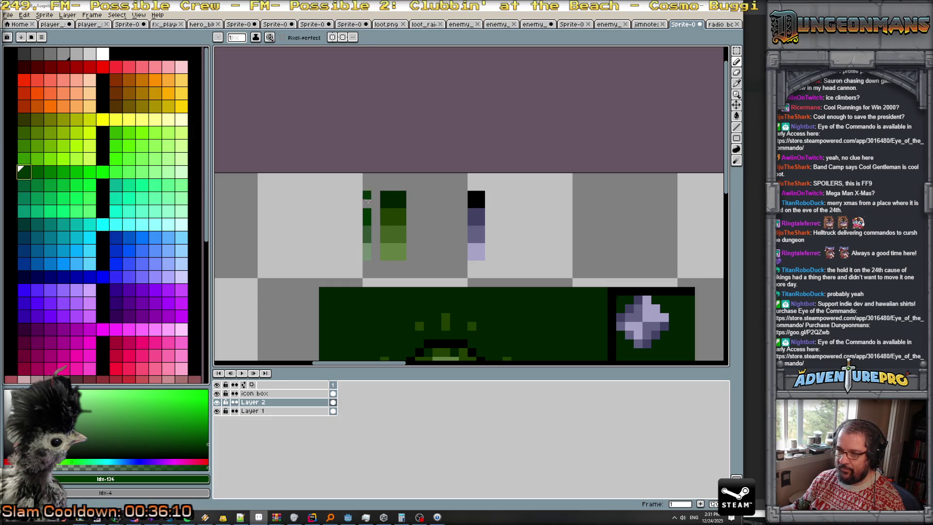
pyautogui.rightClick(23, 124)
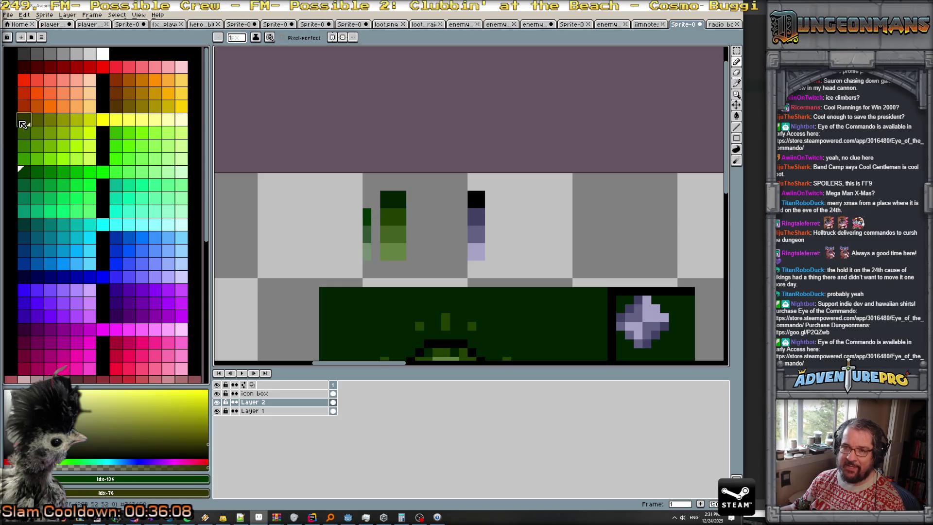
pyautogui.click(24, 121)
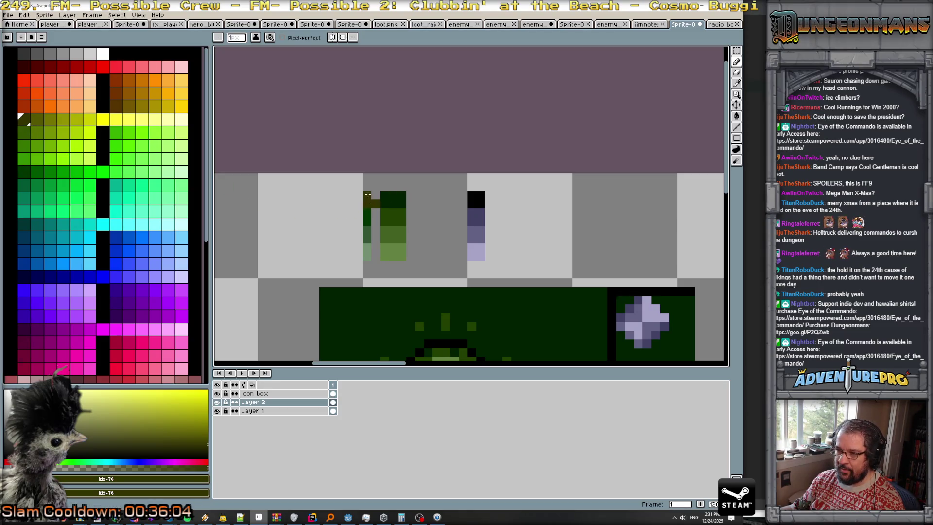
pyautogui.keyDown('alt'); pyautogui.click(368, 195); pyautogui.keyUp('alt')
pyautogui.keyDown('alt'); pyautogui.click(390, 201); pyautogui.keyUp('alt')
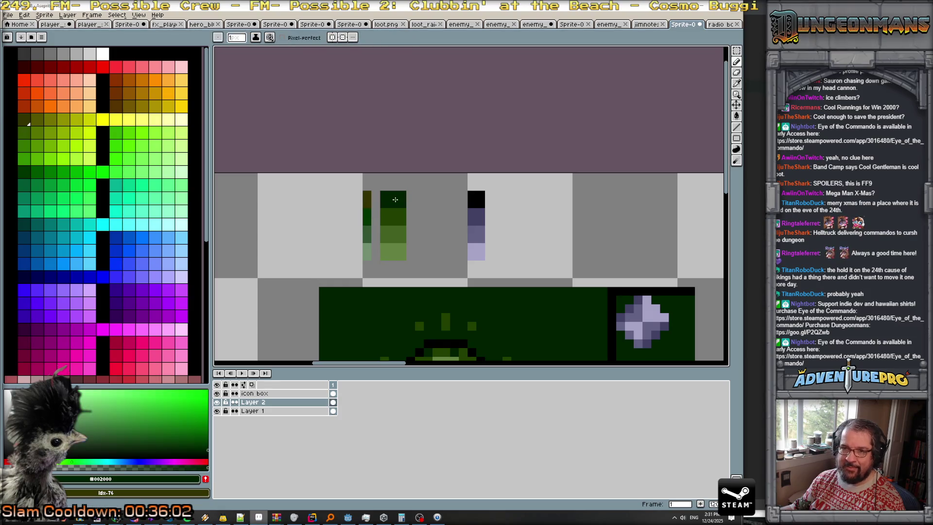
pyautogui.scroll(-1, 101, 212)
pyautogui.scroll(-1, 101, 212)
pyautogui.scroll(-1, 101, 212)
pyautogui.scroll(-1, 101, 212)
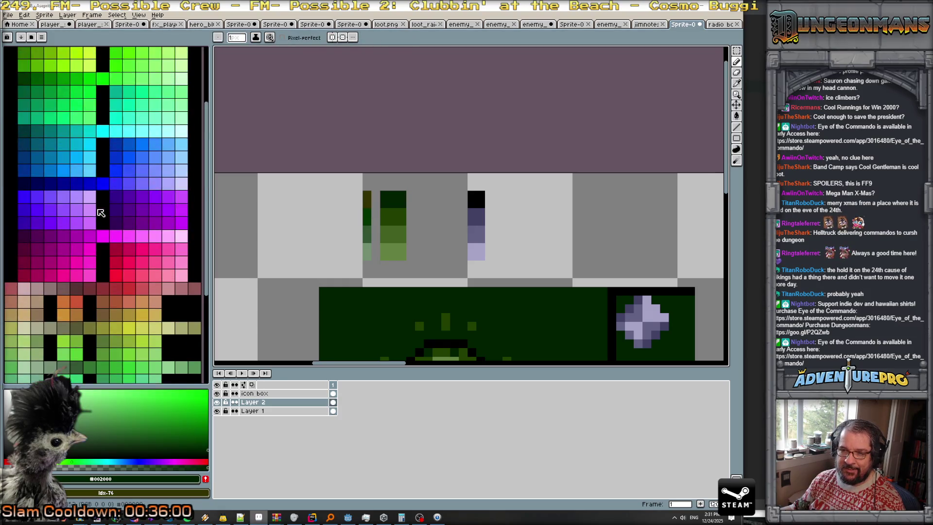
pyautogui.scroll(-4, 101, 213)
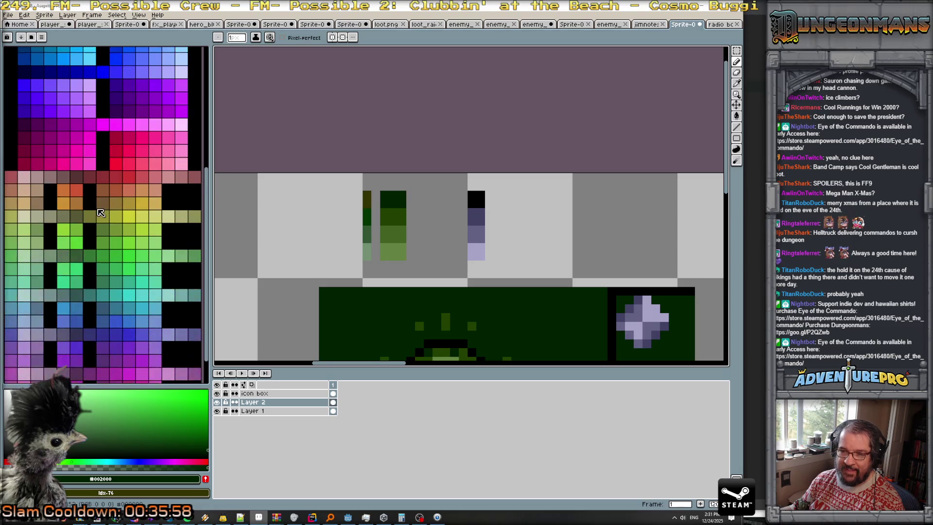
pyautogui.scroll(-2, 101, 212)
pyautogui.scroll(3, 101, 213)
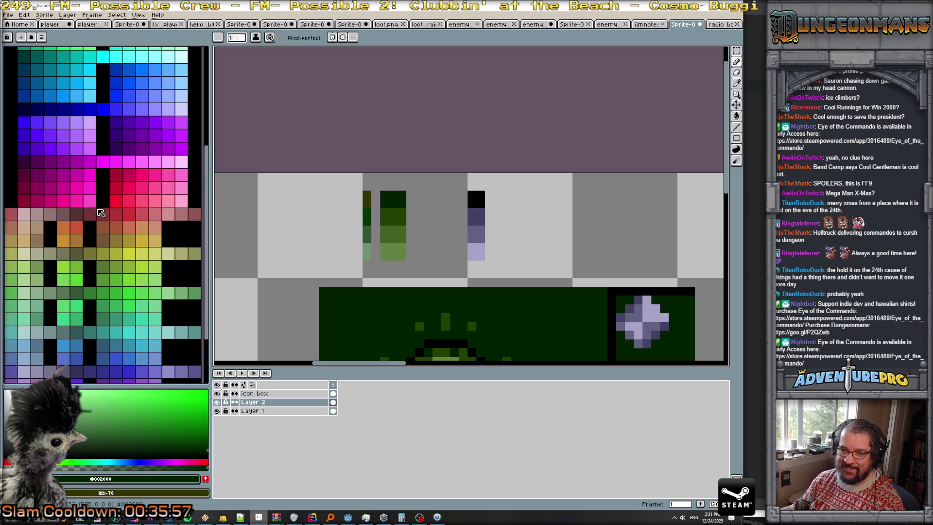
# - Paint the top pixel of the small column dark green
pyautogui.rightClick(76, 296)
pyautogui.click(368, 194)
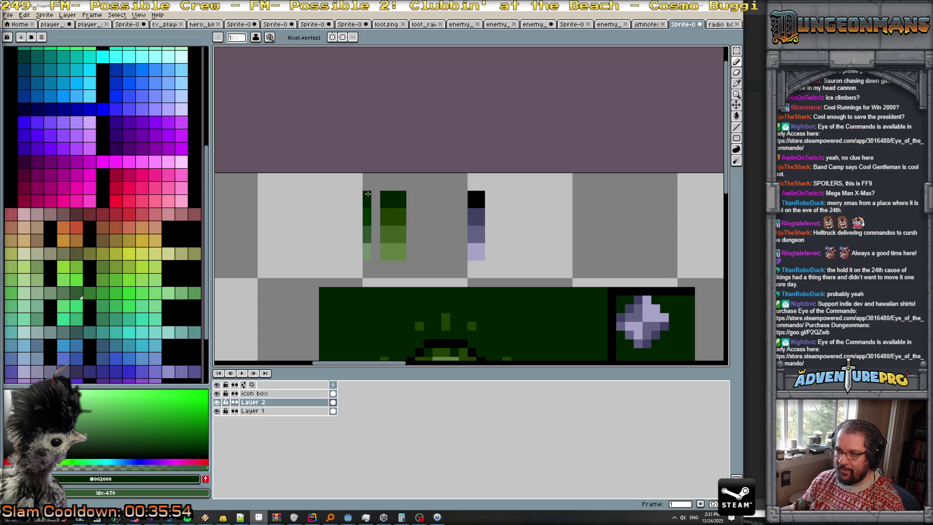
pyautogui.click(77, 293)
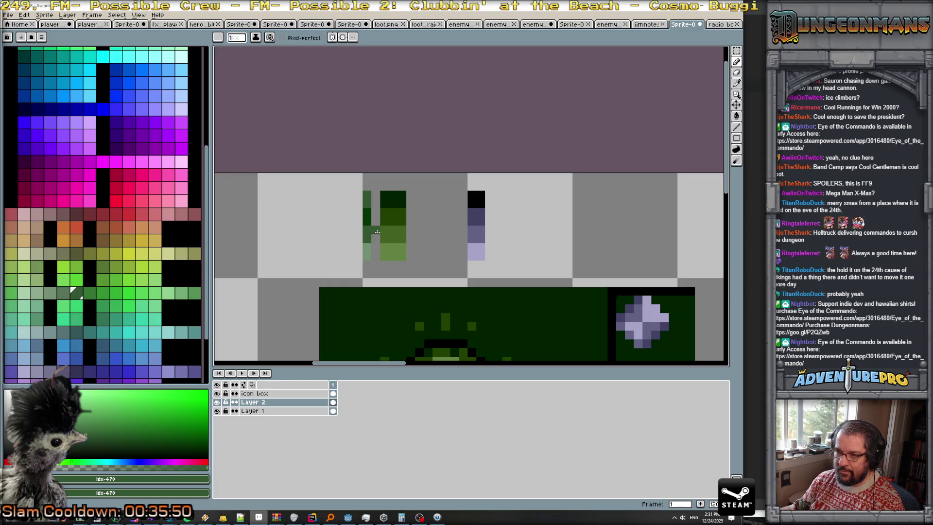
pyautogui.scroll(3, 373, 234)
pyautogui.scroll(-2, 372, 233)
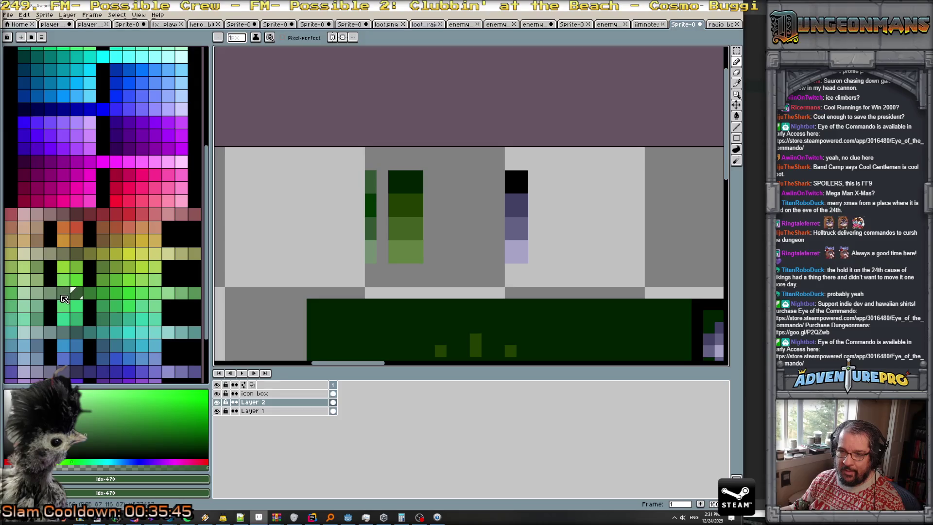
# - Try several neighbouring green shades, then sample the dark green from the sprite
pyautogui.click(64, 293)
pyautogui.click(102, 267)
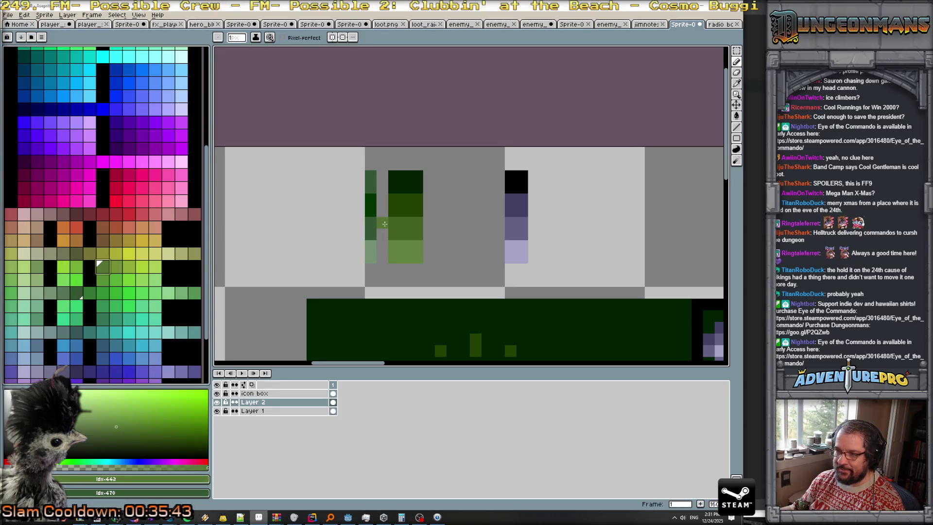
pyautogui.click(103, 280)
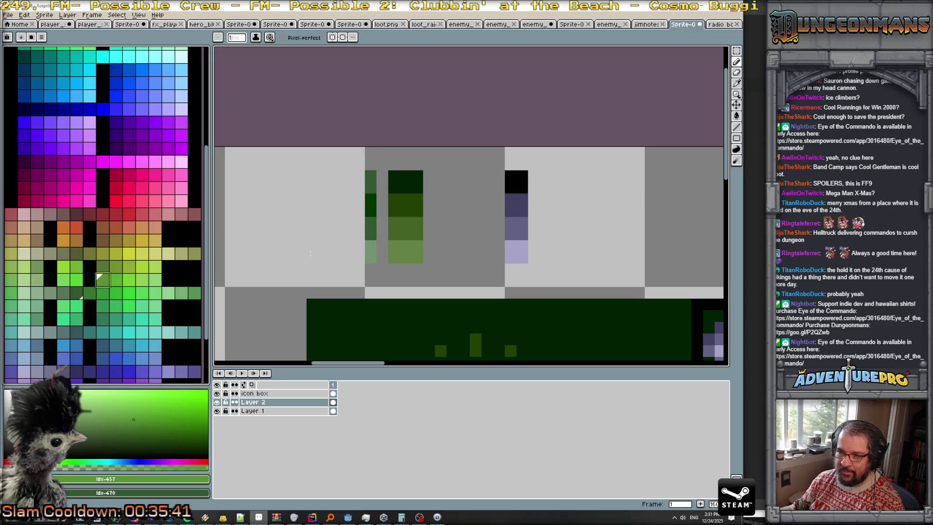
pyautogui.click(90, 294)
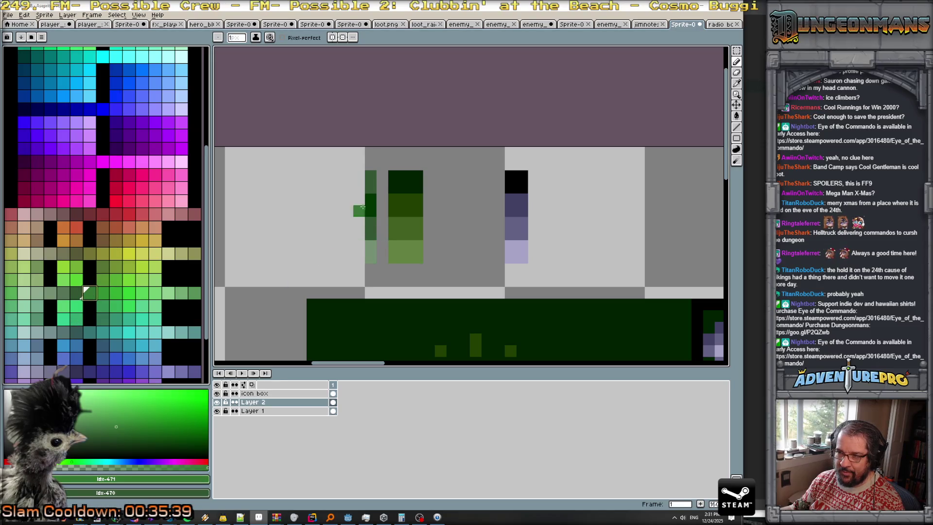
pyautogui.keyDown('alt'); pyautogui.click(410, 178); pyautogui.keyUp('alt')
pyautogui.scroll(-5, 365, 293)
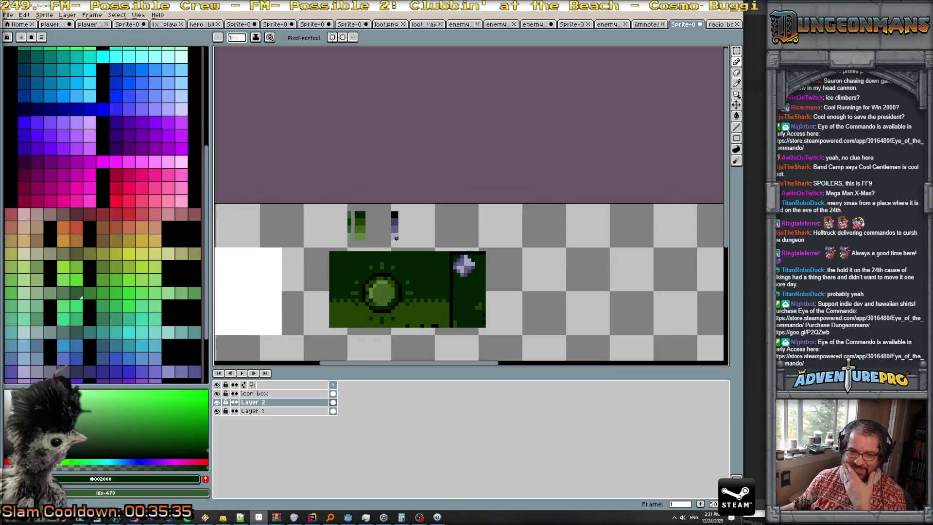
# - Sample the olive colour from the canvas
pyautogui.scroll(2, 412, 265)
pyautogui.scroll(2, 395, 188)
pyautogui.keyDown('alt'); pyautogui.click(395, 188); pyautogui.keyUp('alt')
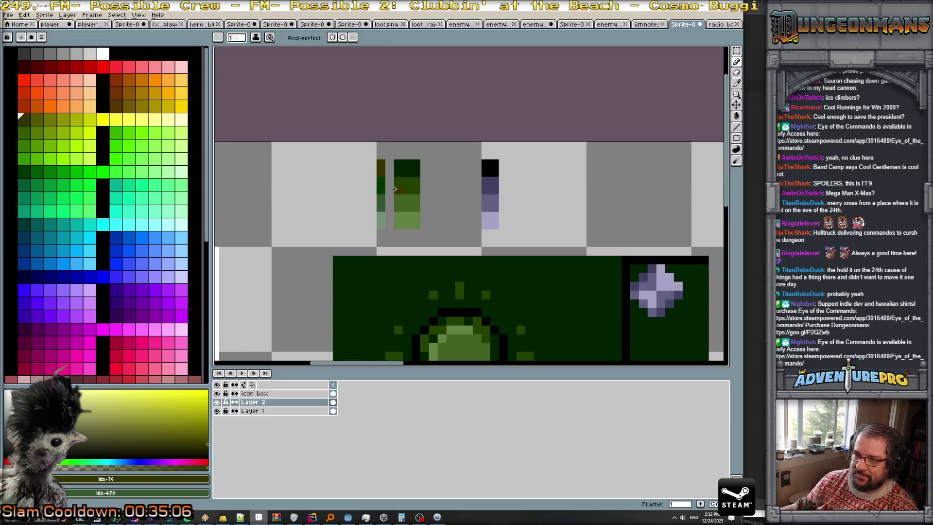
pyautogui.scroll(-2, 396, 200)
pyautogui.scroll(-1, 401, 243)
pyautogui.scroll(-2, 405, 278)
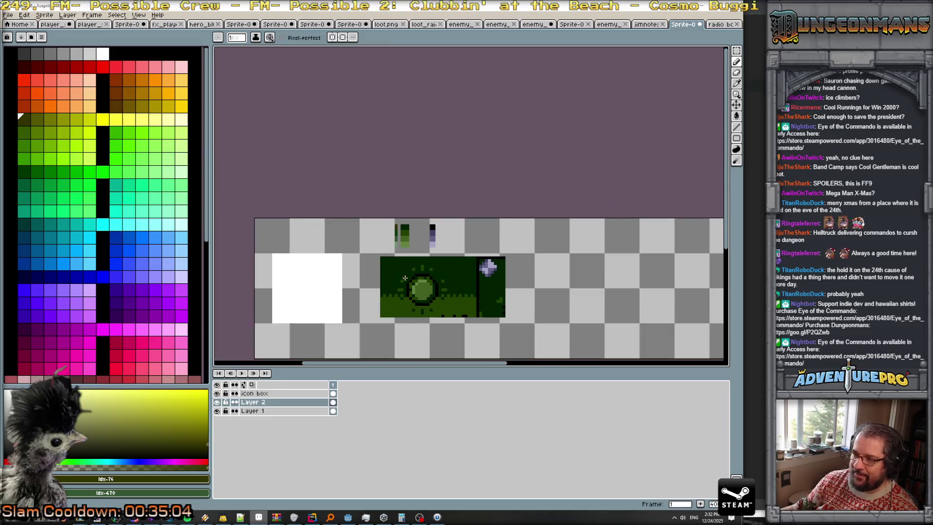
pyautogui.scroll(3, 405, 278)
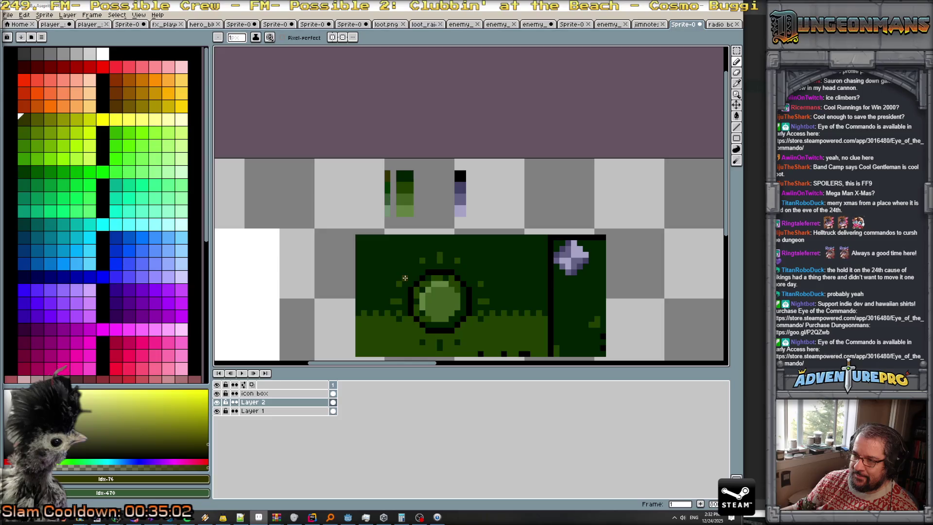
pyautogui.scroll(-2, 405, 278)
pyautogui.scroll(-1, 399, 284)
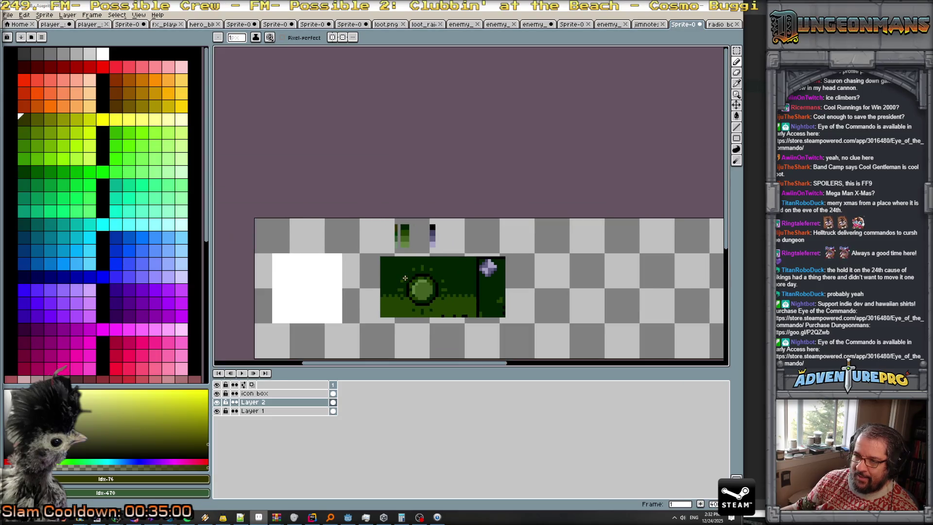
pyautogui.scroll(1, 438, 321)
pyautogui.scroll(1, 437, 321)
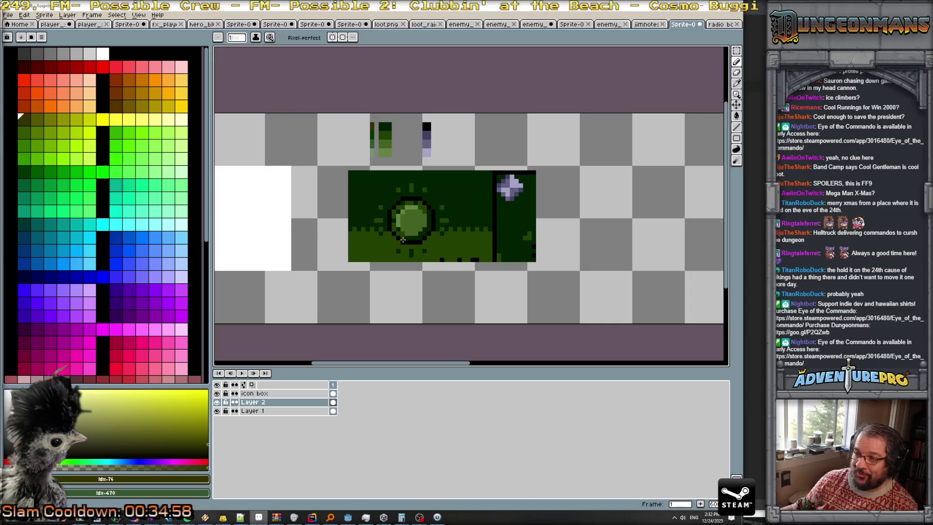
pyautogui.scroll(-2, 103, 260)
pyautogui.scroll(-2, 103, 260)
pyautogui.scroll(-2, 92, 281)
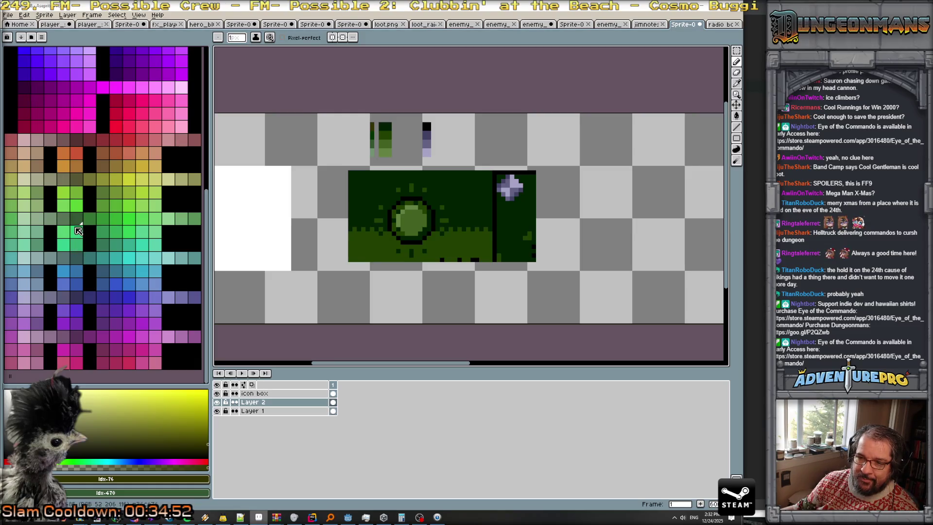
# - Try black and mid-green palette colours as the drawing colour
pyautogui.click(89, 196)
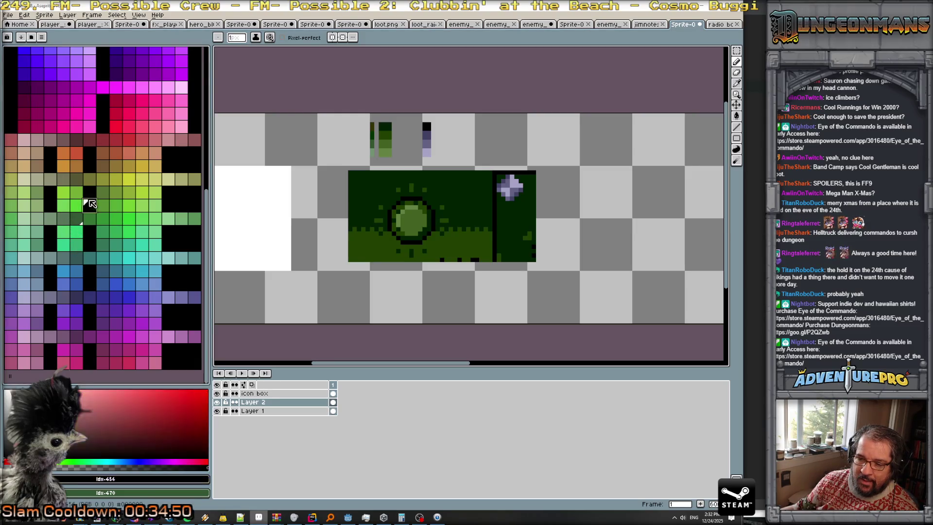
pyautogui.click(90, 205)
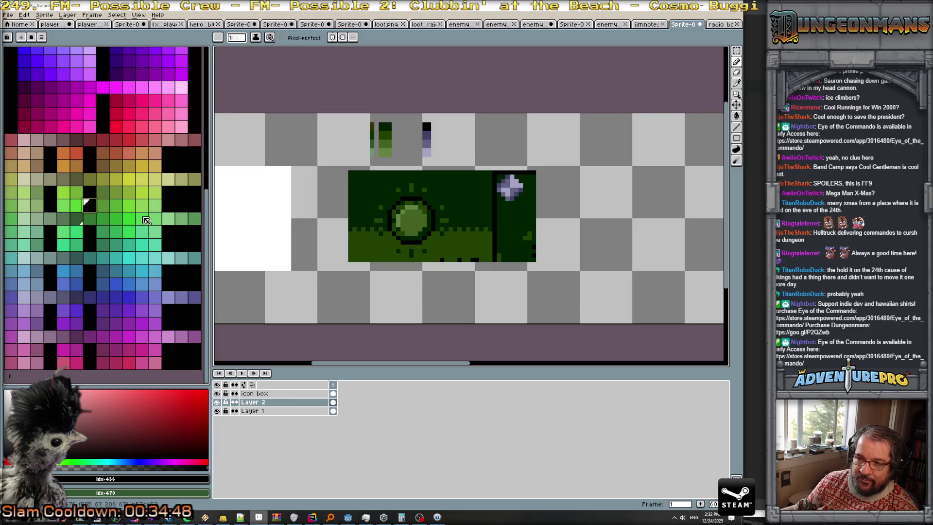
pyautogui.click(77, 219)
pyautogui.scroll(4, 369, 144)
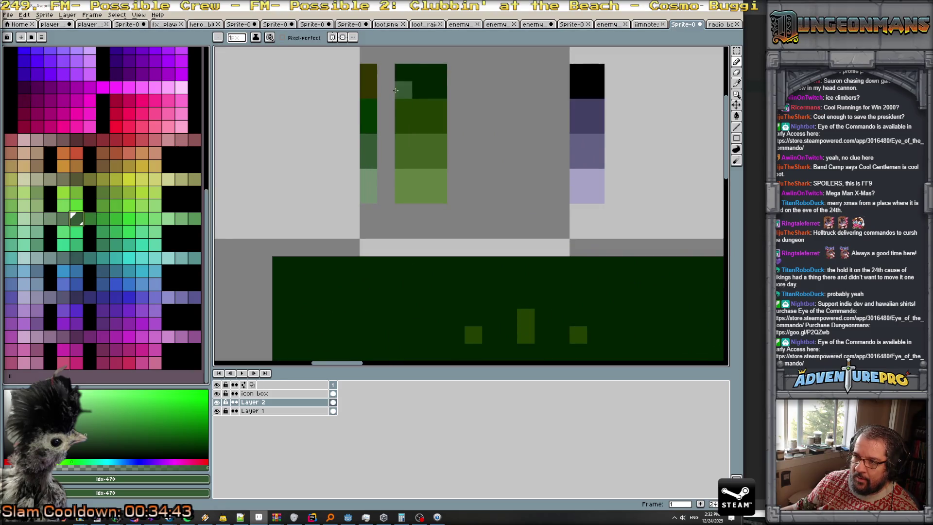
pyautogui.scroll(-1, 232, 186)
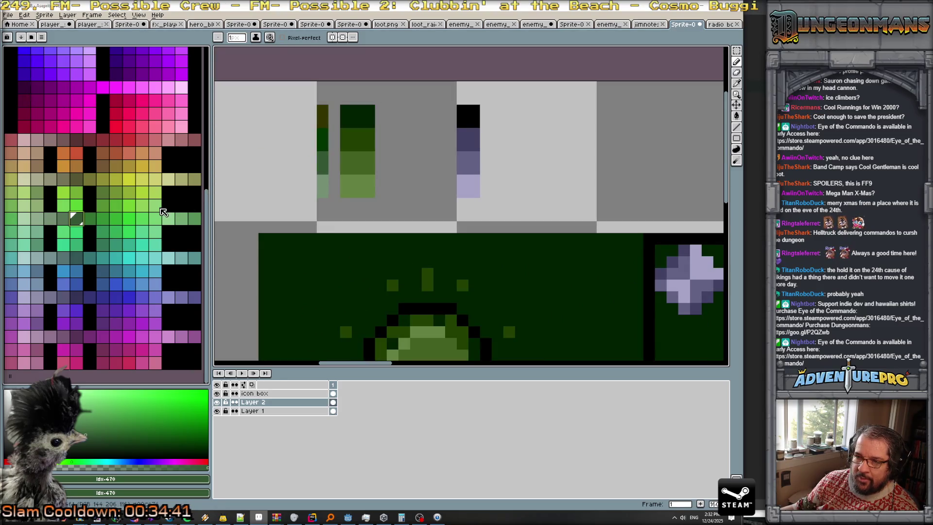
pyautogui.scroll(-1, 373, 265)
pyautogui.scroll(-1, 373, 264)
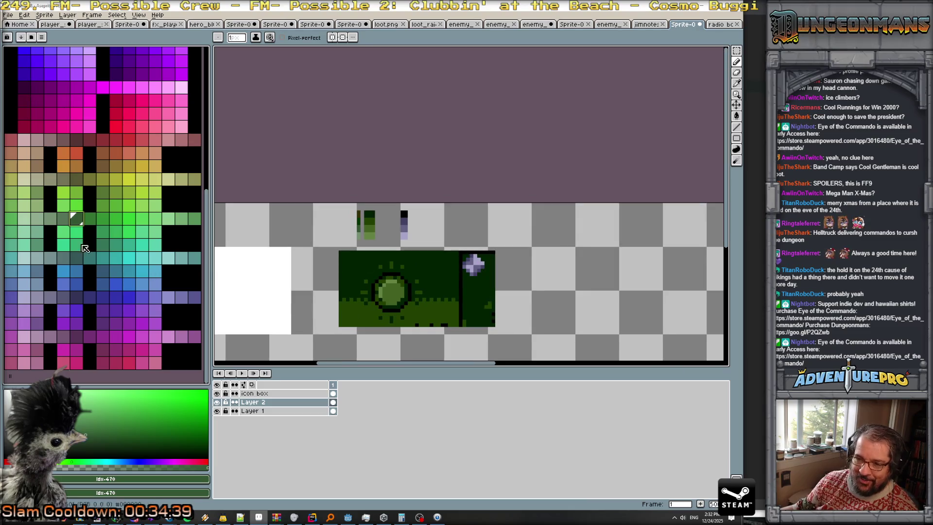
pyautogui.scroll(5, 80, 241)
pyautogui.scroll(4, 85, 245)
# - Paint a dark navy swatch at the top of the narrow column
pyautogui.click(22, 280)
pyautogui.scroll(3, 332, 211)
pyautogui.moveTo(490, 243); pyautogui.dragTo(489, 220)
pyautogui.scroll(-5, 400, 246)
pyautogui.scroll(-1, 418, 238)
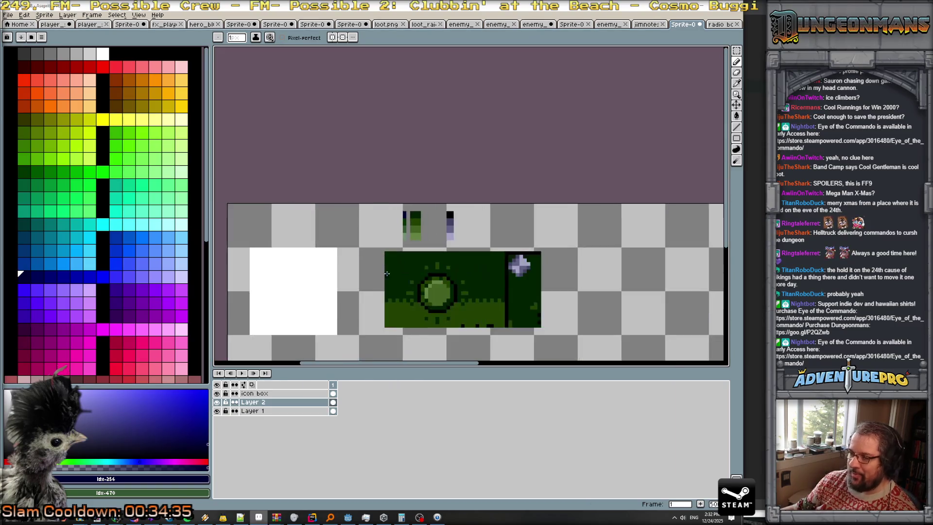
pyautogui.scroll(2, 436, 227)
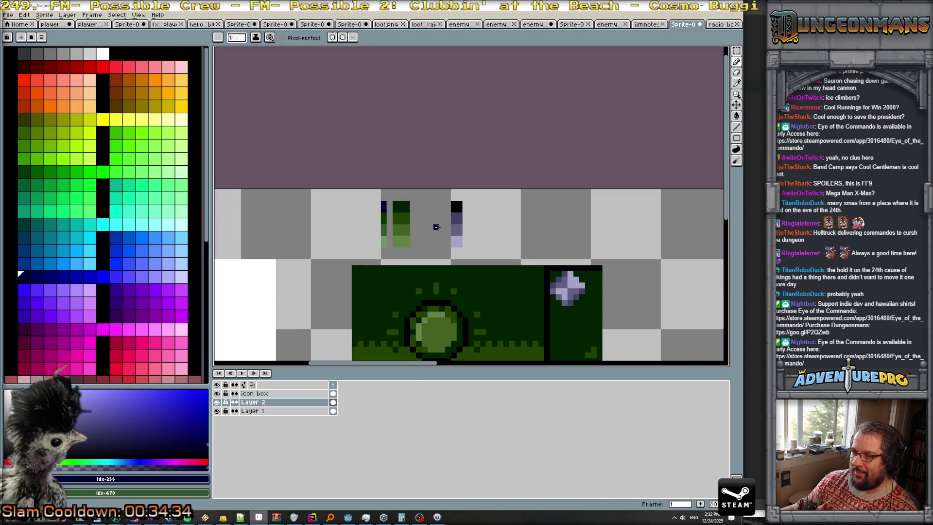
# - Bucket-fill the orb panel navy, then refill it with the dark green #002000
pyautogui.press('g')
pyautogui.click(491, 298)
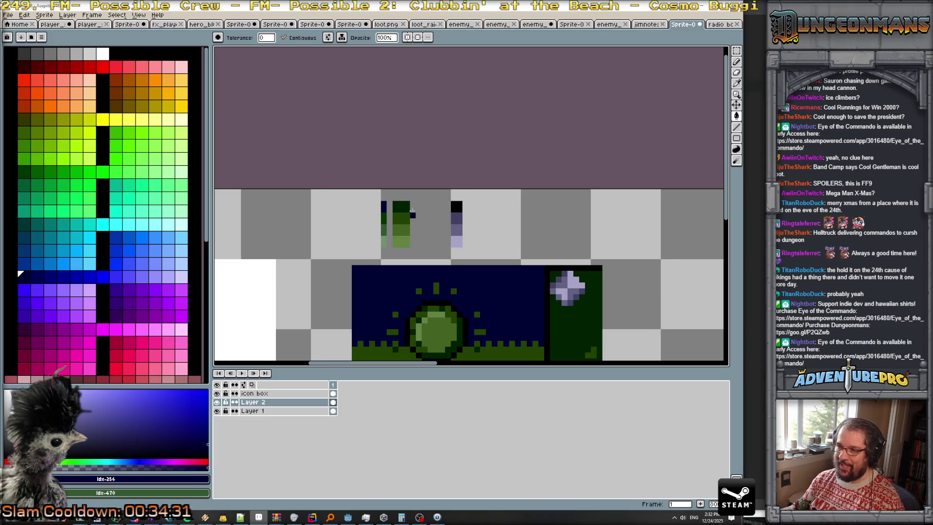
pyautogui.keyDown('alt'); pyautogui.click(407, 206); pyautogui.keyUp('alt')
pyautogui.click(504, 299)
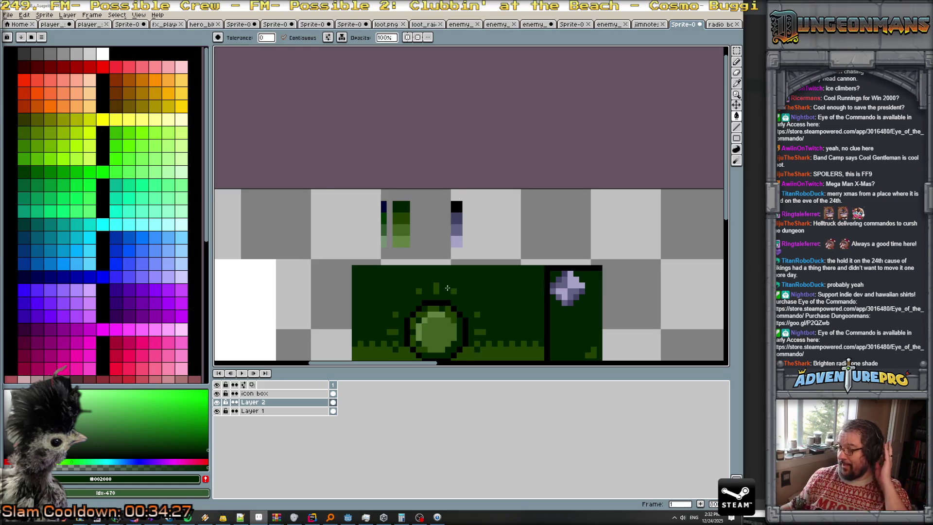
# - Zoom and pan the view so the sprite sits higher
pyautogui.scroll(1, 378, 271)
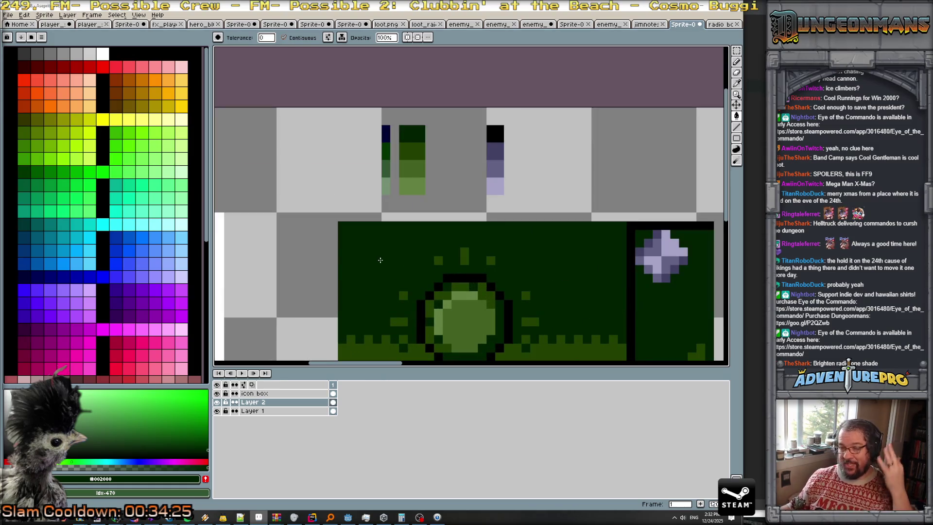
pyautogui.scroll(-1, 340, 274)
pyautogui.scroll(1, 340, 274)
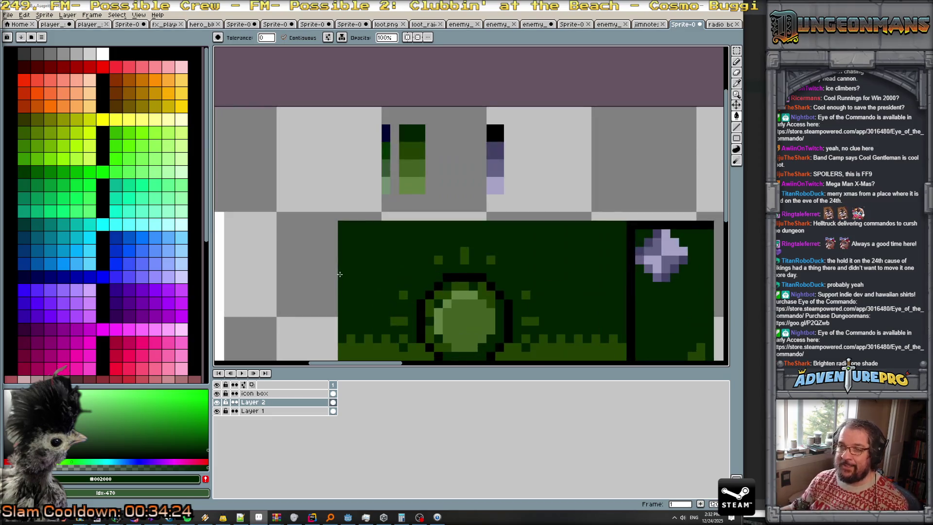
pyautogui.scroll(-1, 350, 275)
pyautogui.scroll(1, 403, 213)
pyautogui.scroll(-1, 403, 214)
pyautogui.moveTo(403, 229); pyautogui.dragTo(402, 180)
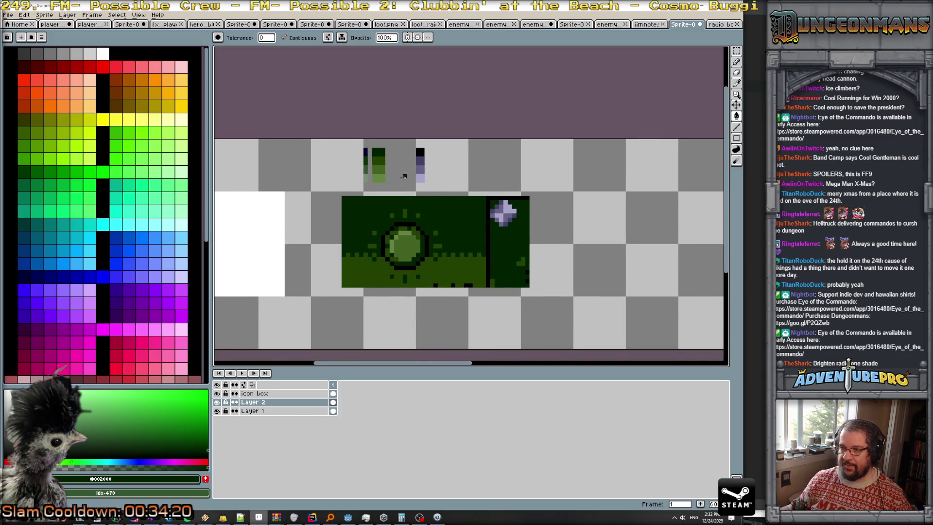
pyautogui.scroll(1, 402, 177)
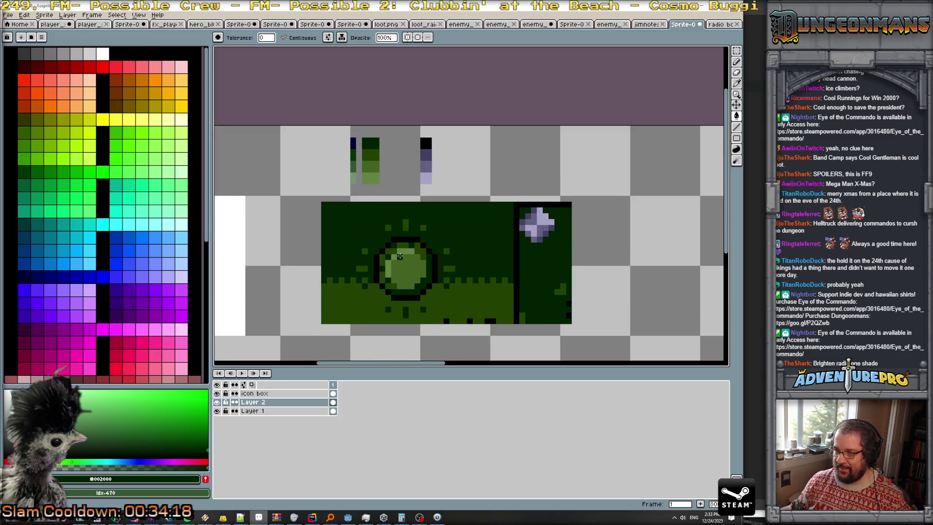
# - Paint a white swatch under the green ramp, undoing an accidental white background fill
pyautogui.keyDown('alt'); pyautogui.click(354, 180); pyautogui.keyUp('alt')
pyautogui.scroll(1, 389, 238)
pyautogui.scroll(-1, 410, 270)
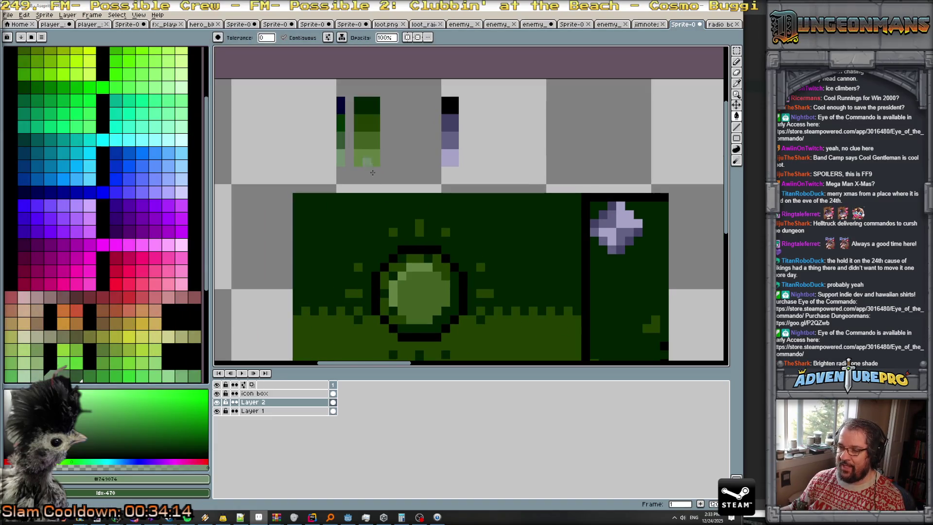
pyautogui.keyDown('alt'); pyautogui.click(411, 171); pyautogui.keyUp('alt')
pyautogui.scroll(5, 131, 124)
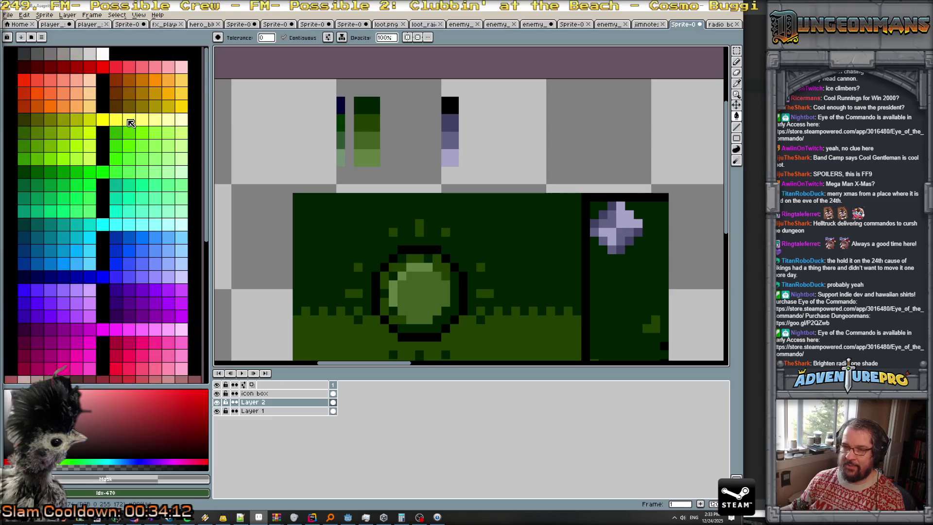
pyautogui.click(103, 54)
pyautogui.click(358, 171)
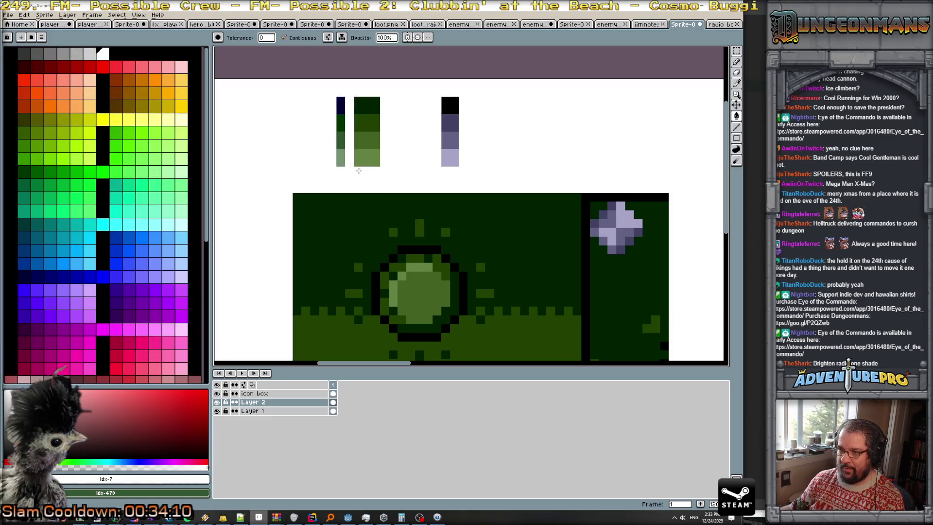
pyautogui.hotkey('ctrl', 'z')
pyautogui.press('b')
pyautogui.moveTo(373, 173); pyautogui.dragTo(362, 180)
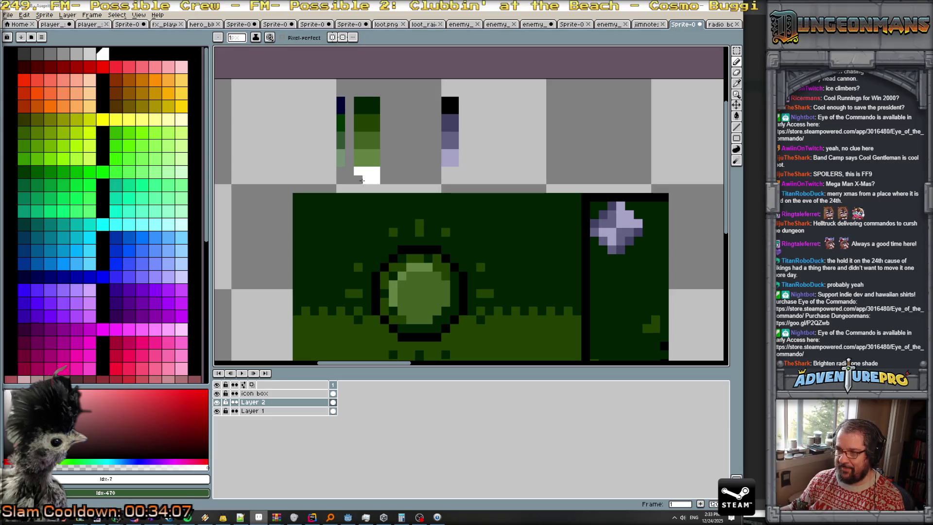
# - Fill the orb's top highlight strip white and add white pixels down its upper-left side
pyautogui.press('g')
pyautogui.click(419, 266)
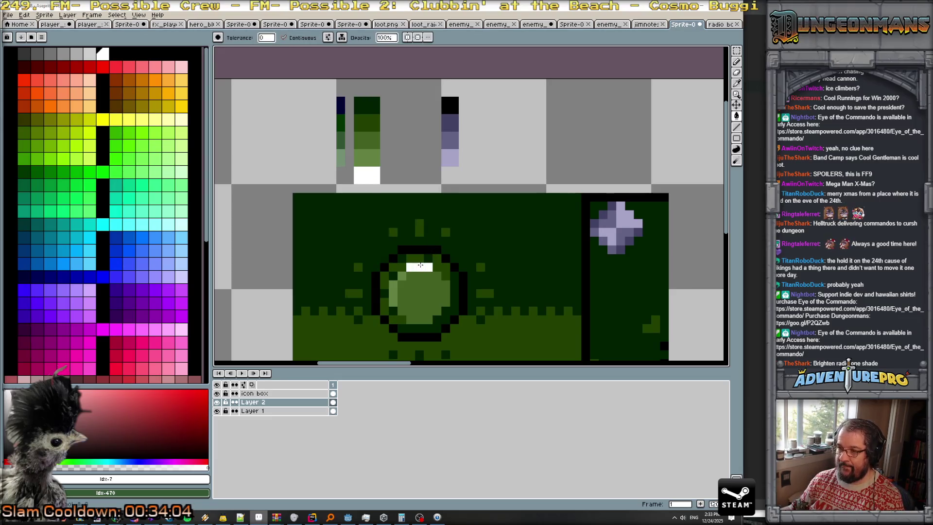
pyautogui.click(349, 164)
pyautogui.click(342, 144)
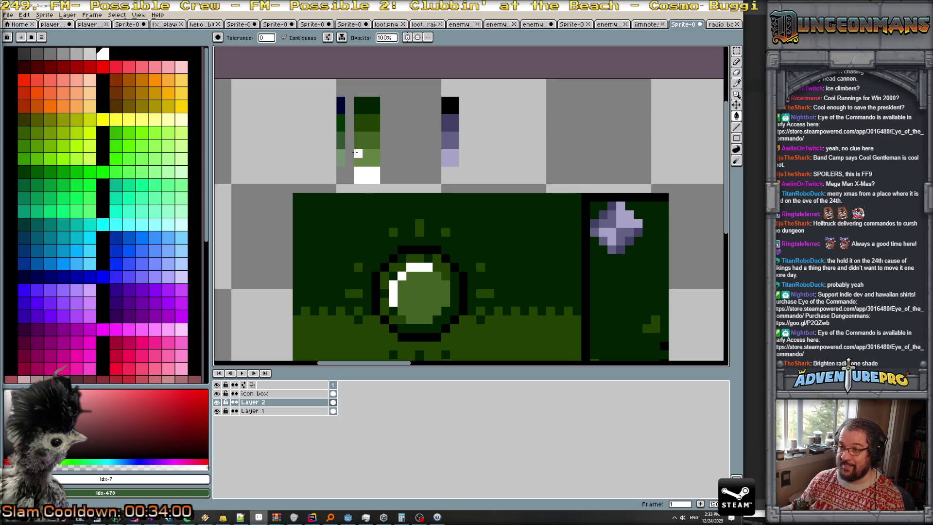
# - Fill the orb's interior with the lighter green from the swatch column
pyautogui.keyDown('alt'); pyautogui.click(359, 156); pyautogui.keyUp('alt')
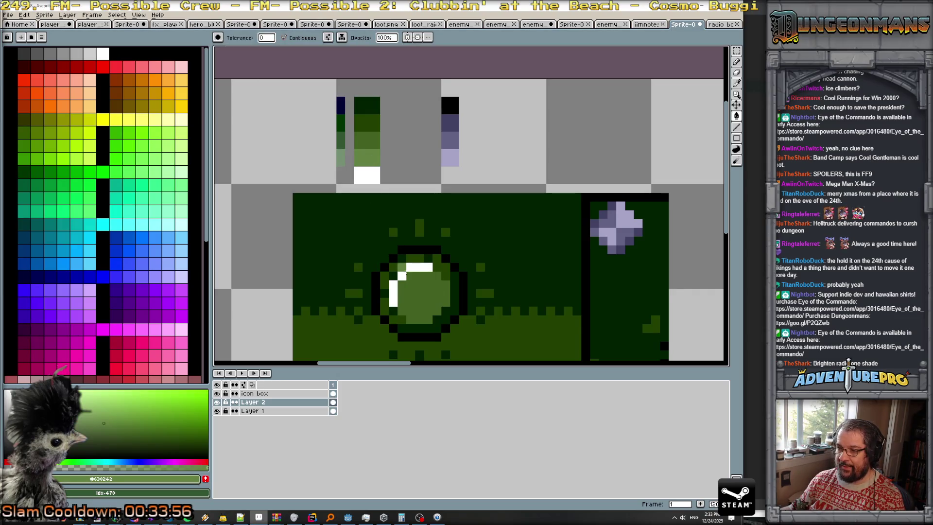
pyautogui.keyDown('alt'); pyautogui.click(415, 277); pyautogui.keyUp('alt')
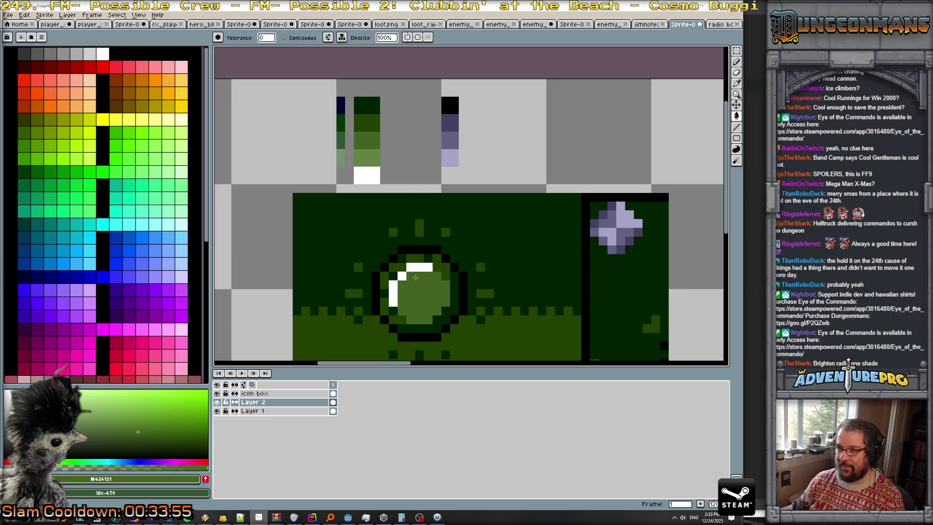
pyautogui.keyDown('alt'); pyautogui.click(369, 159); pyautogui.keyUp('alt')
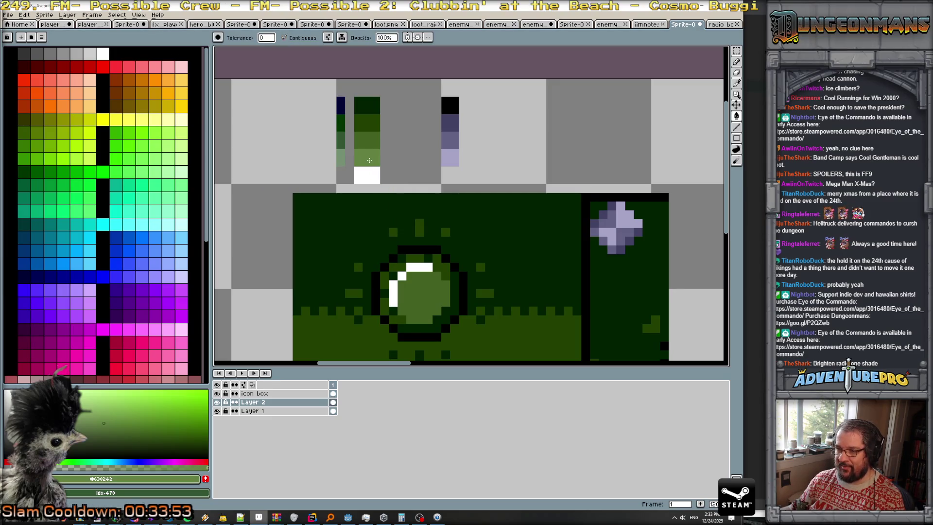
pyautogui.click(416, 297)
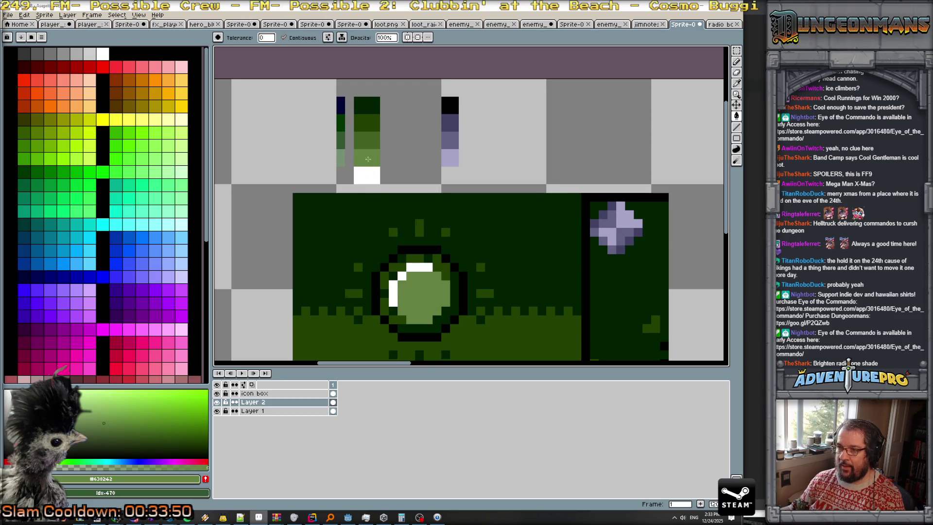
# - Lighten two outline pixels at the orb's lower left, undoing a repaint to its right
pyautogui.keyDown('alt'); pyautogui.click(365, 135); pyautogui.keyUp('alt')
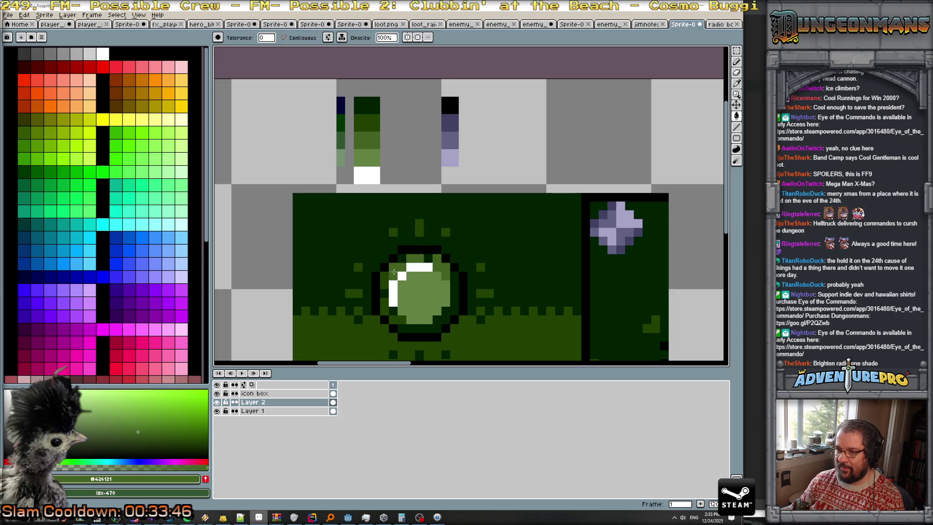
pyautogui.click(384, 311)
pyautogui.click(393, 329)
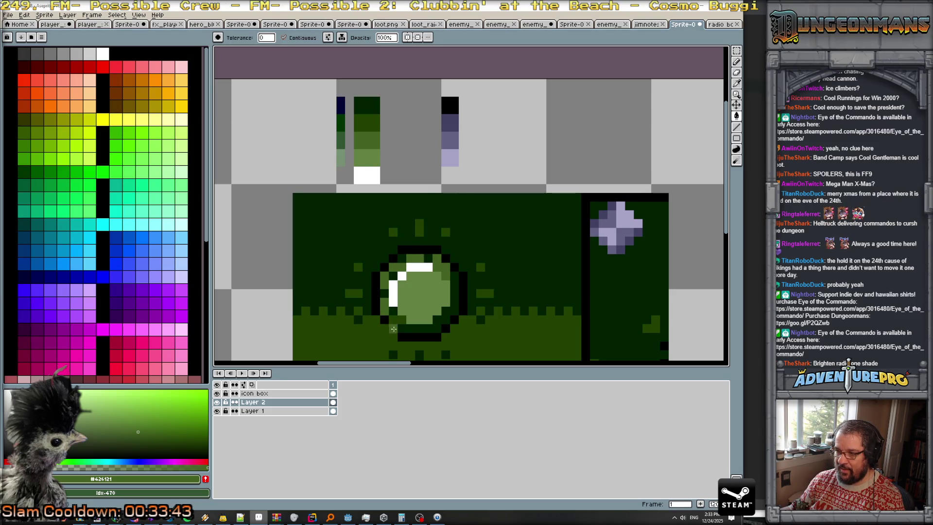
pyautogui.click(369, 118)
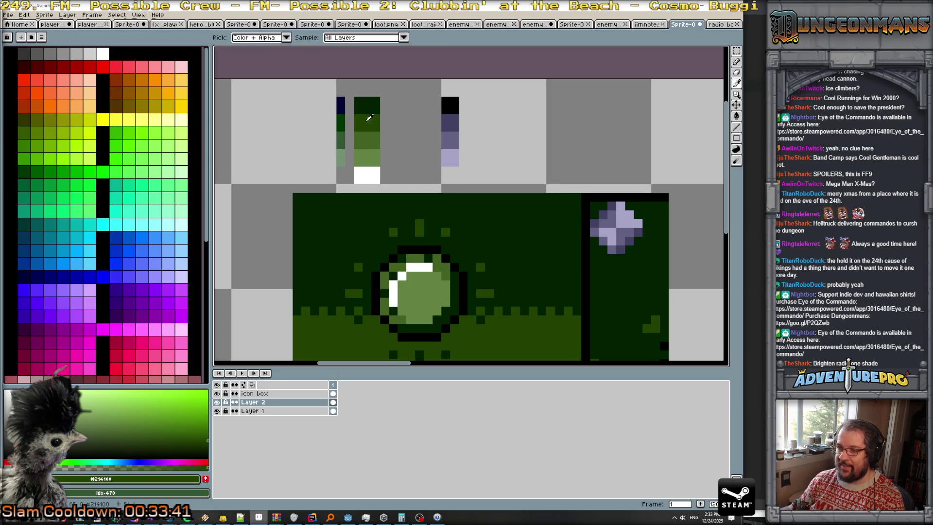
pyautogui.moveTo(462, 313); pyautogui.dragTo(459, 302)
pyautogui.hotkey('ctrl', 'z')
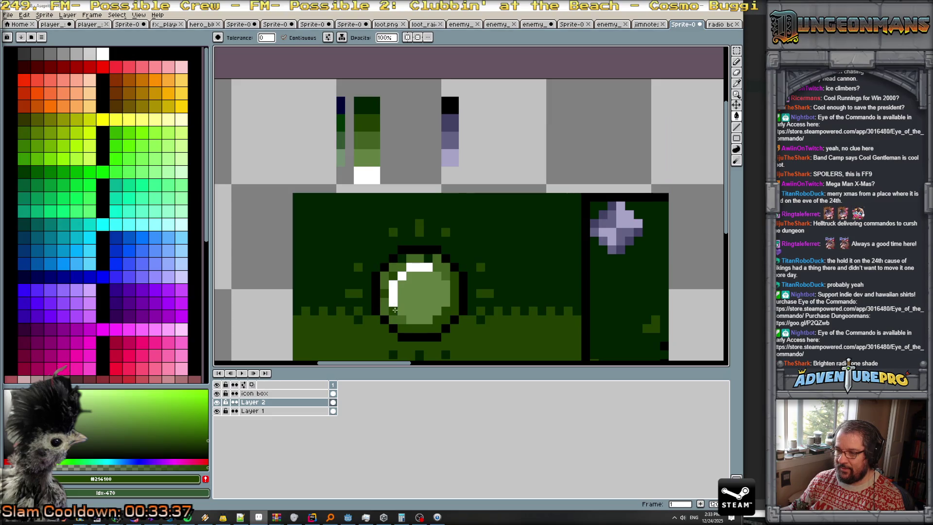
pyautogui.scroll(-3, 435, 277)
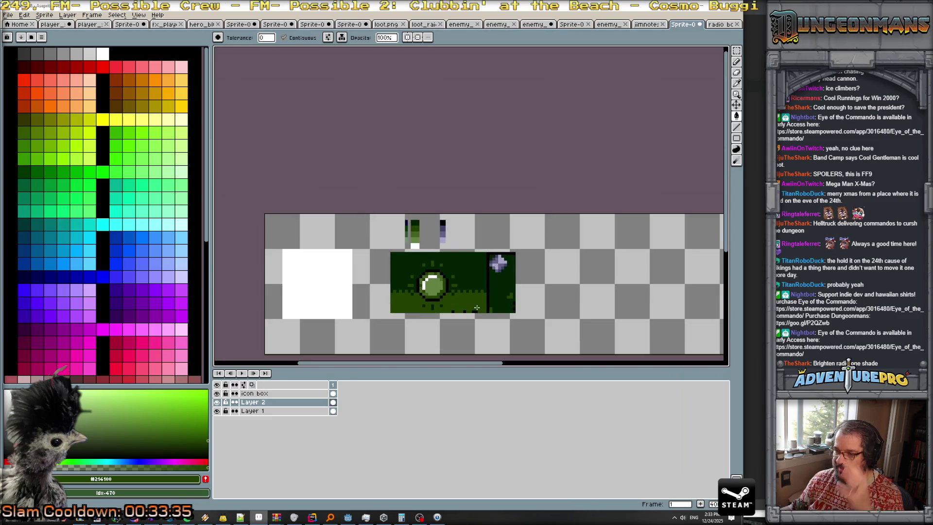
# - Compare the orb against the radio bc sprite, then return to Sprite-0
pyautogui.scroll(1, 438, 280)
pyautogui.scroll(1, 437, 277)
pyautogui.scroll(1, 437, 272)
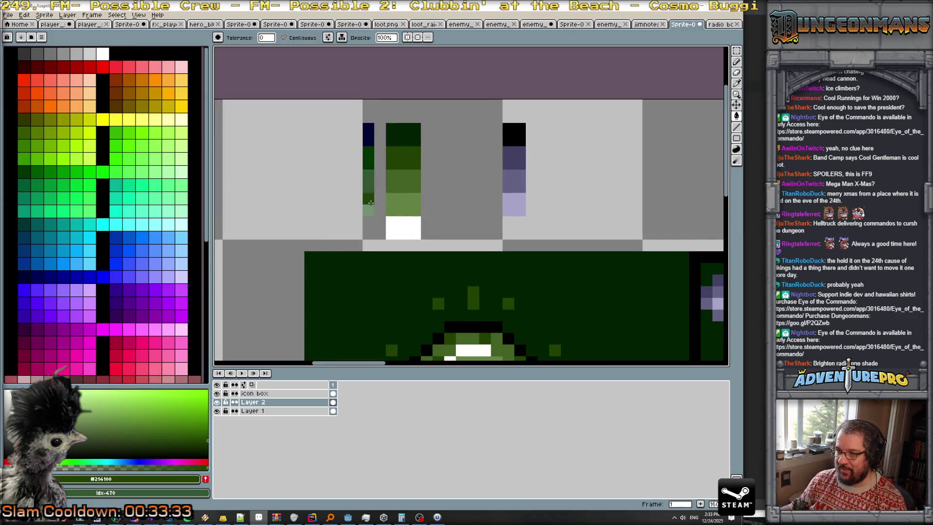
pyautogui.scroll(1, 436, 265)
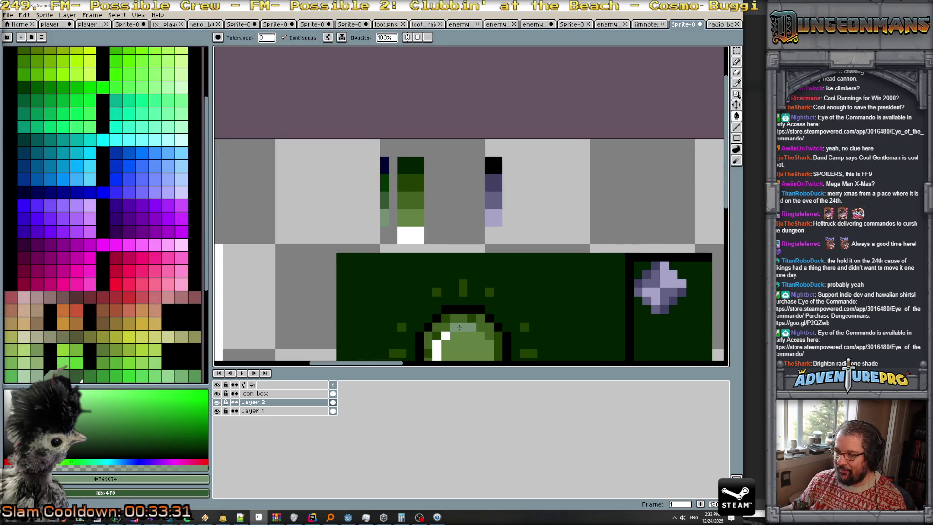
pyautogui.scroll(-1, 462, 318)
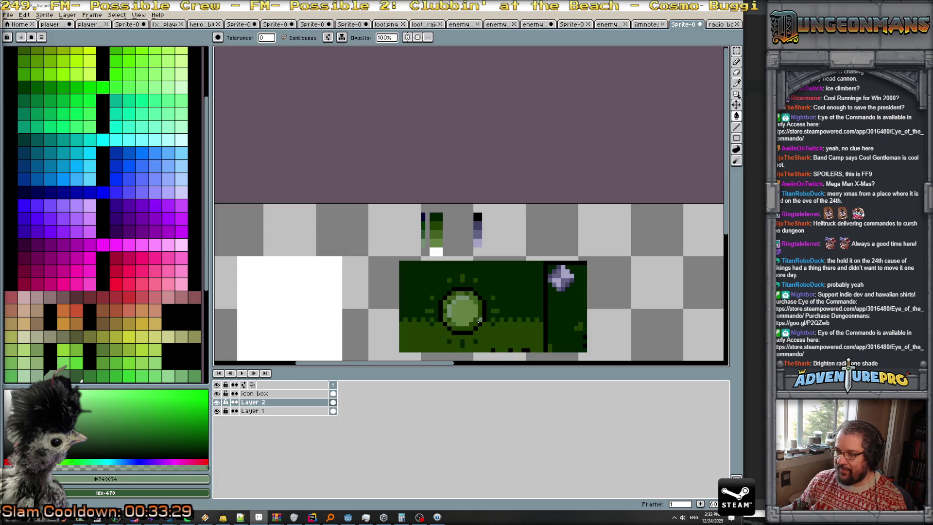
pyautogui.scroll(1, 479, 320)
pyautogui.scroll(1, 435, 219)
pyautogui.scroll(1, 484, 178)
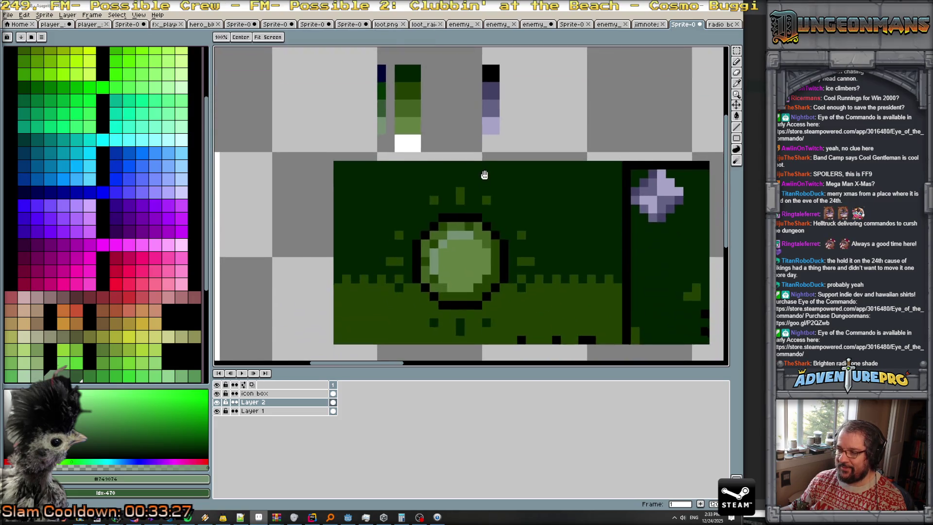
pyautogui.scroll(-3, 491, 200)
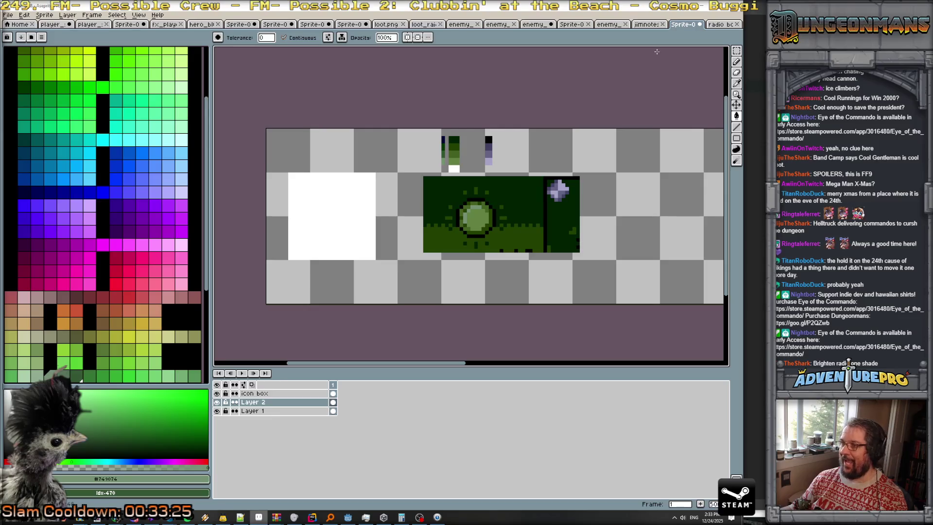
pyautogui.click(725, 25)
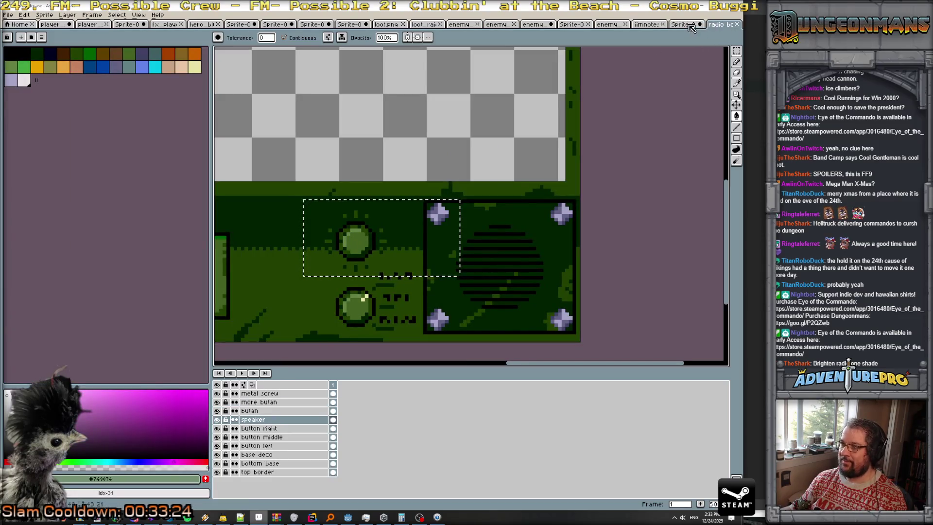
pyautogui.click(683, 24)
# - Paint the orb medium green and fill its left rim with lighter green
pyautogui.scroll(3, 468, 163)
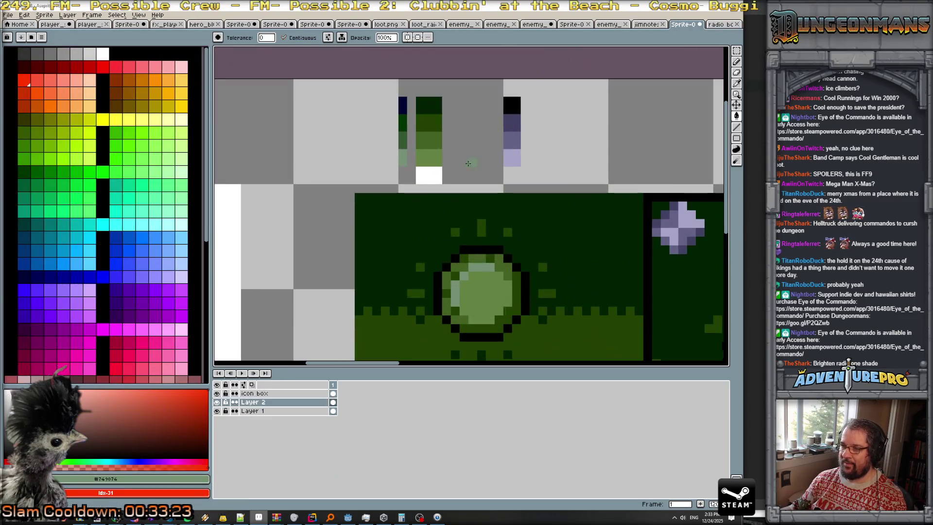
pyautogui.keyDown('alt'); pyautogui.click(403, 140); pyautogui.keyUp('alt')
pyautogui.click(489, 284)
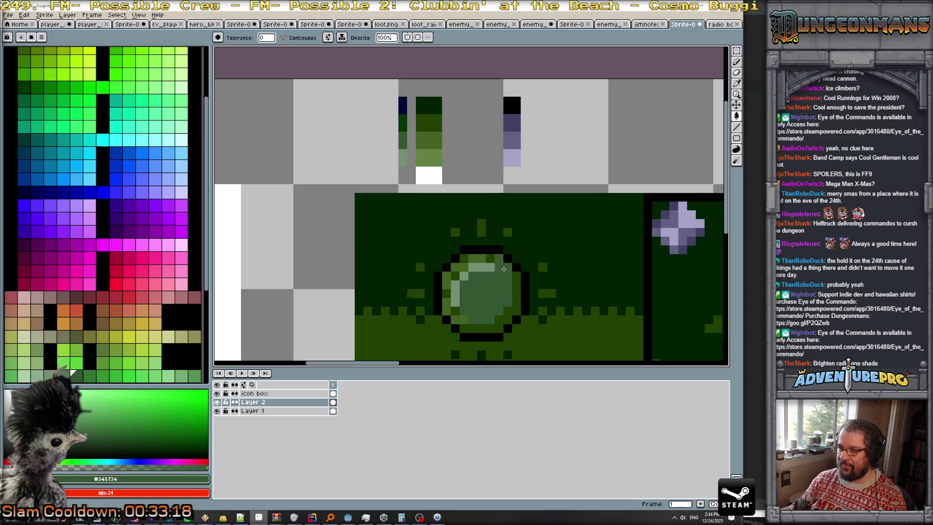
pyautogui.click(452, 283)
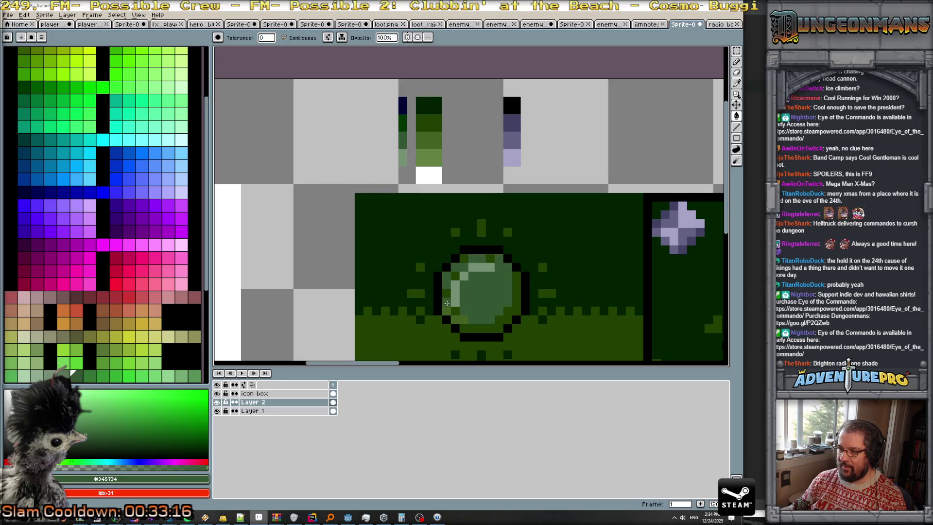
# - Darken the orb's lower-right rim and top-rim pixels, rechecking the radio bc sprite
pyautogui.keyDown('alt'); pyautogui.click(405, 121); pyautogui.keyUp('alt')
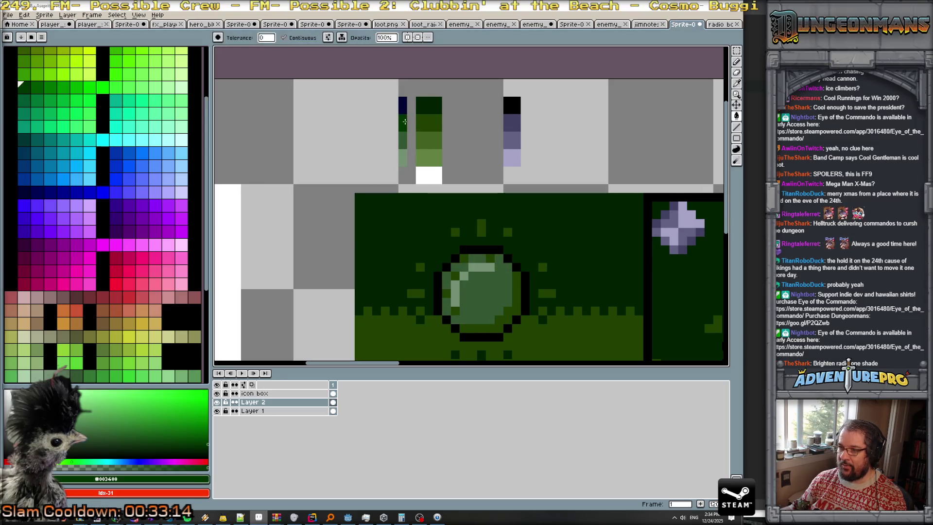
pyautogui.click(515, 303)
pyautogui.click(460, 294)
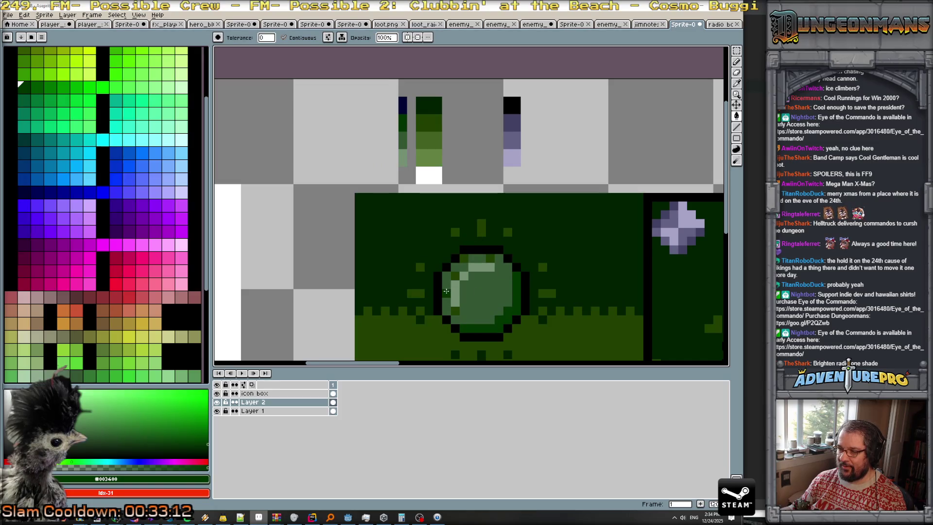
pyautogui.click(467, 260)
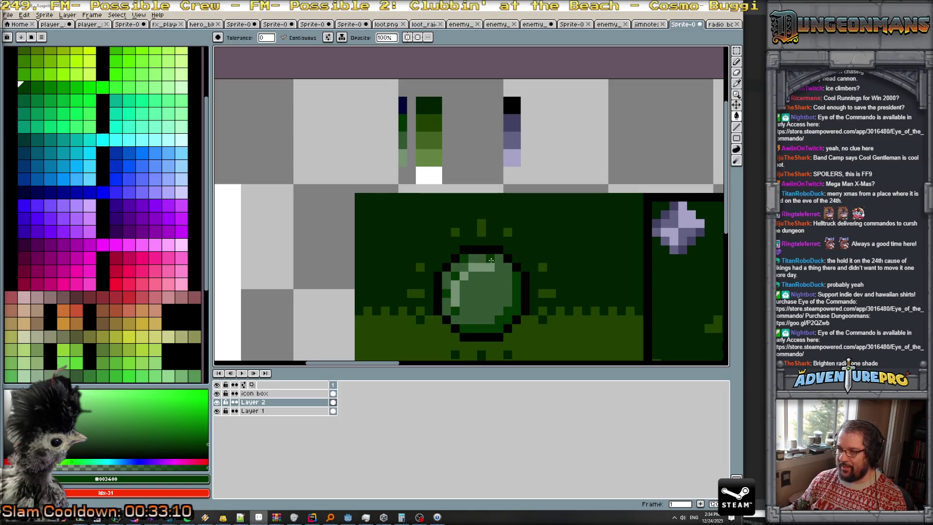
pyautogui.click(723, 24)
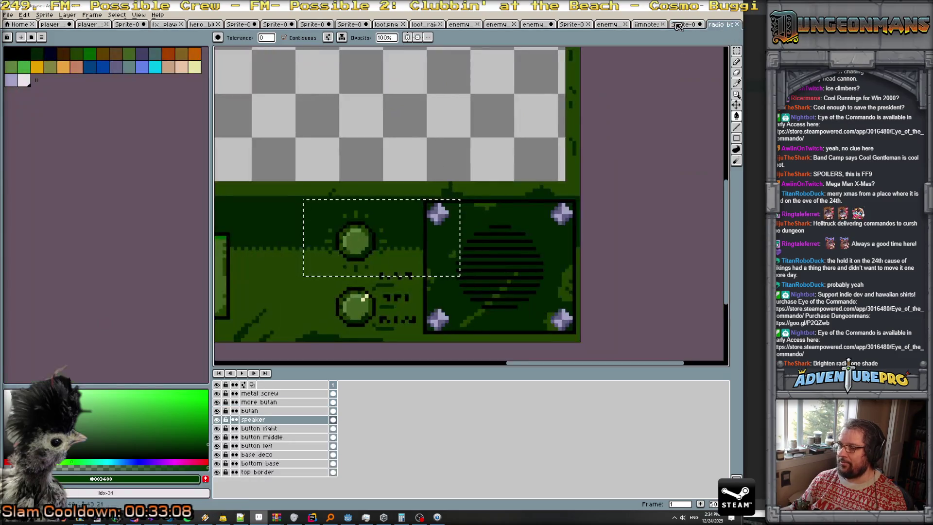
pyautogui.click(682, 25)
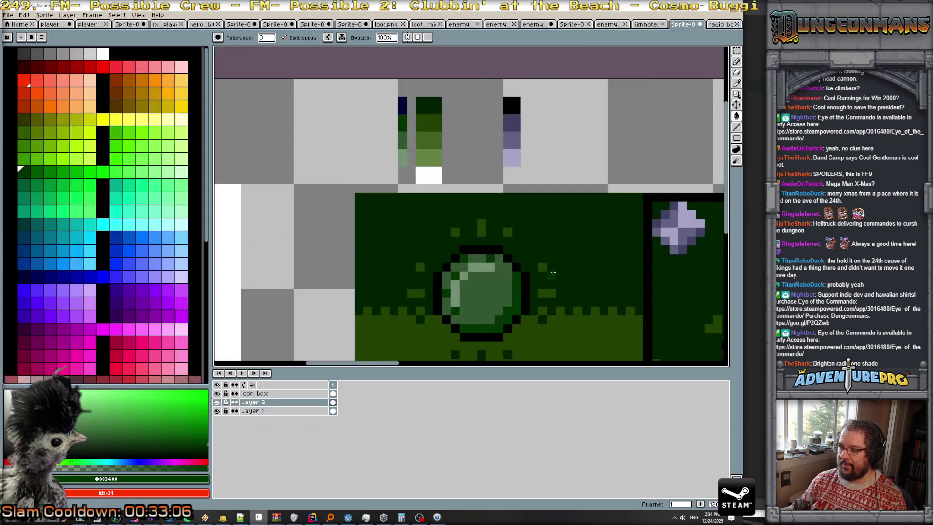
# - Paint dark, medium and light green swatches down a new column beside the colour strips
pyautogui.scroll(-2, 537, 284)
pyautogui.scroll(-2, 537, 284)
pyautogui.scroll(4, 505, 215)
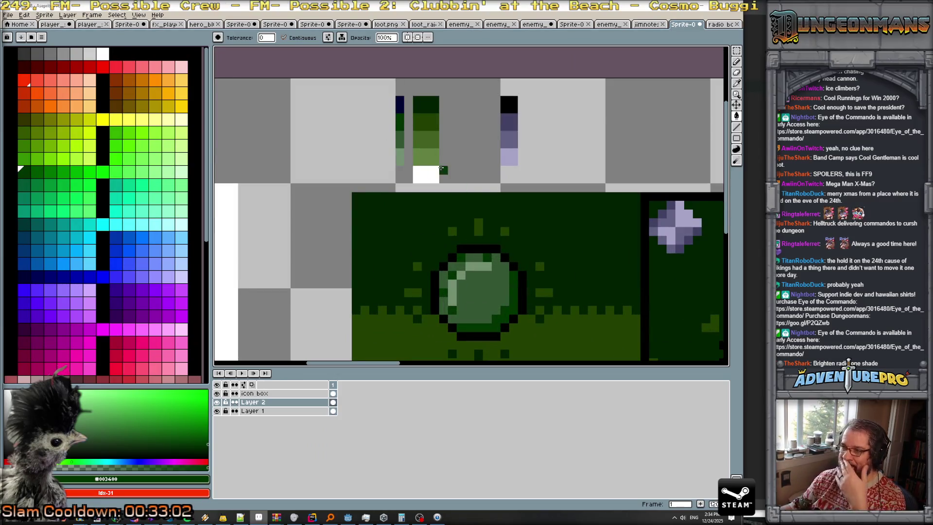
pyautogui.scroll(-2, 456, 173)
pyautogui.scroll(1, 454, 187)
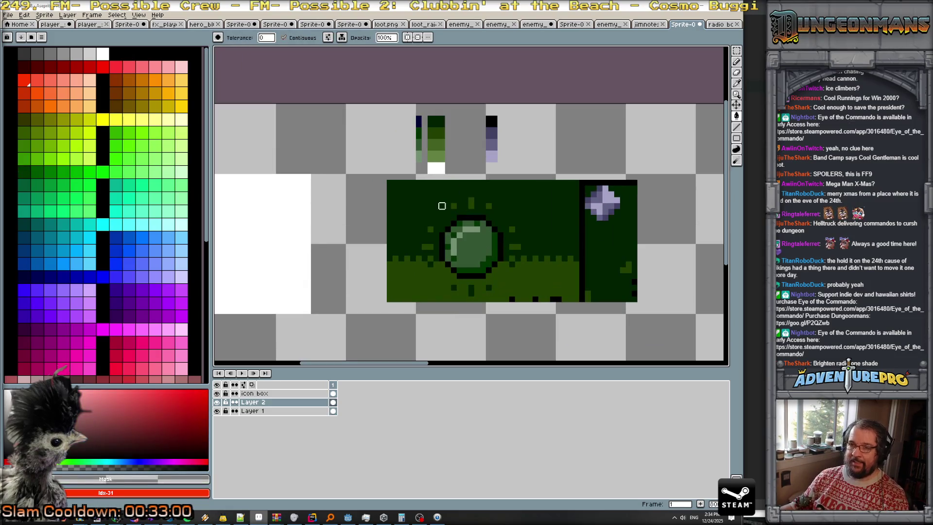
pyautogui.scroll(-2, 290, 258)
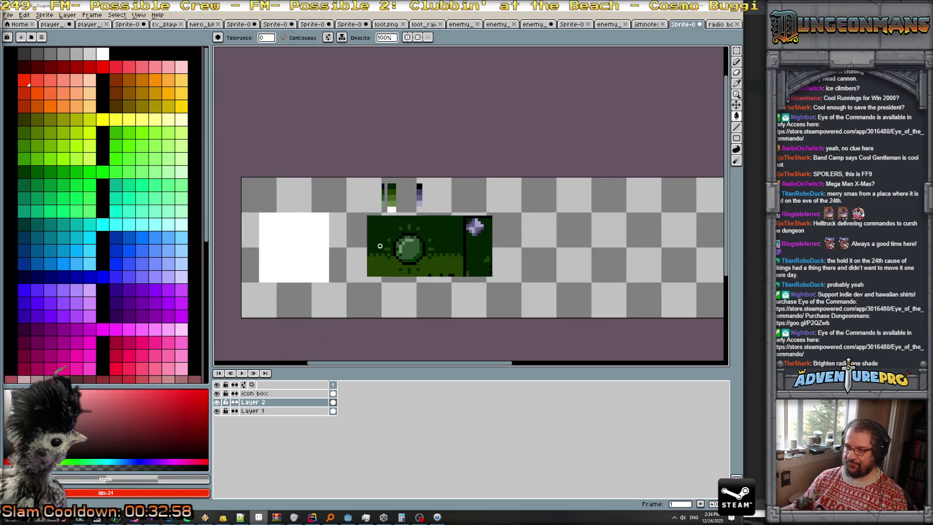
pyautogui.scroll(2, 390, 233)
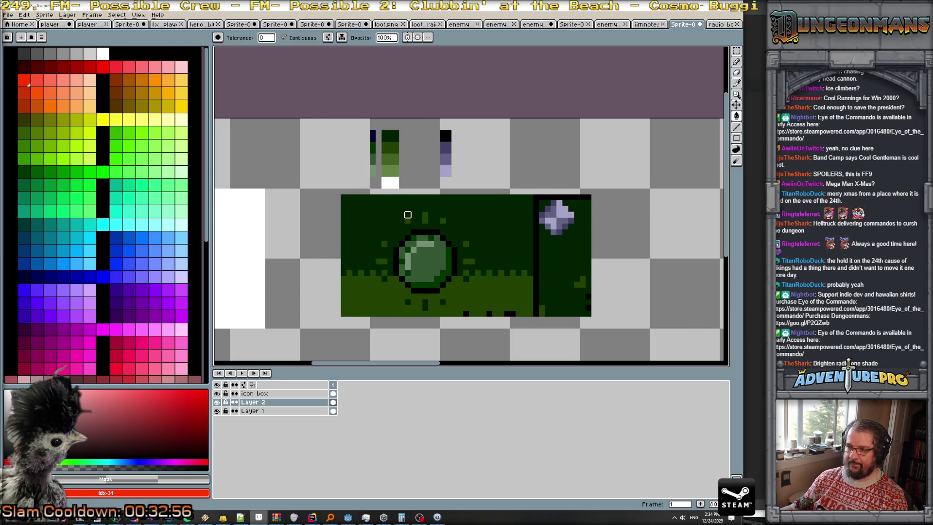
pyautogui.scroll(3, 389, 204)
pyautogui.moveTo(325, 178); pyautogui.dragTo(544, 218)
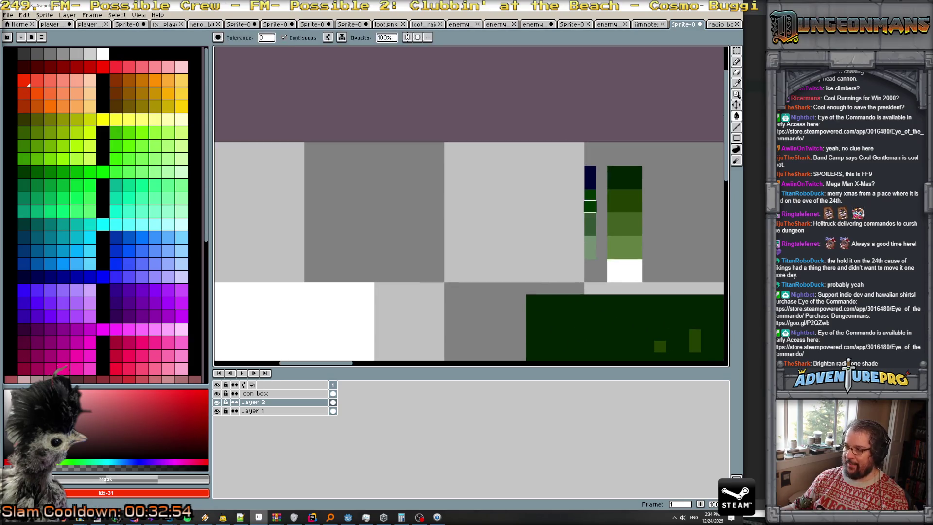
pyautogui.keyDown('alt'); pyautogui.click(590, 206); pyautogui.keyUp('alt')
pyautogui.click(488, 174)
pyautogui.moveTo(487, 176); pyautogui.dragTo(495, 174)
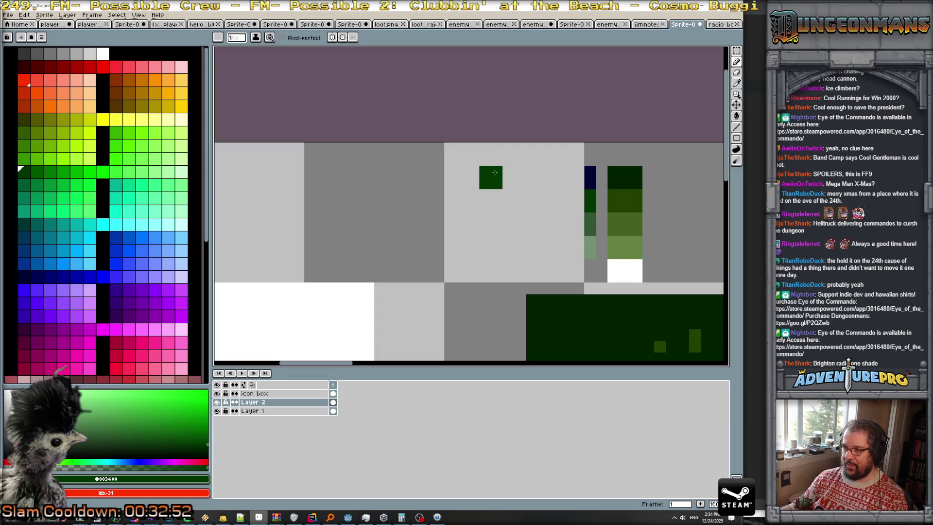
pyautogui.keyDown('alt'); pyautogui.click(588, 221); pyautogui.keyUp('alt')
pyautogui.click(485, 195)
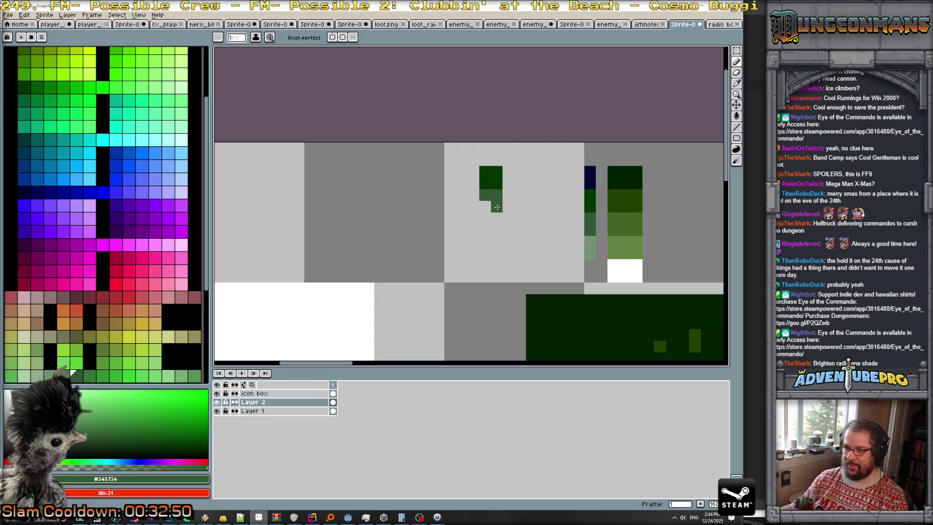
pyautogui.keyDown('alt'); pyautogui.click(590, 245); pyautogui.keyUp('alt')
pyautogui.click(481, 228)
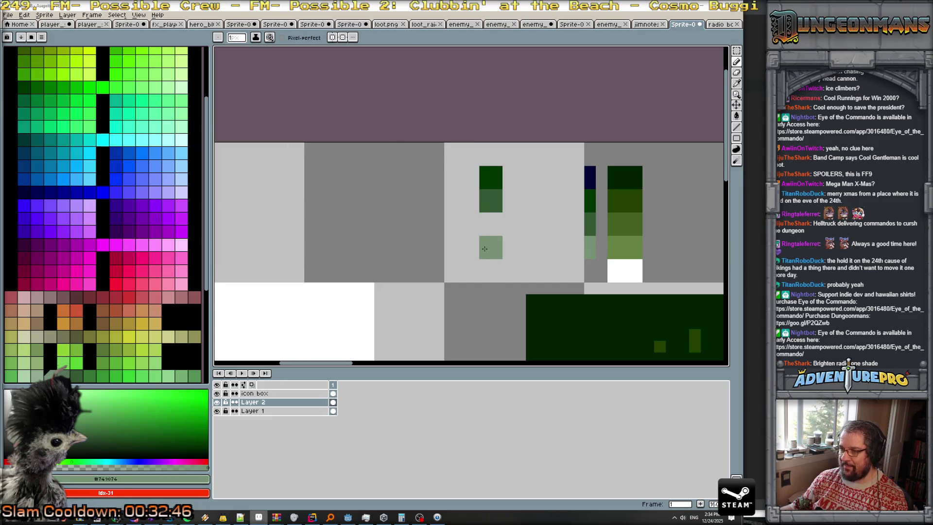
# - Fill the gap between the medium and light swatches with an in-between green shade
pyautogui.scroll(4, 121, 146)
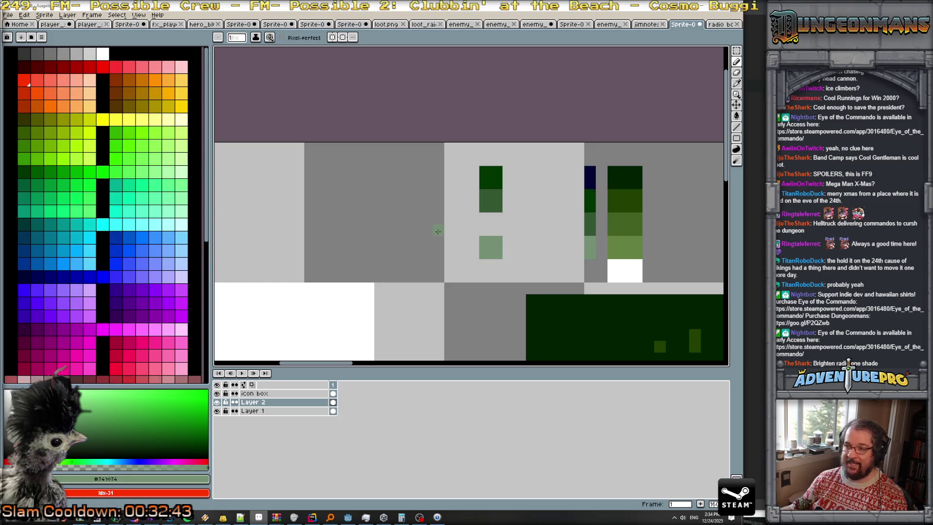
pyautogui.keyDown('alt'); pyautogui.click(488, 202); pyautogui.keyUp('alt')
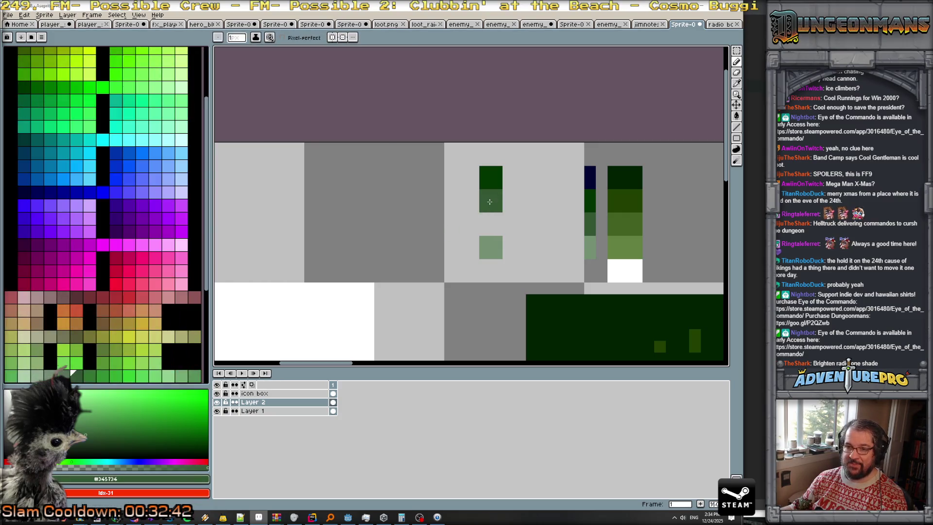
pyautogui.keyDown('alt'); pyautogui.click(488, 256); pyautogui.keyUp('alt')
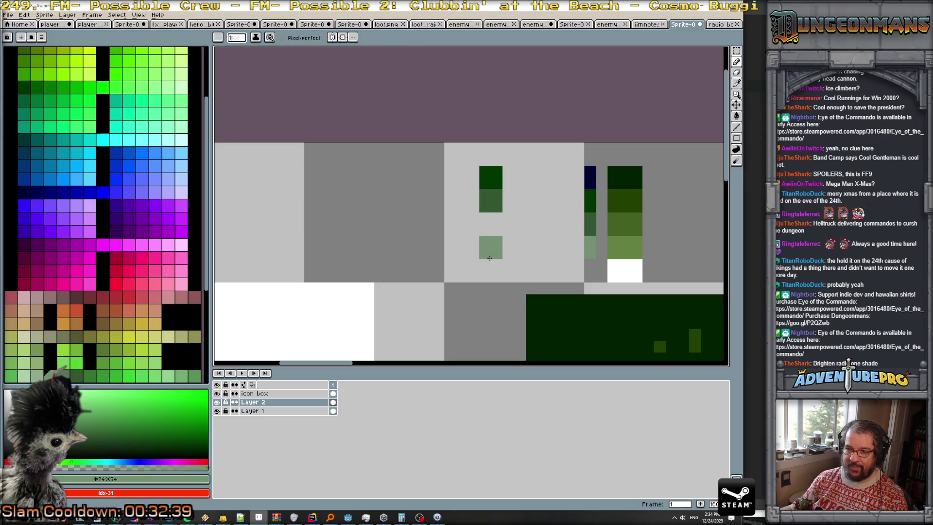
pyautogui.scroll(-3, 92, 333)
pyautogui.click(67, 309)
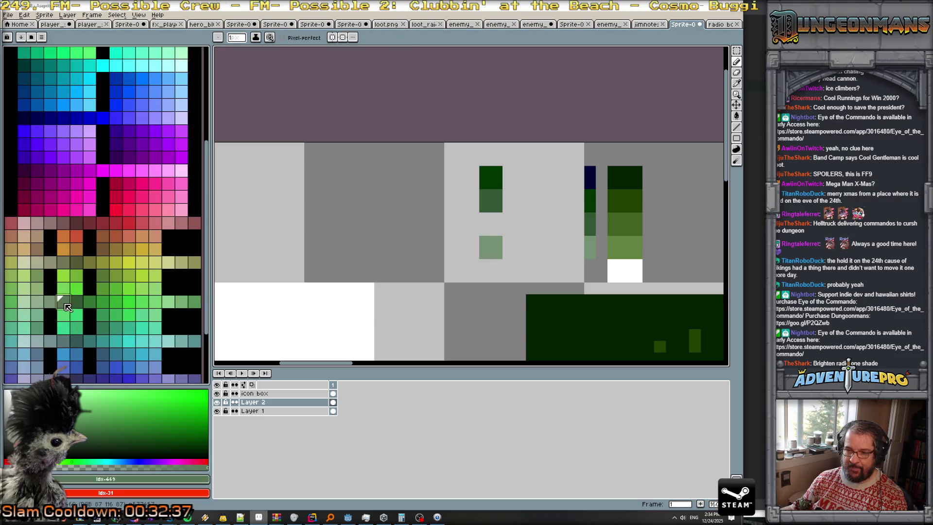
pyautogui.click(485, 230)
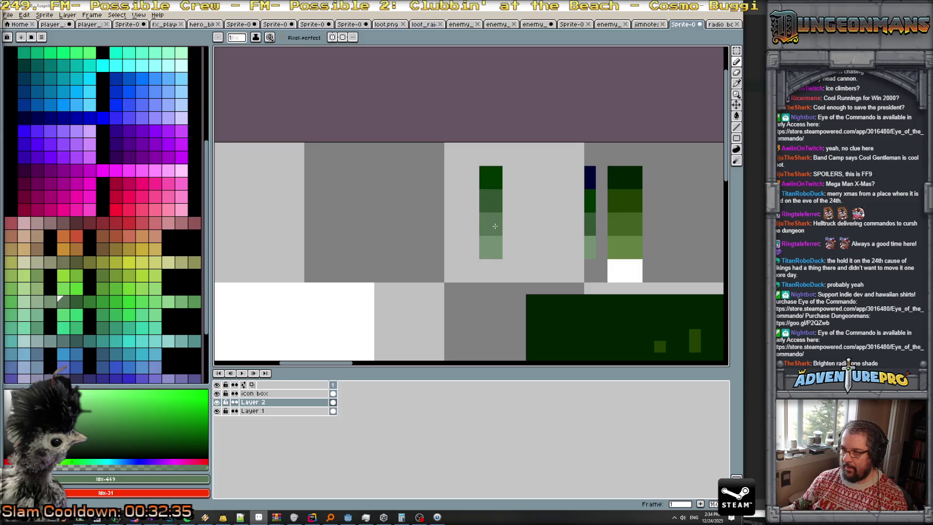
pyautogui.scroll(-2, 495, 226)
pyautogui.scroll(3, 495, 226)
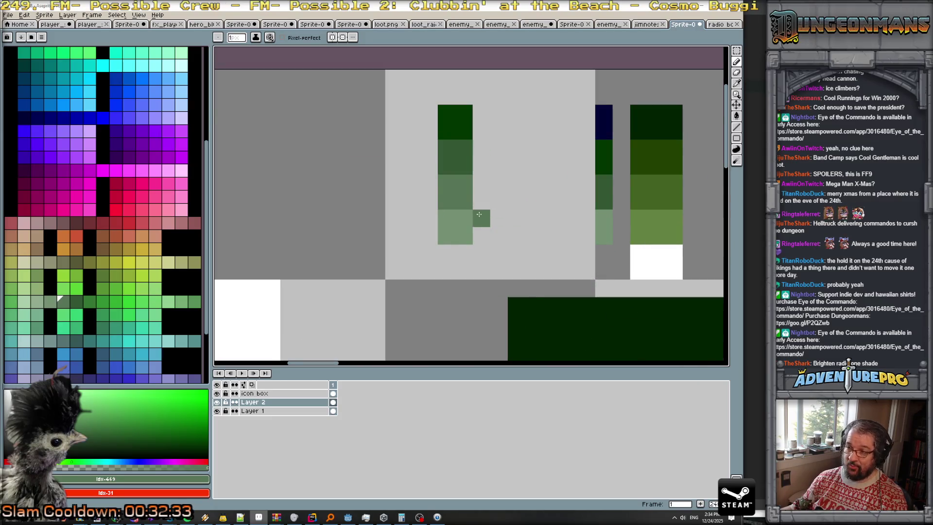
pyautogui.scroll(-2, 479, 214)
pyautogui.scroll(1, 478, 214)
pyautogui.scroll(1, 478, 215)
pyautogui.scroll(-1, 477, 215)
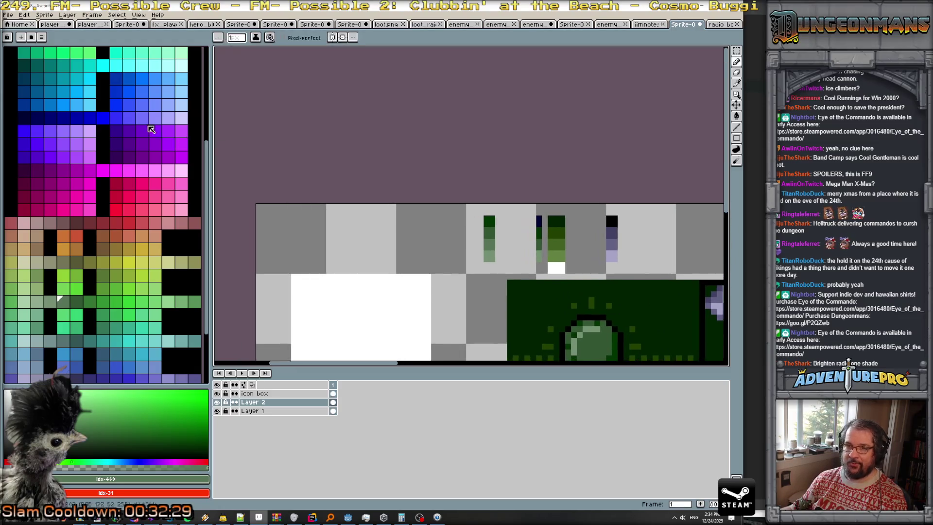
pyautogui.scroll(5, 183, 139)
pyautogui.scroll(2, 97, 97)
# - Paint a dark-to-light grey swatch column beside the green swatches
pyautogui.click(26, 57)
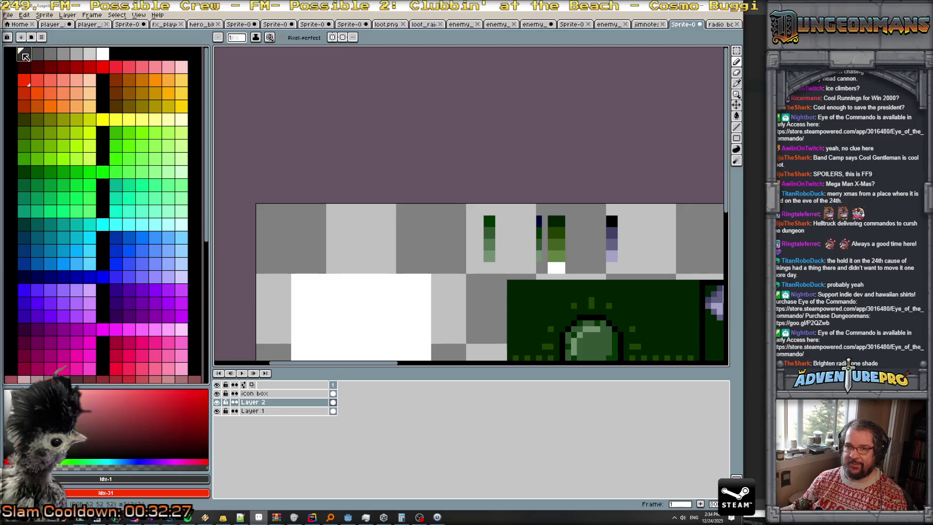
pyautogui.scroll(2, 491, 224)
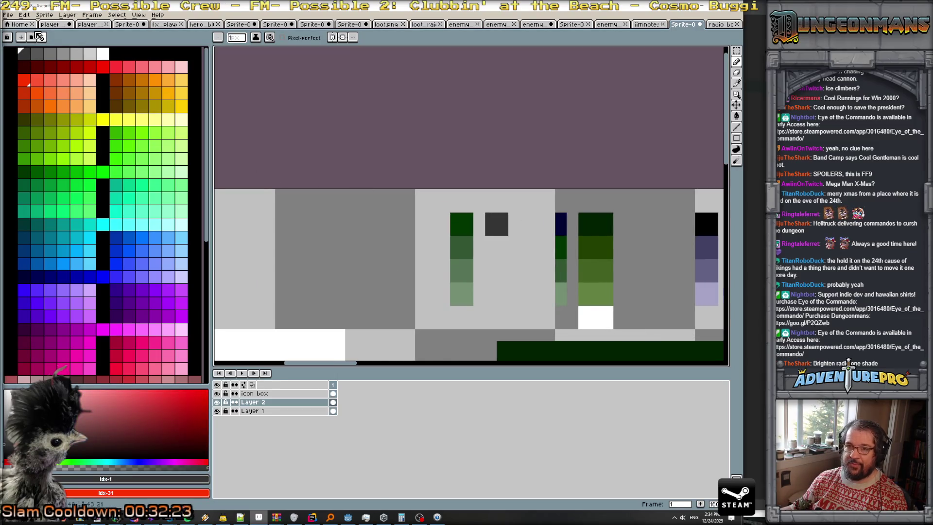
pyautogui.click(36, 55)
pyautogui.moveTo(493, 250); pyautogui.dragTo(501, 243)
pyautogui.click(63, 54)
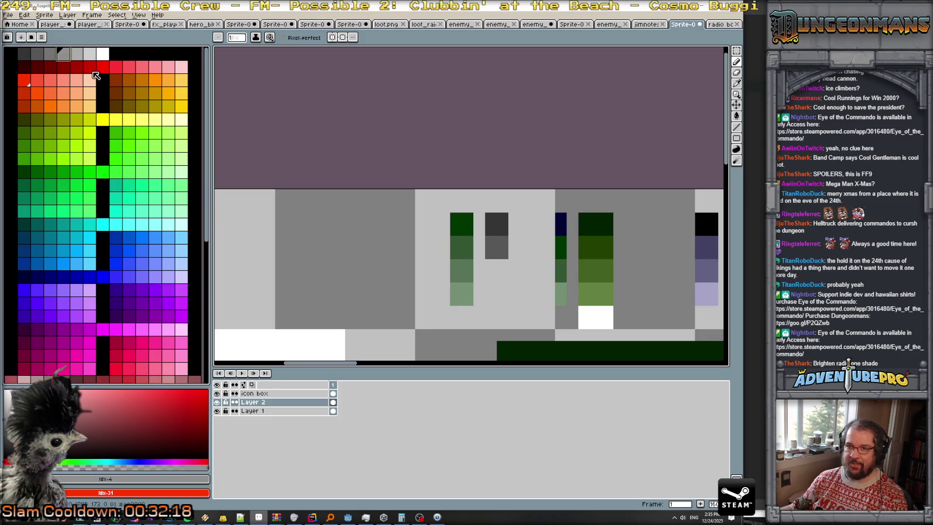
pyautogui.click(497, 276)
pyautogui.moveTo(499, 275); pyautogui.dragTo(491, 265)
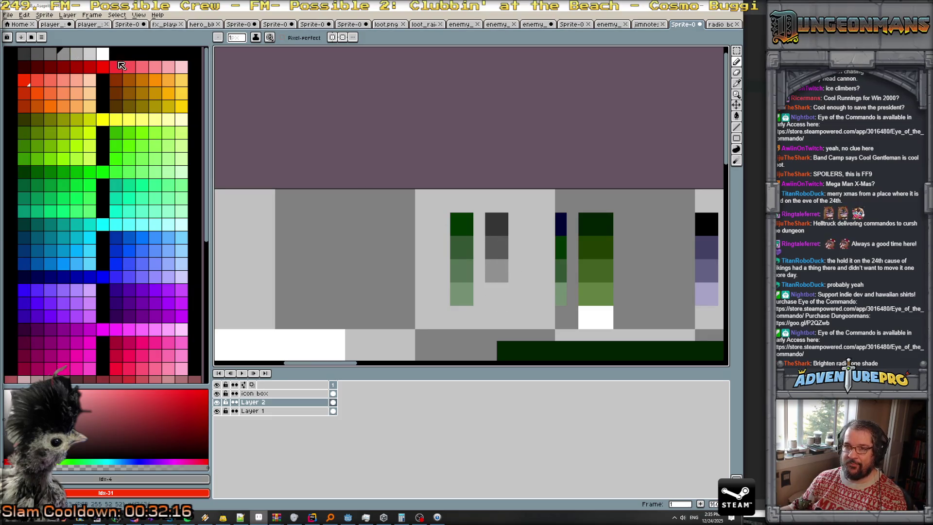
pyautogui.click(90, 53)
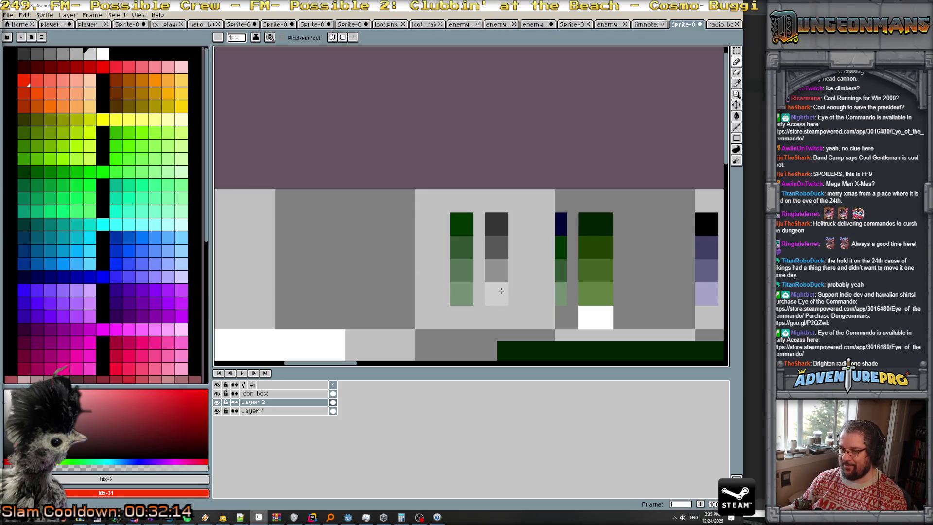
# - Fill the column's bottom grey shade with lavender using the paint bucket
pyautogui.scroll(-1, 501, 291)
pyautogui.scroll(-1, 501, 291)
pyautogui.scroll(1, 501, 291)
pyautogui.scroll(-5, 153, 237)
pyautogui.scroll(-1, 145, 243)
pyautogui.scroll(2, 107, 253)
pyautogui.scroll(1, 72, 267)
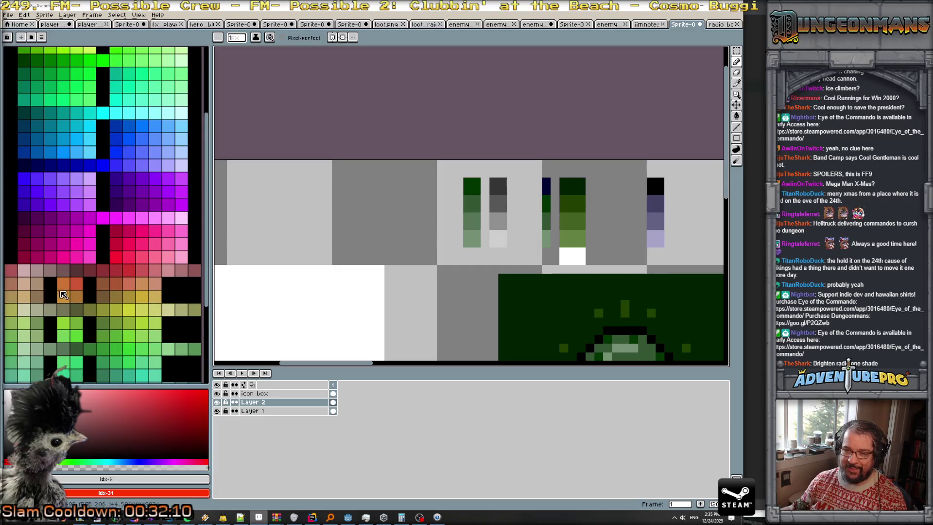
pyautogui.scroll(-1, 131, 298)
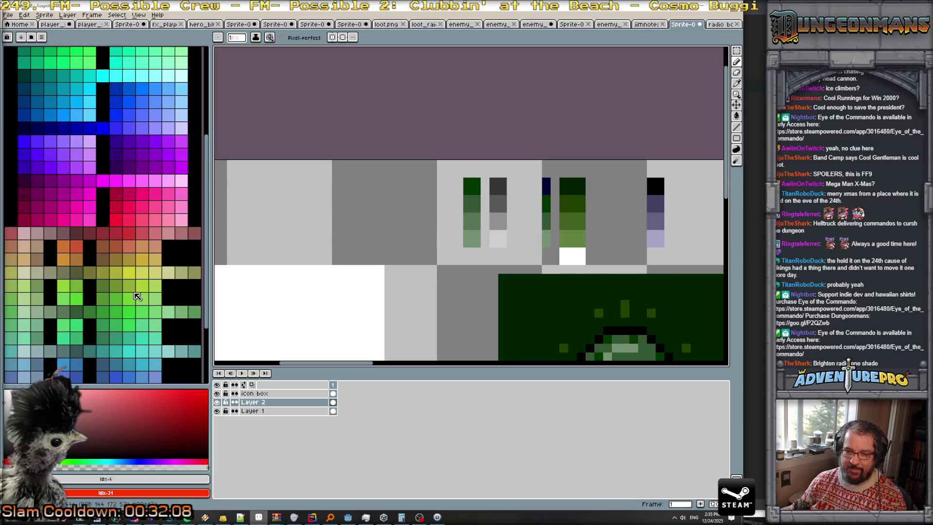
pyautogui.click(103, 273)
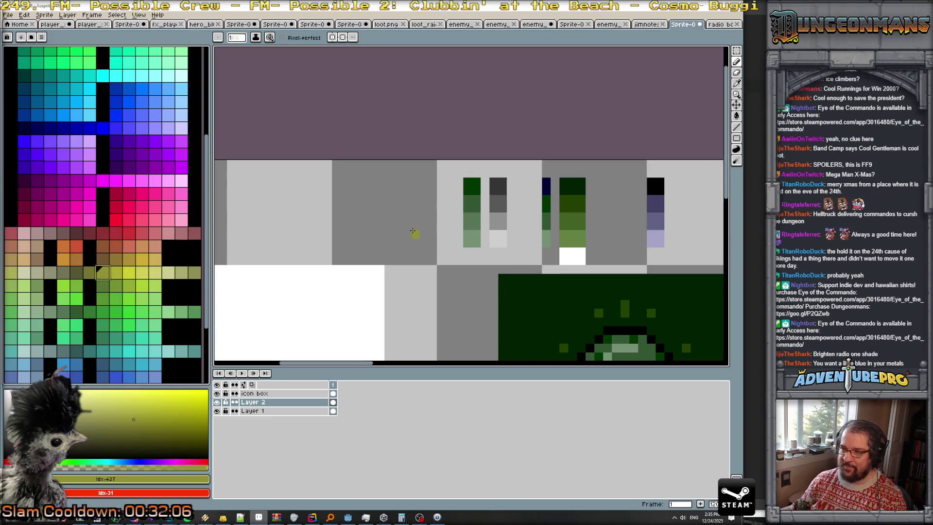
pyautogui.scroll(1, 412, 232)
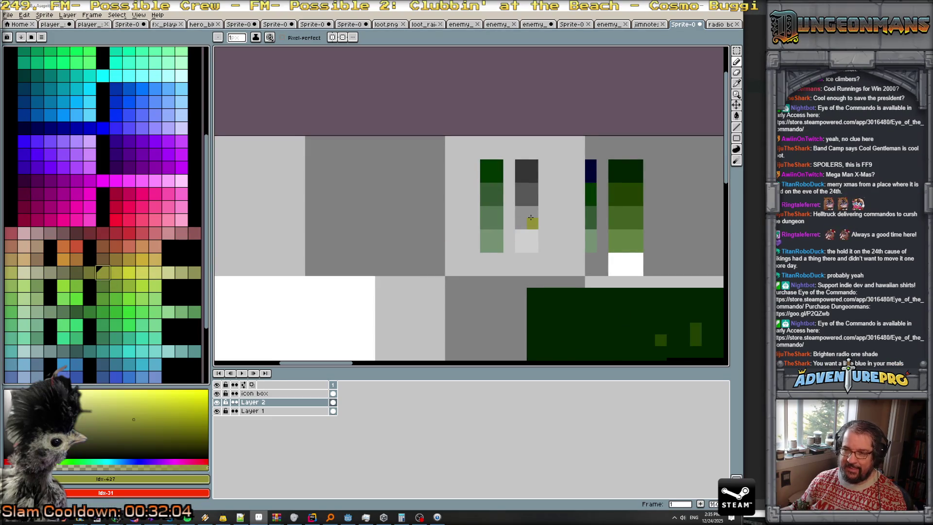
pyautogui.scroll(-1, 531, 218)
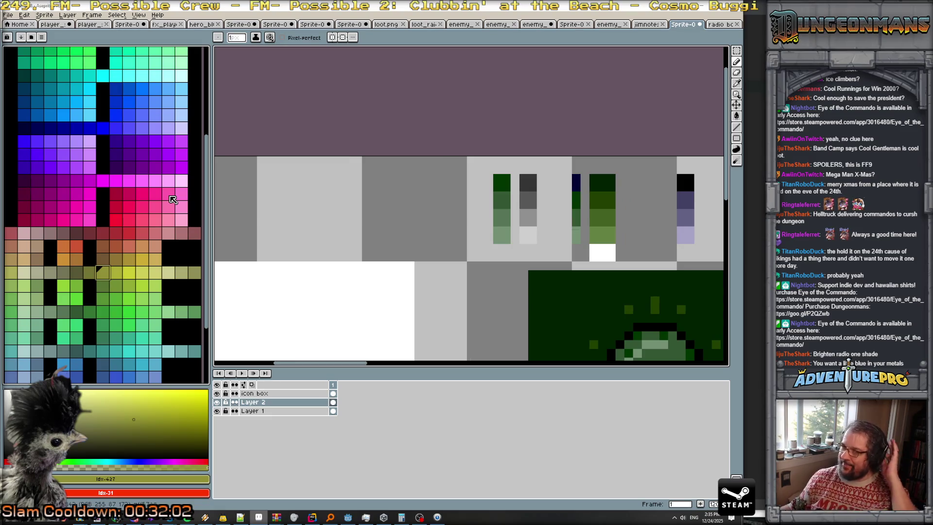
pyautogui.scroll(3, 172, 198)
pyautogui.scroll(2, 174, 206)
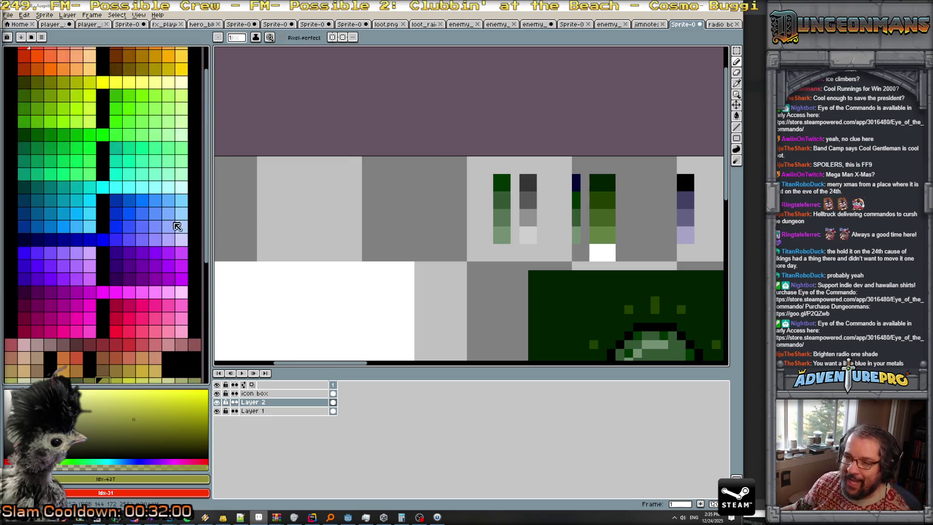
pyautogui.click(182, 227)
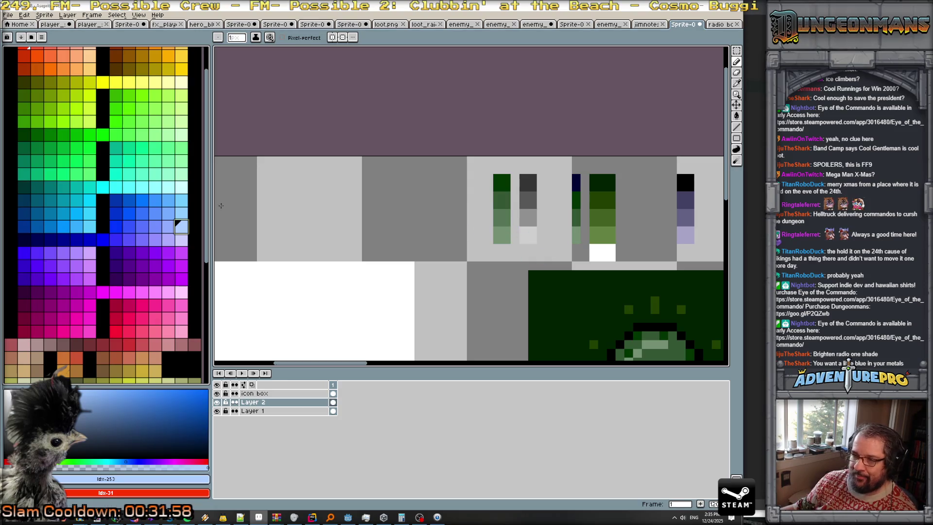
pyautogui.click(182, 239)
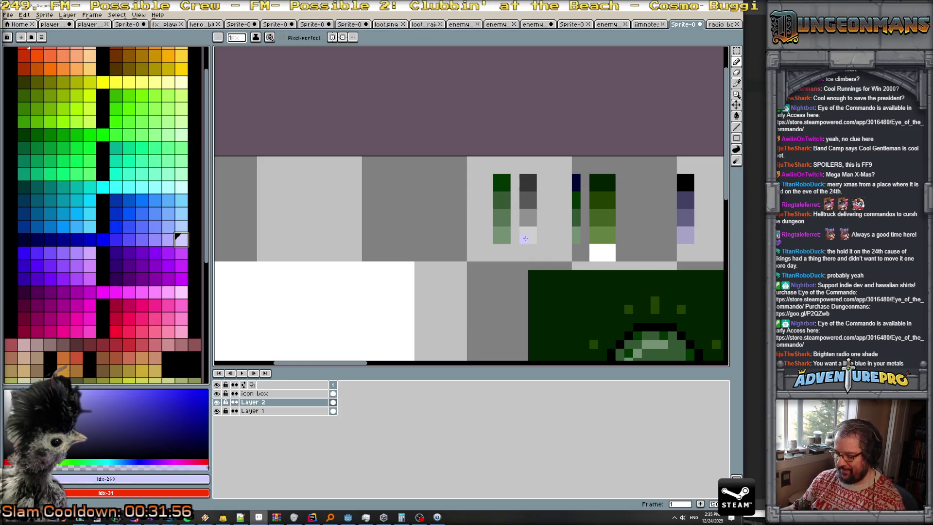
pyautogui.press('g')
pyautogui.click(526, 238)
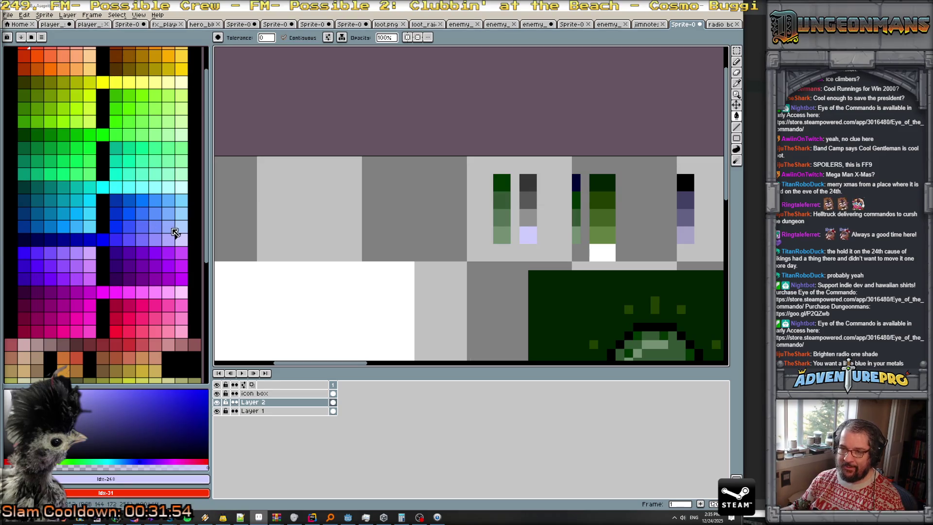
# - Fill the column's top and darkest shades with dark blue
pyautogui.click(146, 242)
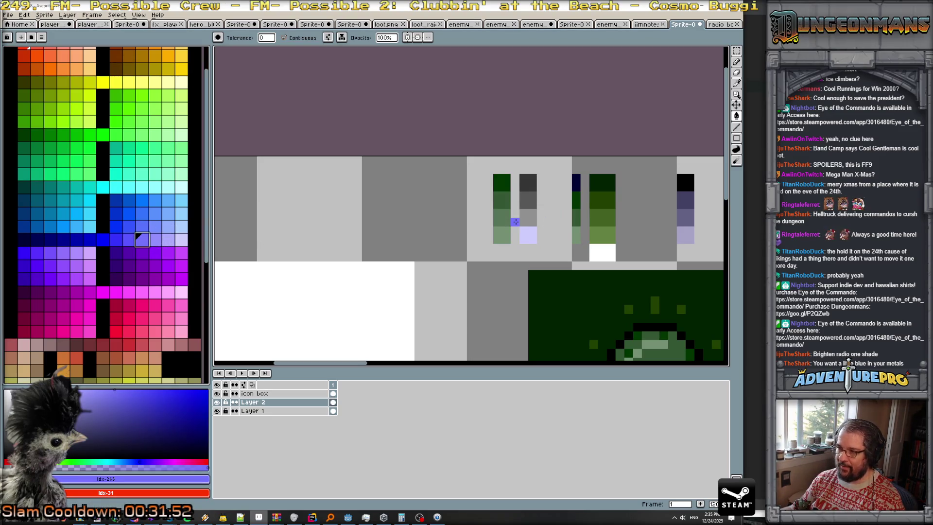
pyautogui.scroll(-2, 550, 248)
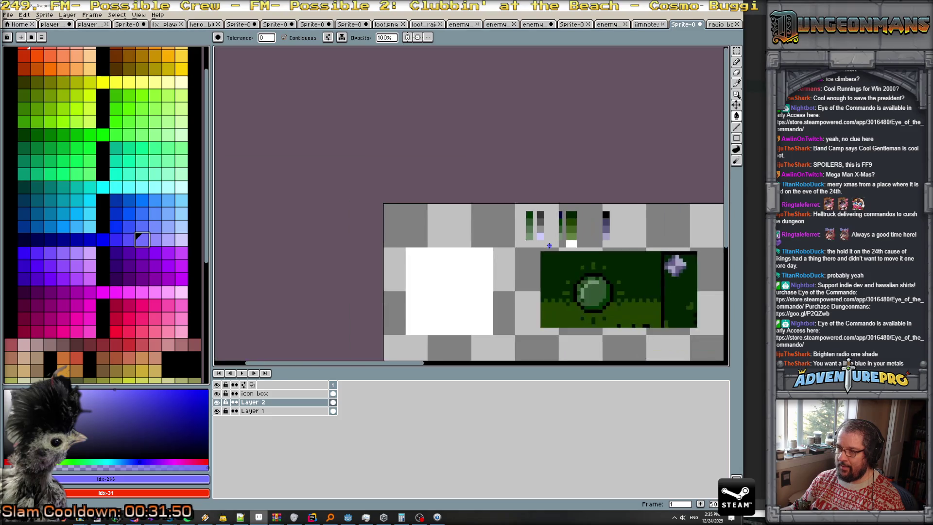
pyautogui.scroll(2, 174, 222)
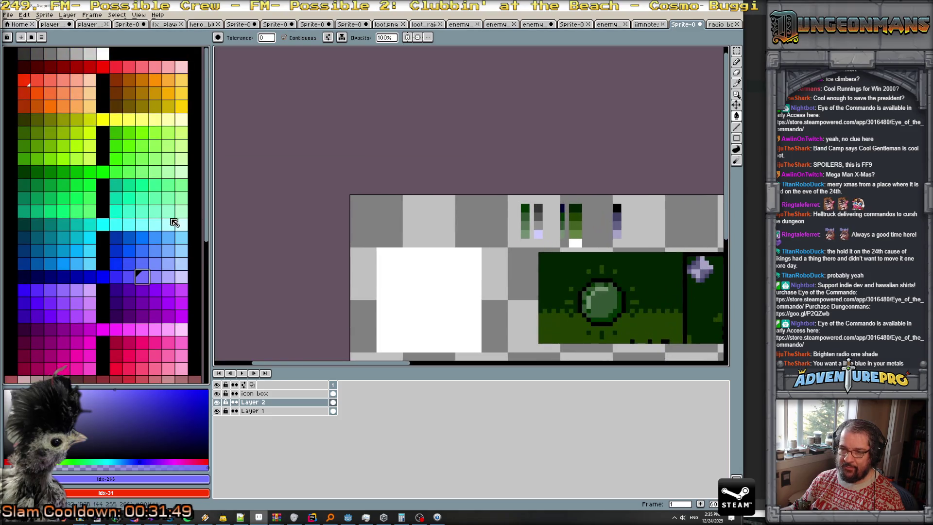
pyautogui.click(168, 279)
pyautogui.scroll(-3, 167, 279)
pyautogui.scroll(-2, 163, 156)
pyautogui.scroll(-3, 166, 243)
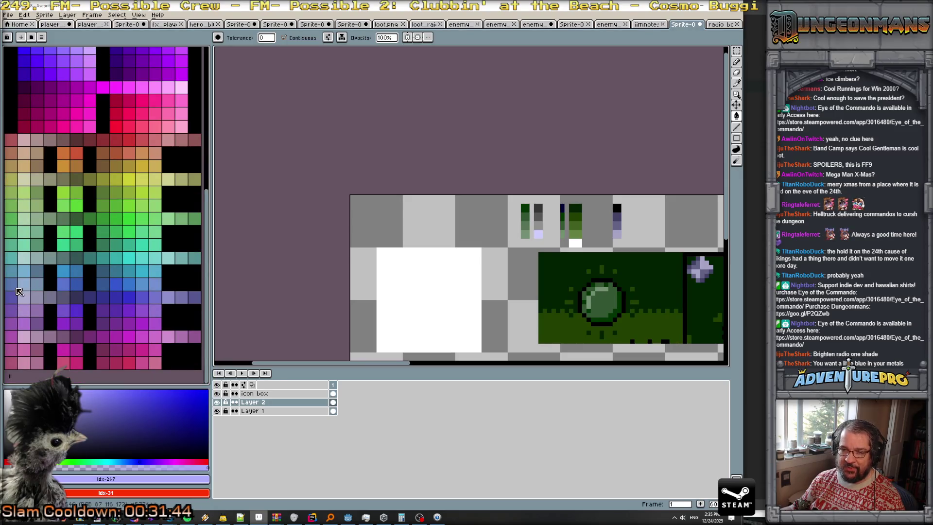
pyautogui.click(39, 298)
pyautogui.scroll(3, 554, 228)
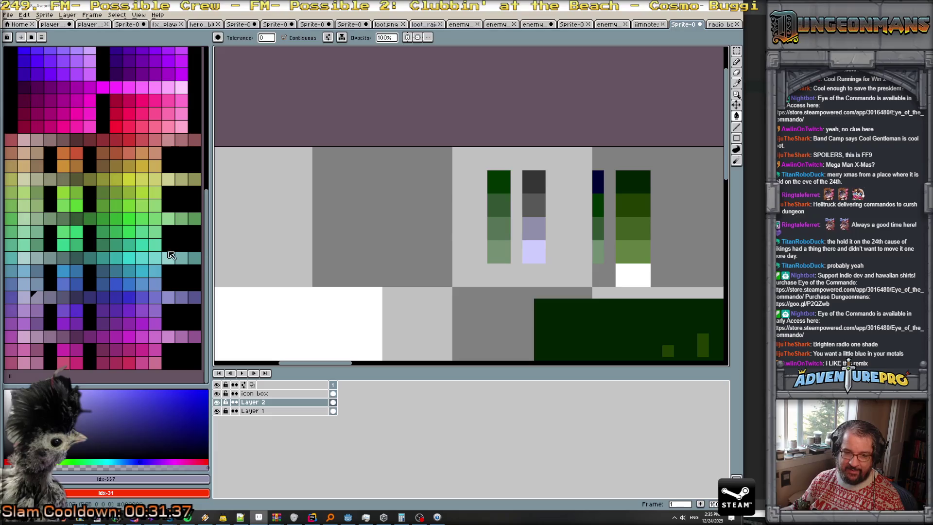
pyautogui.press('[')
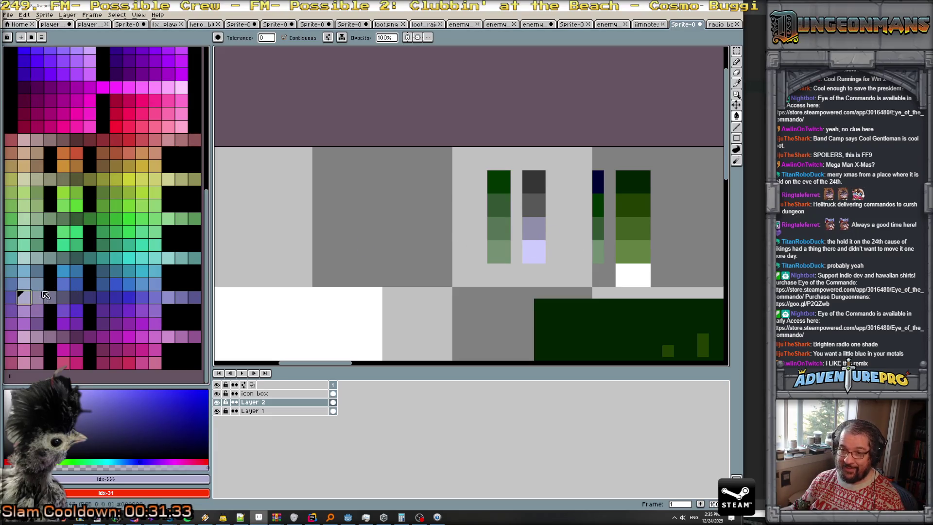
pyautogui.click(67, 300)
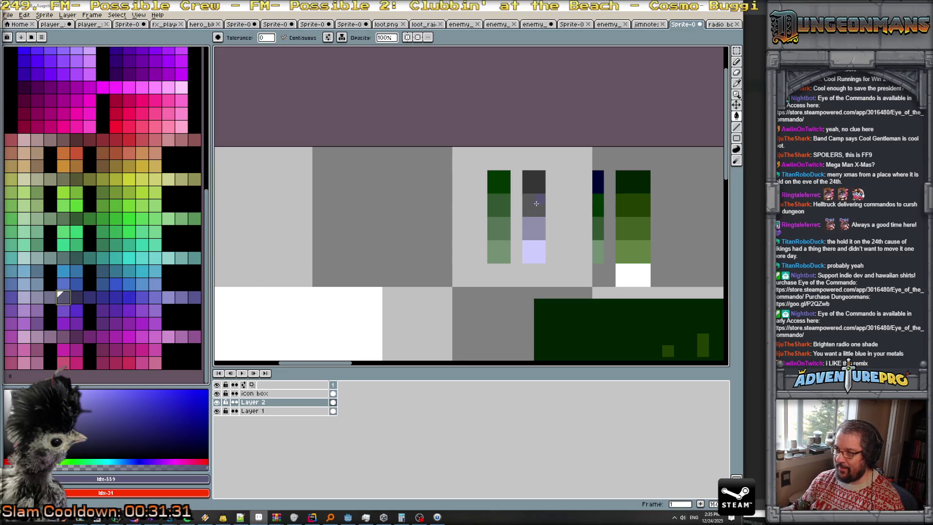
pyautogui.click(86, 294)
pyautogui.click(534, 182)
pyautogui.scroll(-4, 571, 221)
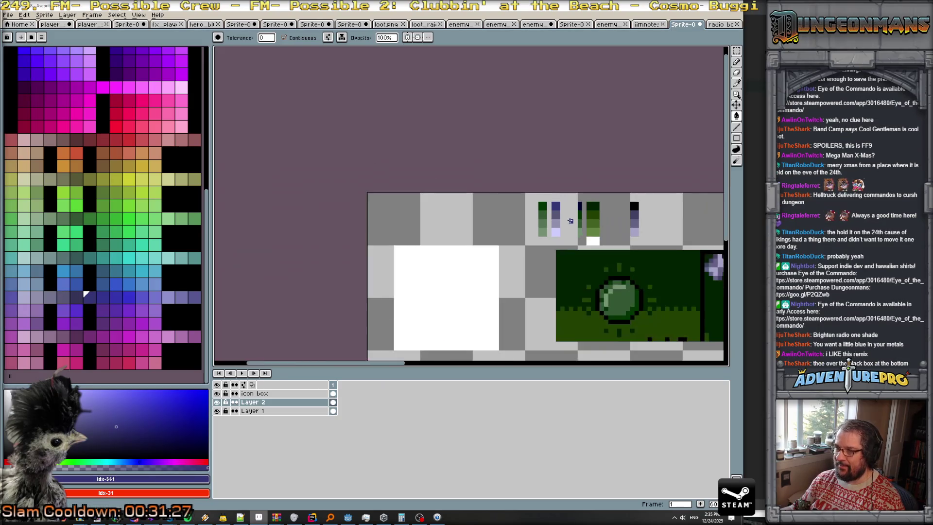
pyautogui.scroll(2, 571, 219)
pyautogui.scroll(-1, 562, 203)
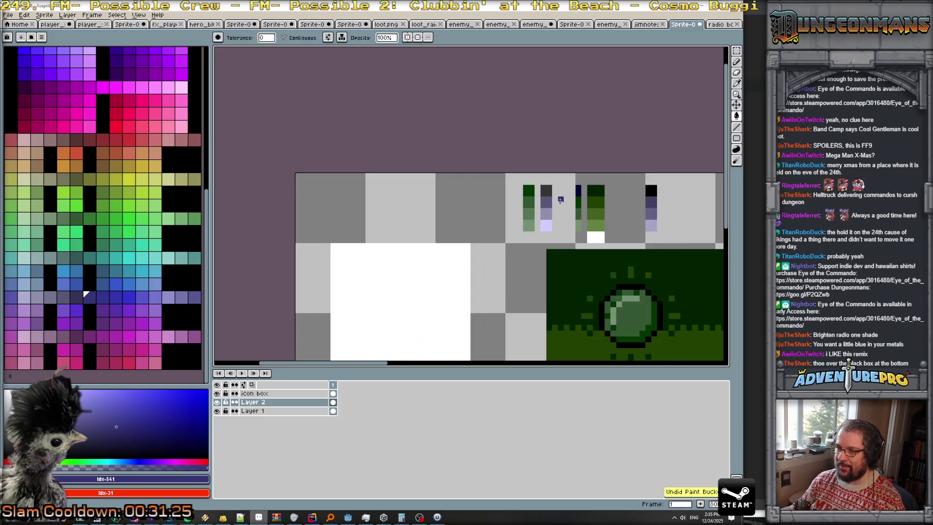
pyautogui.scroll(1, 560, 199)
pyautogui.scroll(1, 560, 204)
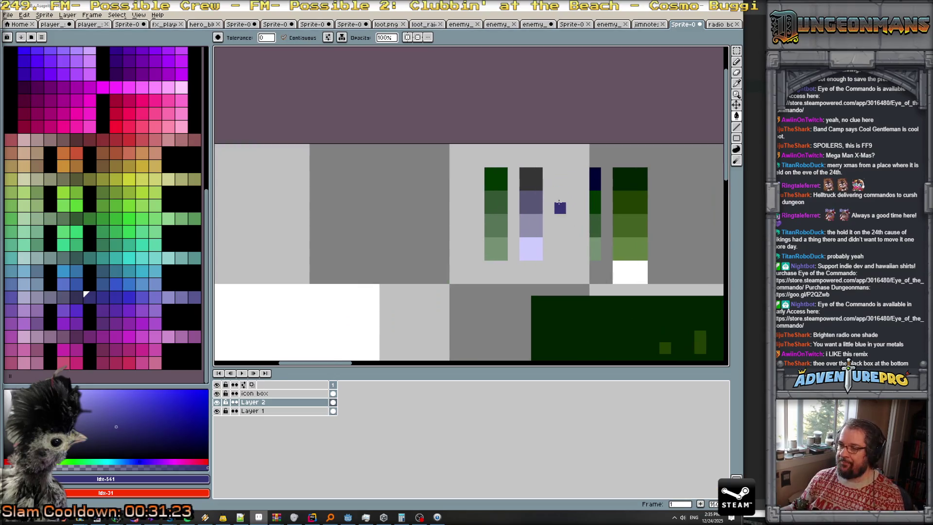
pyautogui.moveTo(559, 209); pyautogui.dragTo(542, 238)
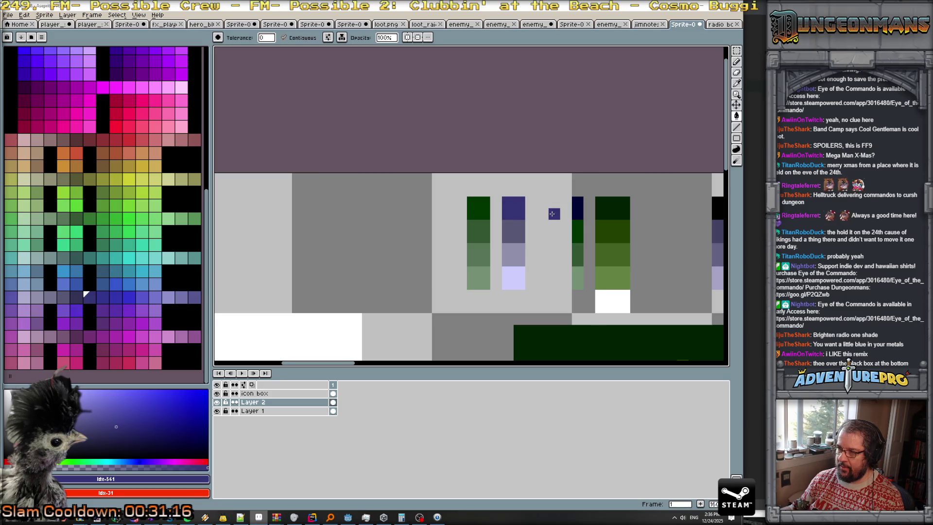
# - Place a test lavender pixel beside the colour columns
pyautogui.scroll(-3, 552, 214)
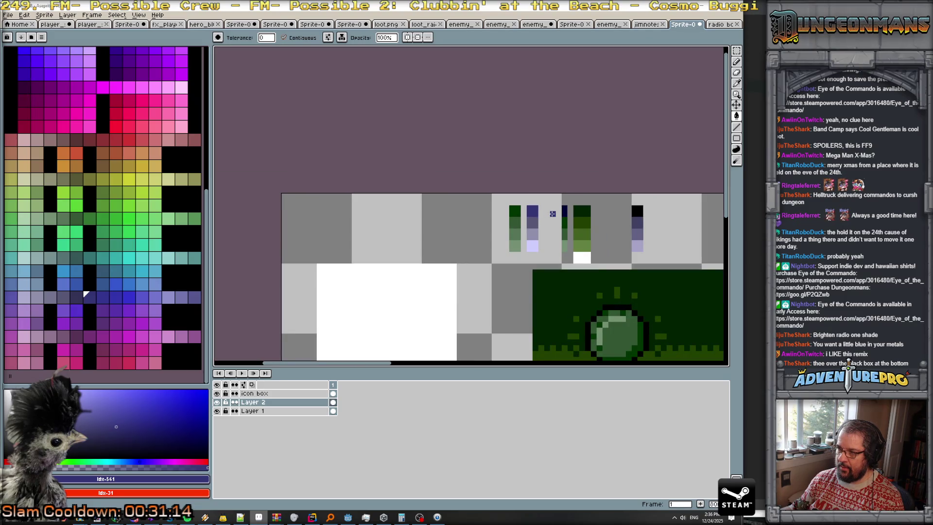
pyautogui.scroll(1, 553, 214)
pyautogui.scroll(2, 553, 214)
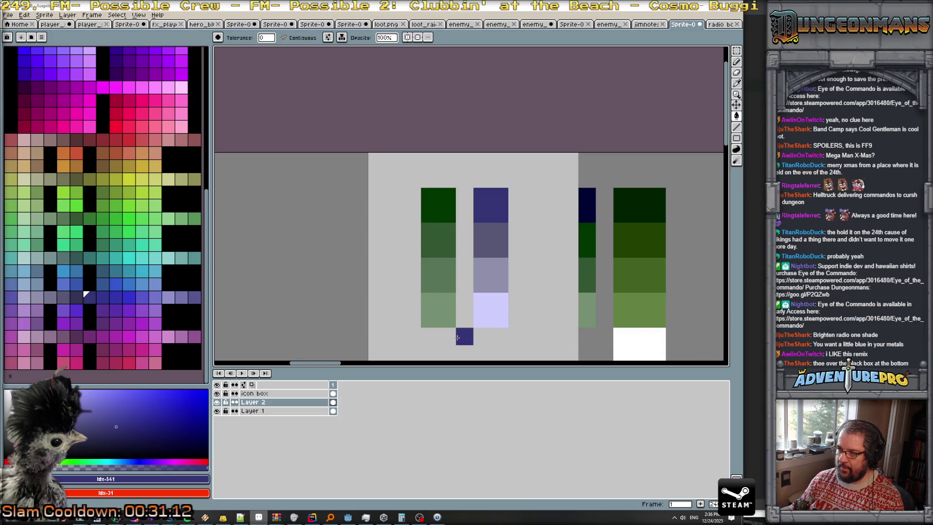
pyautogui.keyDown('alt'); pyautogui.click(490, 303); pyautogui.keyUp('alt')
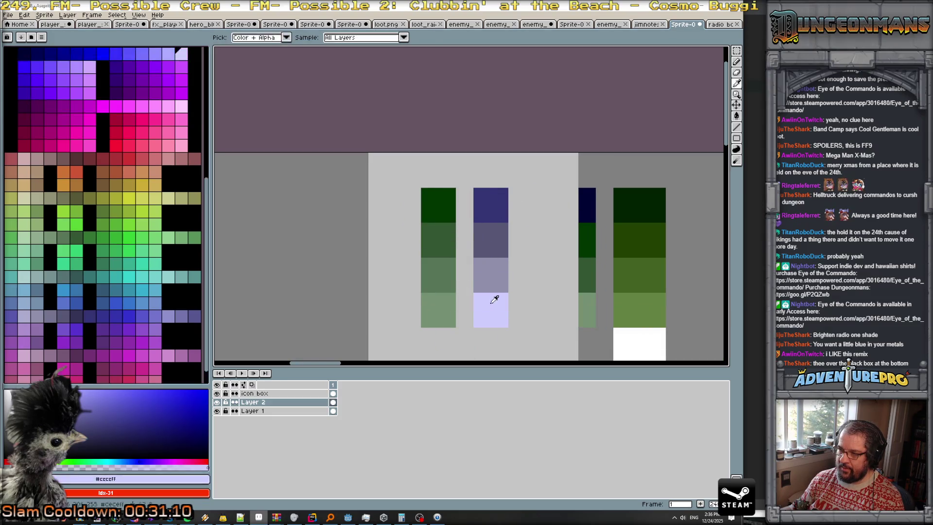
pyautogui.scroll(3, 156, 87)
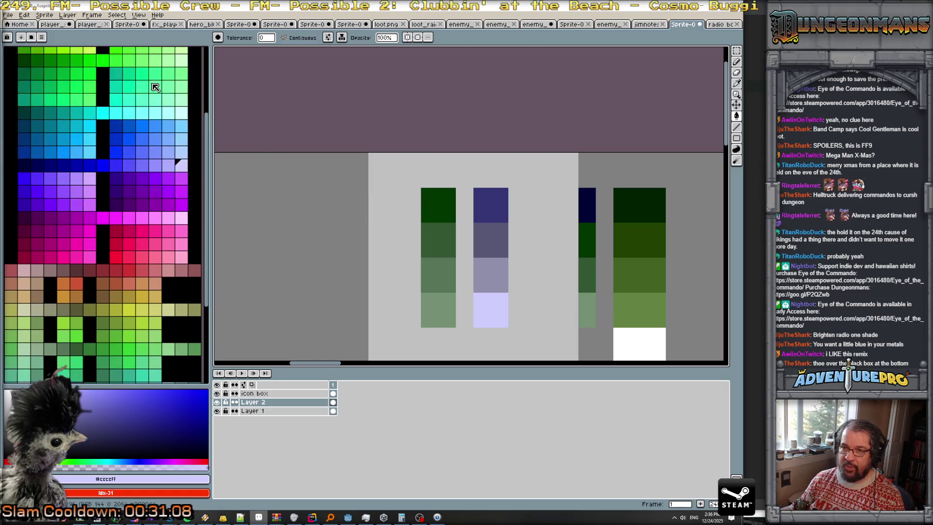
pyautogui.click(171, 169)
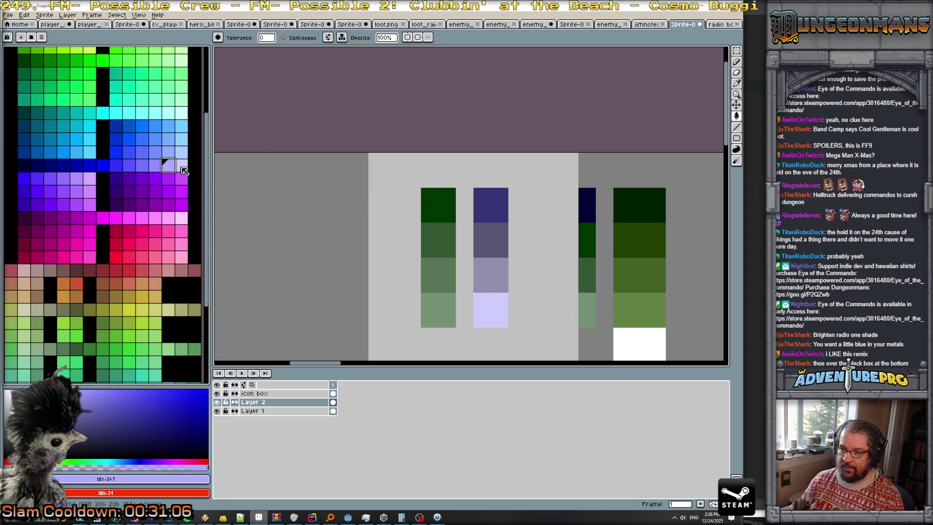
pyautogui.click(182, 167)
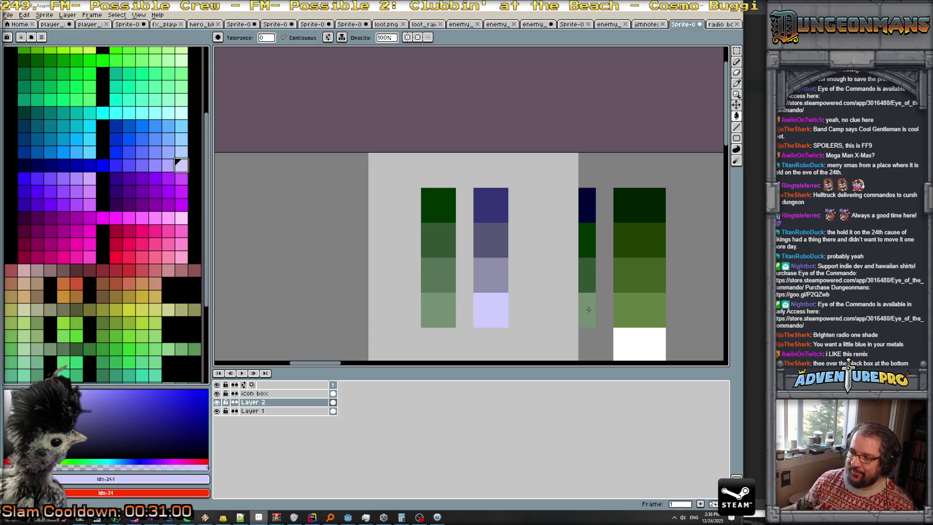
pyautogui.scroll(-3, 534, 291)
pyautogui.scroll(1, 560, 333)
pyautogui.scroll(1, 552, 238)
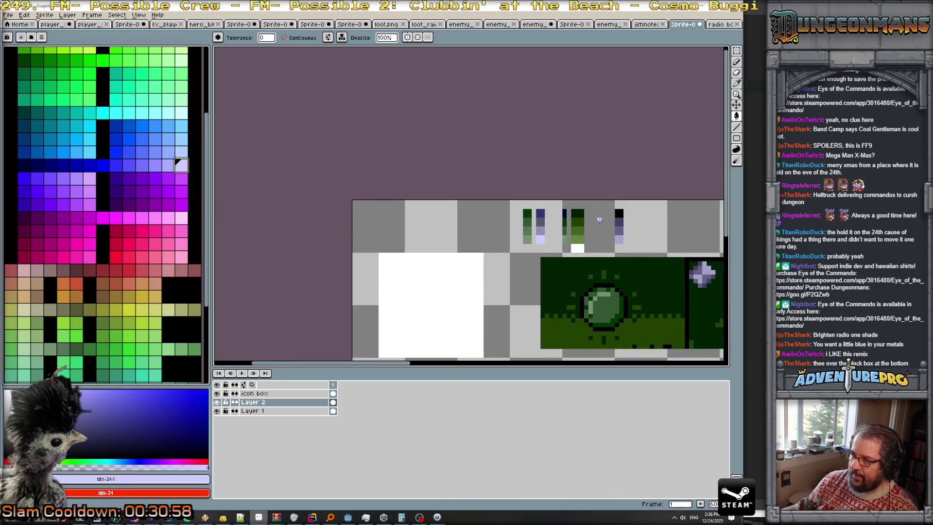
pyautogui.scroll(1, 552, 238)
pyautogui.scroll(1, 538, 247)
pyautogui.click(538, 247)
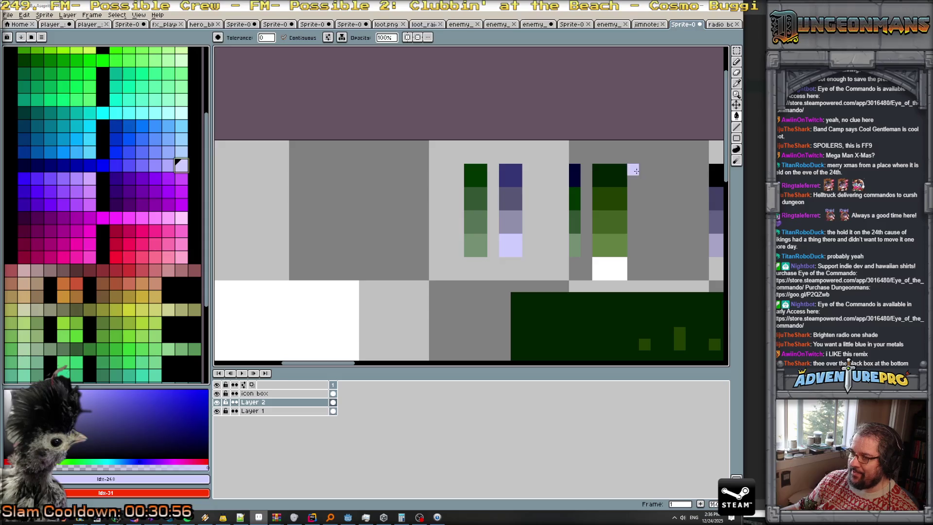
# - Magic-wand the lavender pixel at the ramp's end and move it one cell down
pyautogui.press('w')
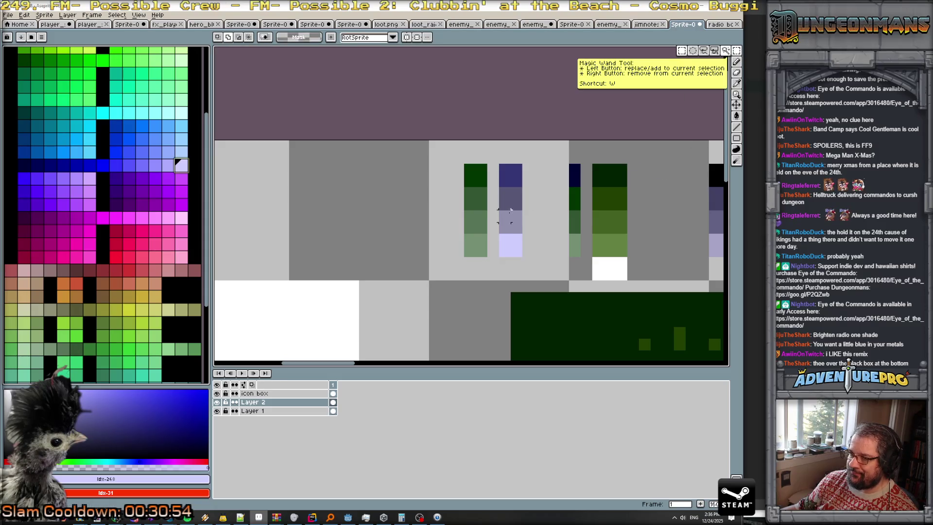
pyautogui.click(511, 246)
pyautogui.moveTo(510, 246); pyautogui.dragTo(511, 268)
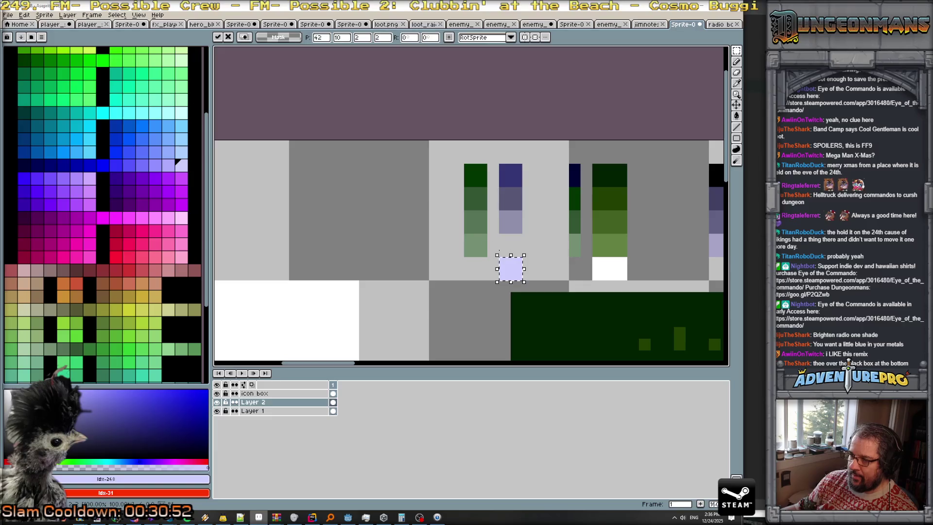
pyautogui.hotkey('ctrl', 'd')
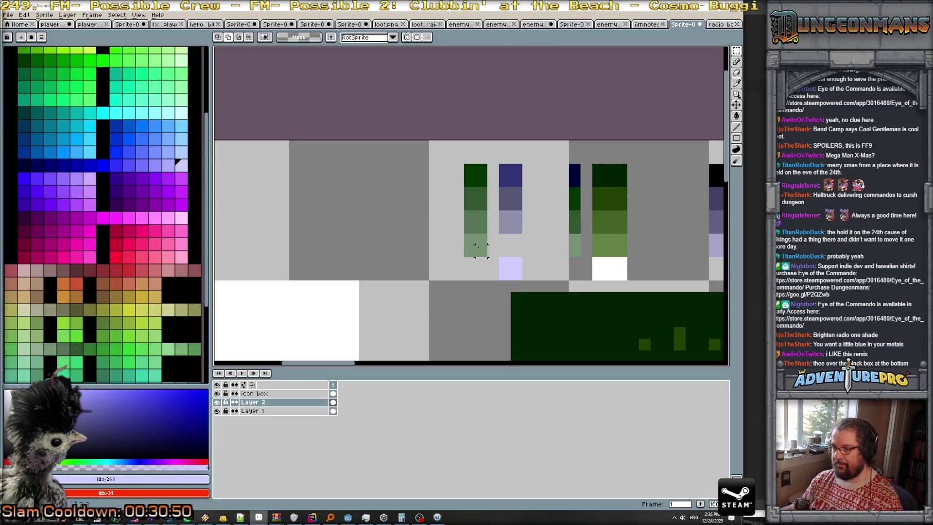
# - Pencil a light lavender shade into the gap in the blue ramp
pyautogui.press('i')
pyautogui.click(479, 245)
pyautogui.press('b')
pyautogui.scroll(-3, 118, 222)
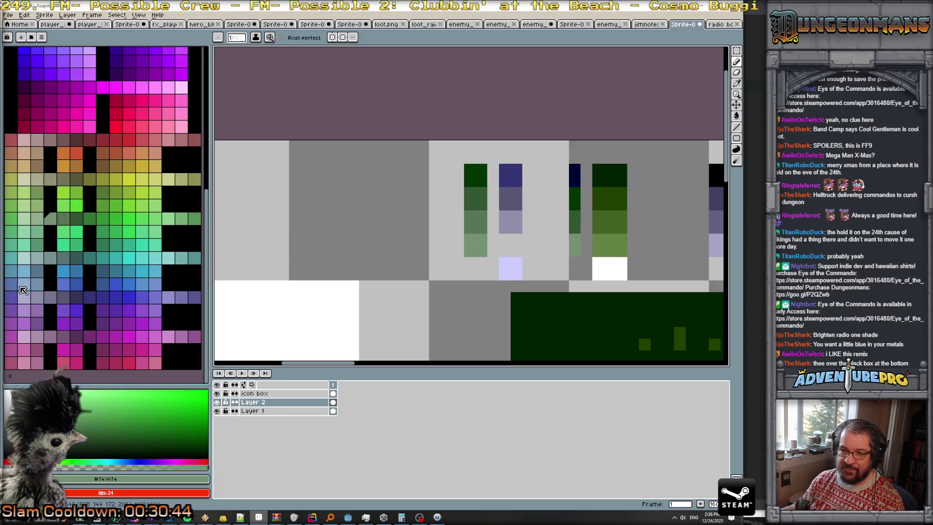
pyautogui.click(37, 284)
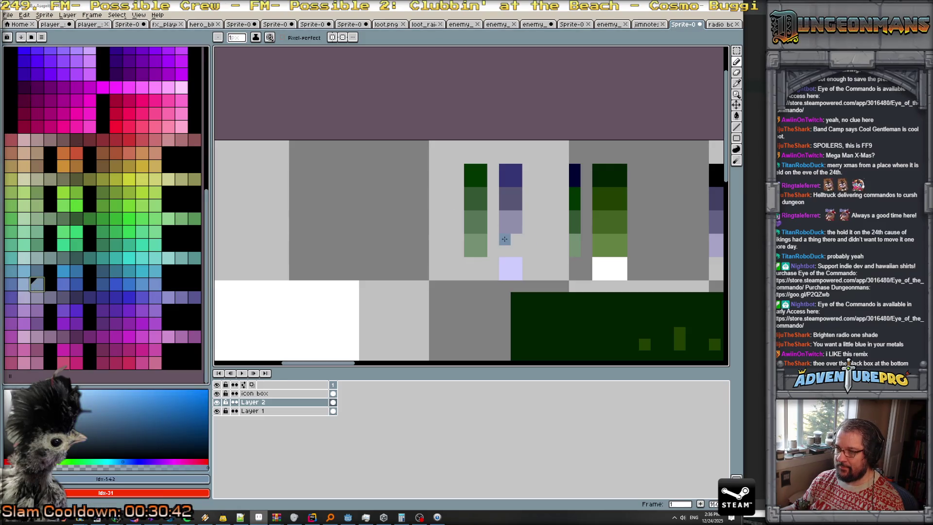
pyautogui.click(24, 296)
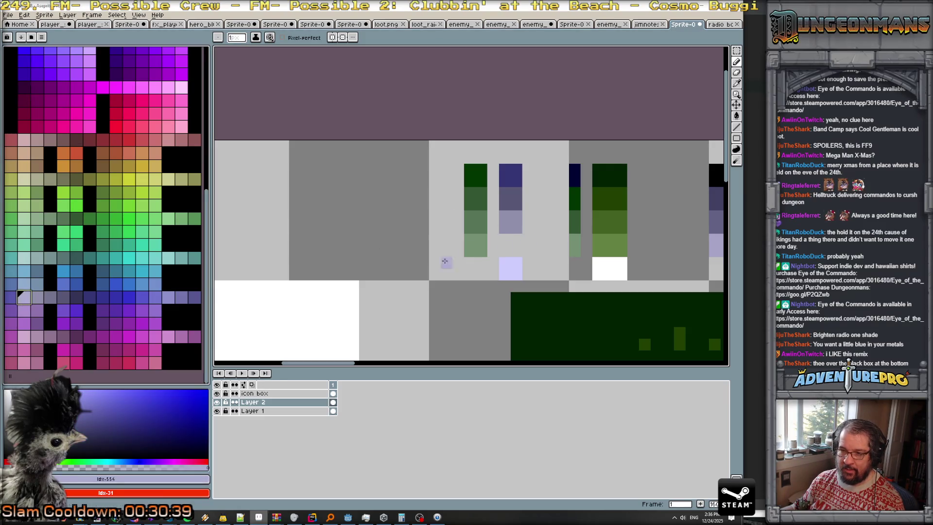
pyautogui.click(506, 245)
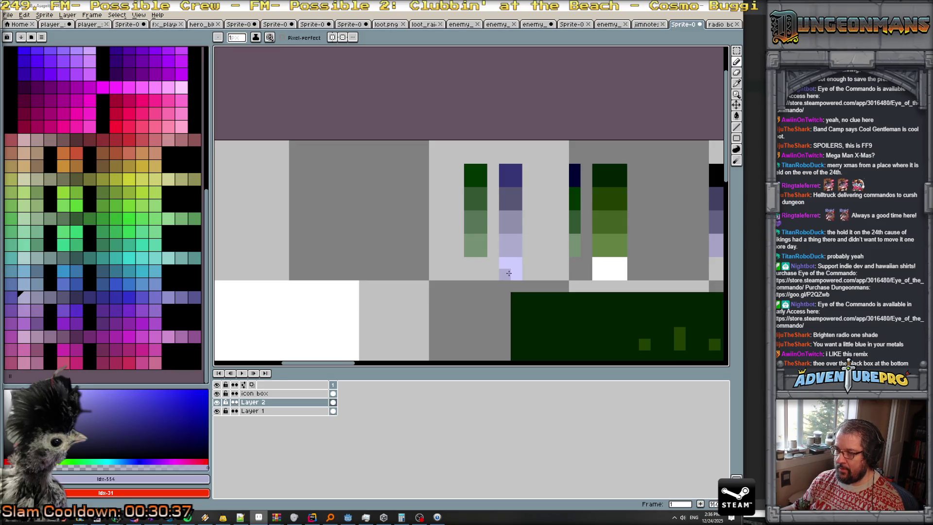
pyautogui.scroll(-2, 509, 274)
pyautogui.scroll(2, 515, 221)
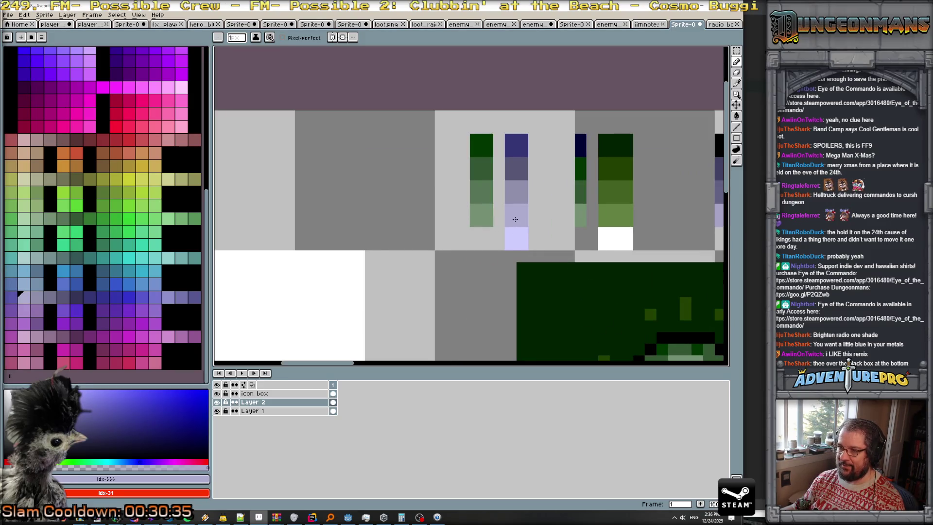
pyautogui.scroll(3, 112, 185)
pyautogui.scroll(2, 88, 136)
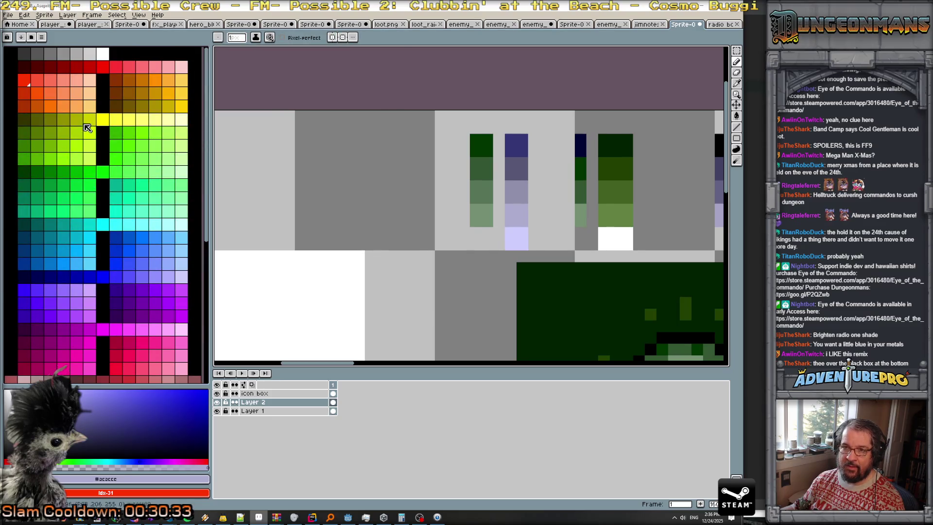
pyautogui.scroll(-4, 87, 137)
pyautogui.scroll(-1, 587, 229)
pyautogui.scroll(-1, 587, 228)
pyautogui.scroll(2, 587, 228)
pyautogui.scroll(-1, 587, 228)
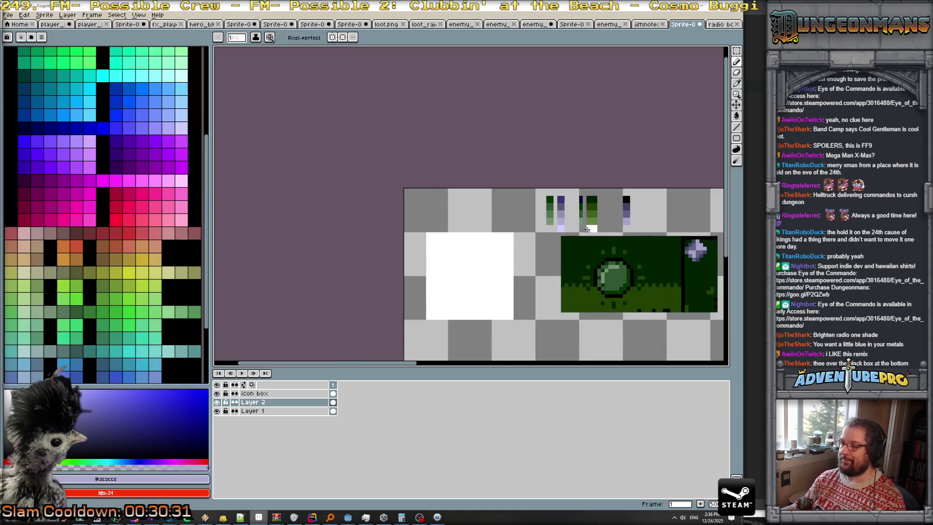
pyautogui.scroll(-1, 588, 228)
# - Delete the green orb panel, then view Layer 2's properties without changes
pyautogui.press('m')
pyautogui.hscroll(2, 588, 204)
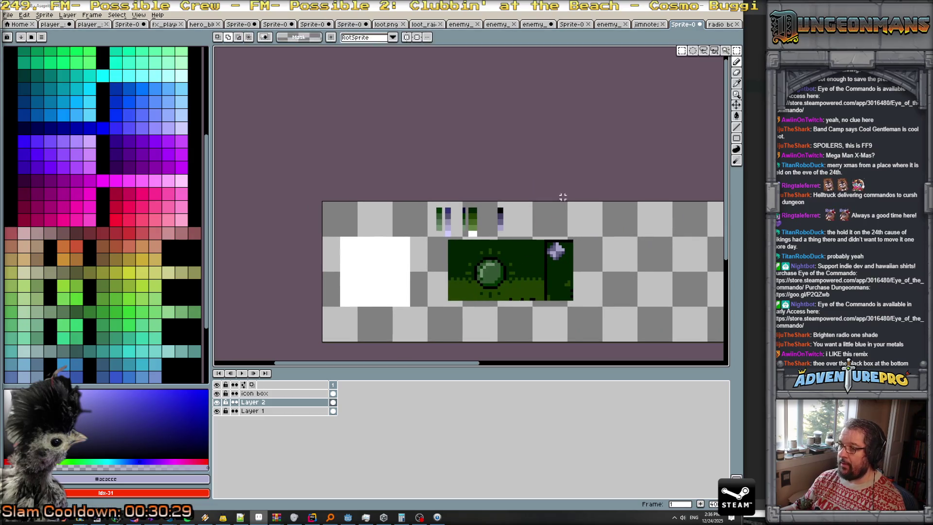
pyautogui.moveTo(457, 203)
pyautogui.mouseDown()
pyautogui.moveTo(569, 239)
pyautogui.moveTo(505, 266)
pyautogui.mouseUp()
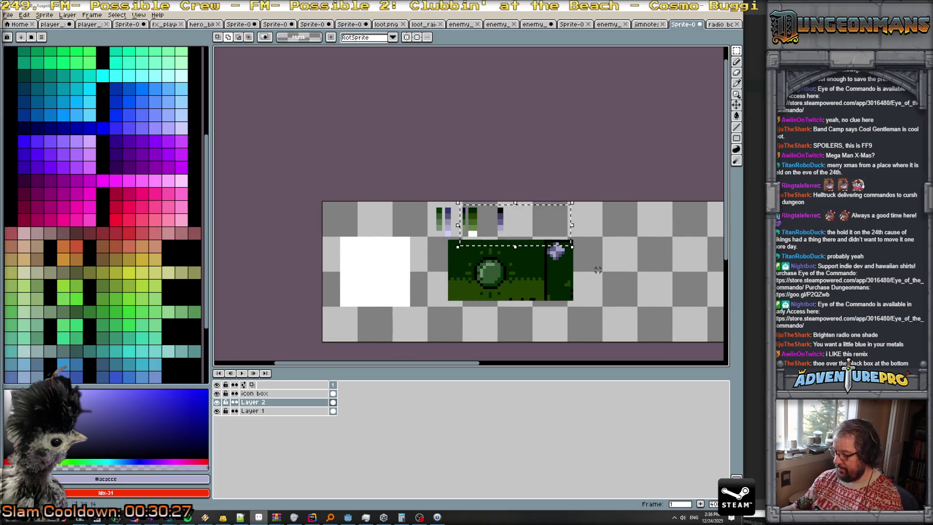
pyautogui.moveTo(451, 243); pyautogui.dragTo(573, 301)
pyautogui.press('Delete')
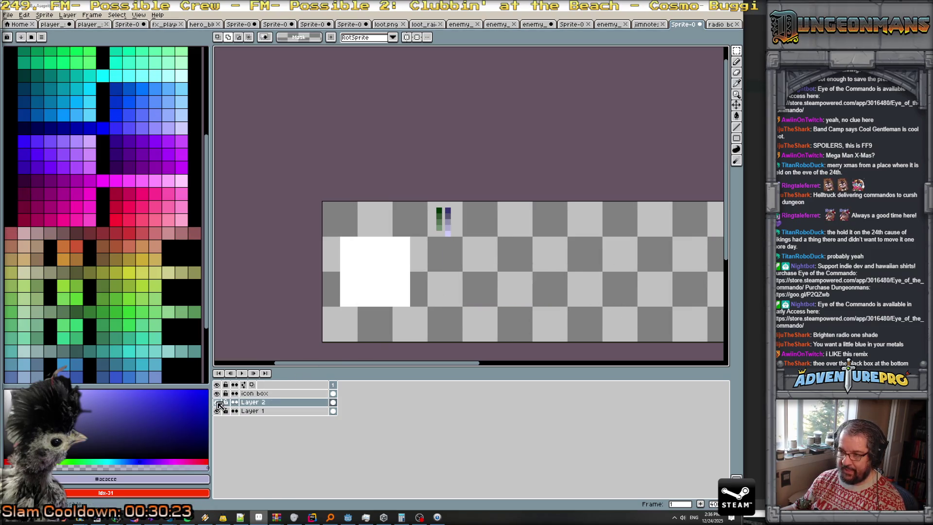
pyautogui.doubleClick(265, 405)
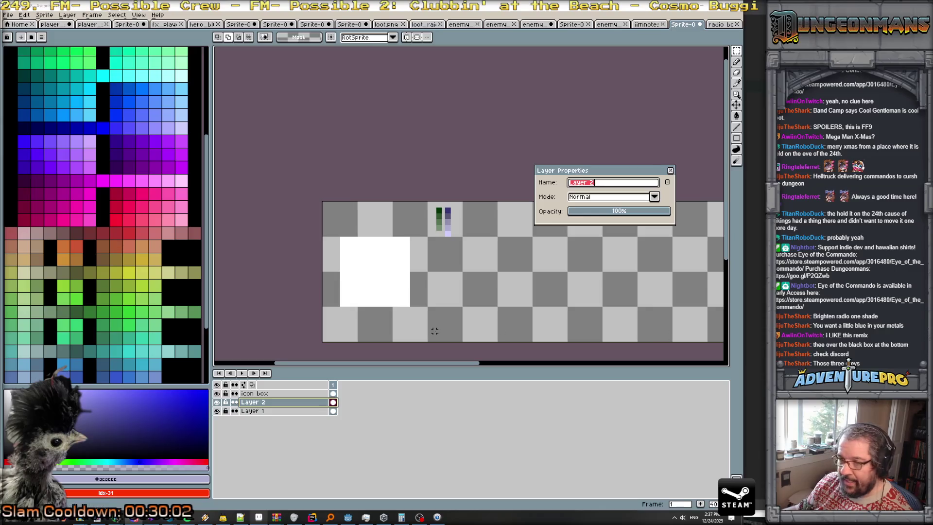
pyautogui.scroll(-1, 253, 271)
pyautogui.scroll(-5, 185, 275)
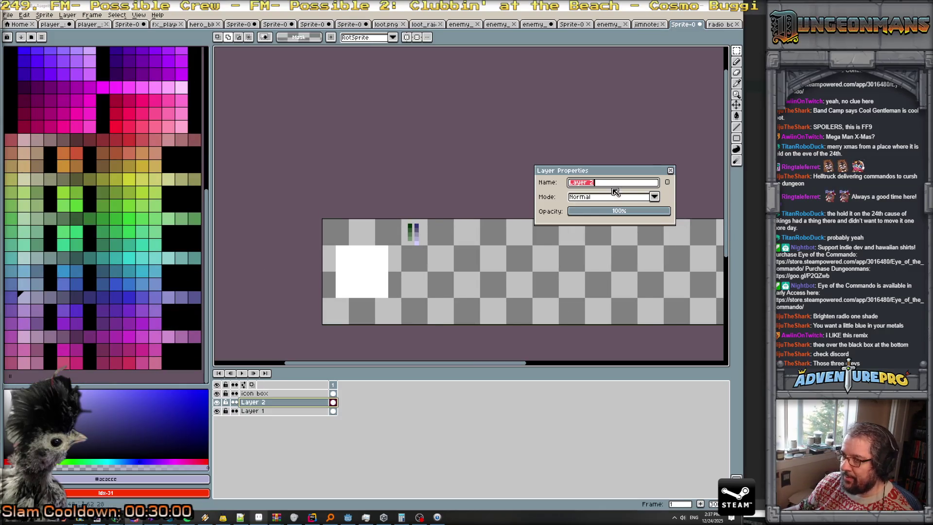
pyautogui.press('Return')
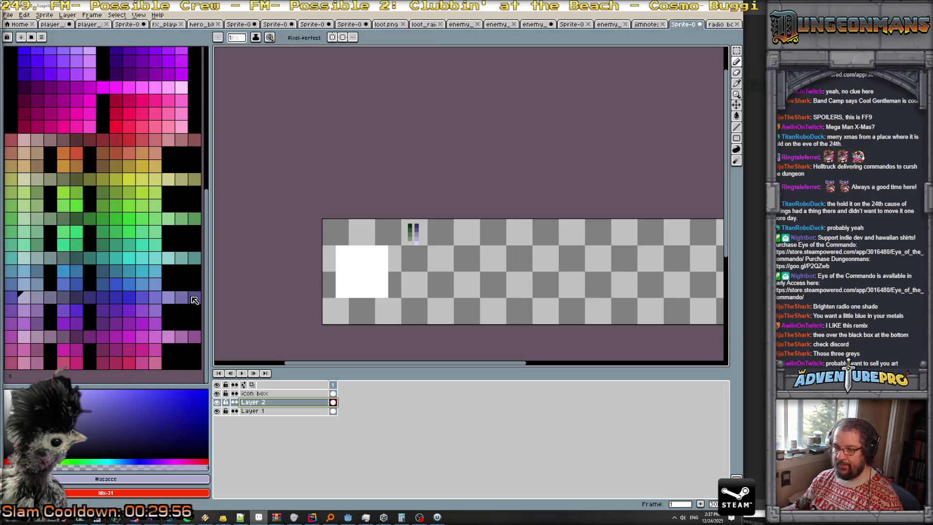
# - Paint a trial column of dark-to-lighter purple blocks beside the blue ramp with a 1px pencil
pyautogui.press('b')
pyautogui.scroll(3, 259, 296)
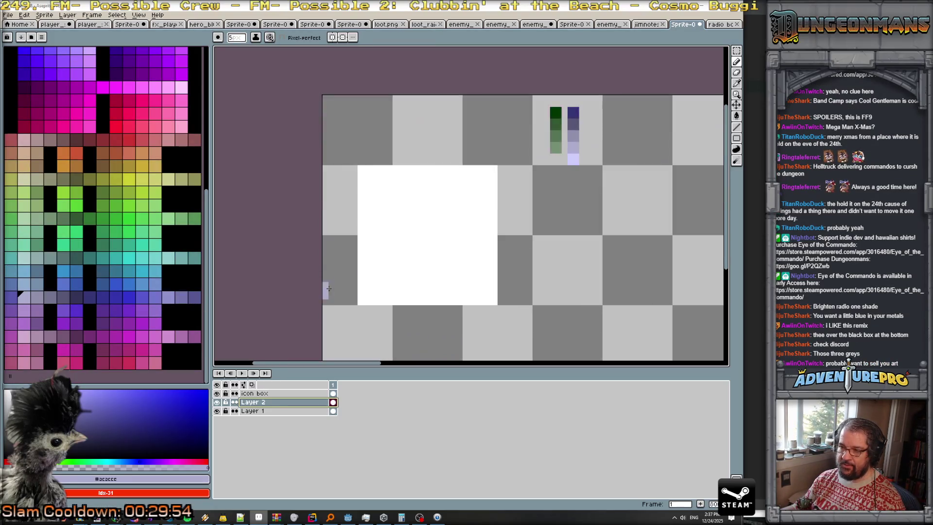
pyautogui.moveTo(479, 267); pyautogui.dragTo(285, 319)
pyautogui.click(194, 297)
pyautogui.click(388, 199)
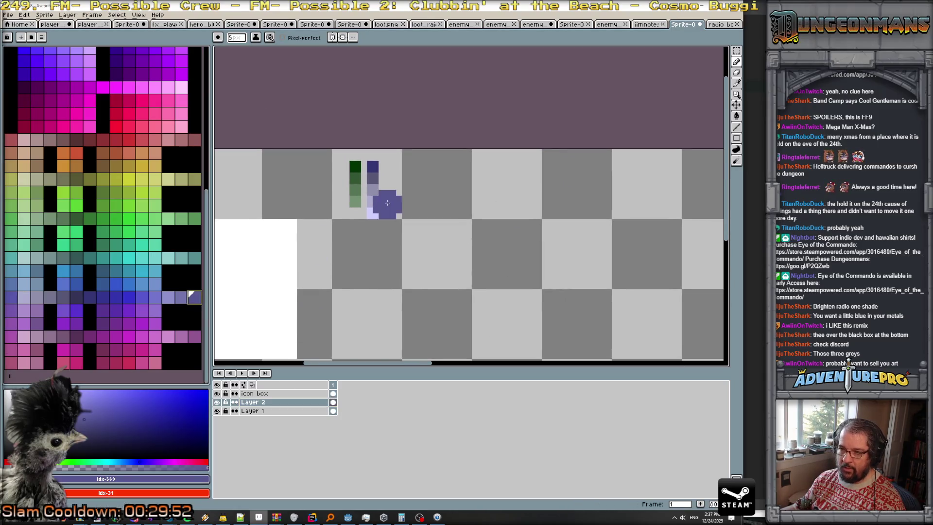
pyautogui.scroll(2, 389, 200)
pyautogui.hotkey('ctrl', 'z')
pyautogui.press('-')
pyautogui.press('-')
pyautogui.press('-')
pyautogui.click(384, 175)
pyautogui.scroll(-1, 384, 175)
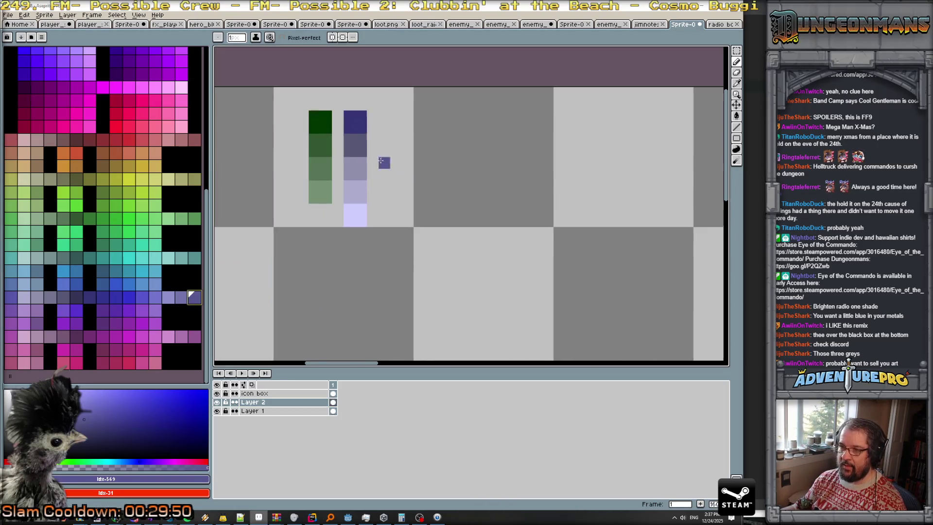
pyautogui.scroll(2, 379, 141)
pyautogui.moveTo(367, 91)
pyautogui.mouseDown()
pyautogui.moveTo(371, 167)
pyautogui.moveTo(390, 137)
pyautogui.mouseUp()
pyautogui.press('[')
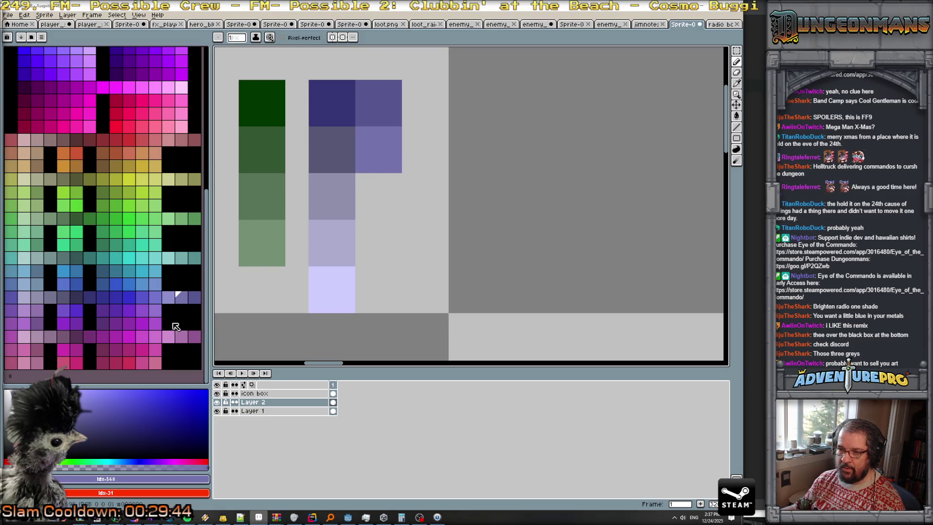
pyautogui.press('[')
pyautogui.moveTo(370, 207); pyautogui.dragTo(392, 187)
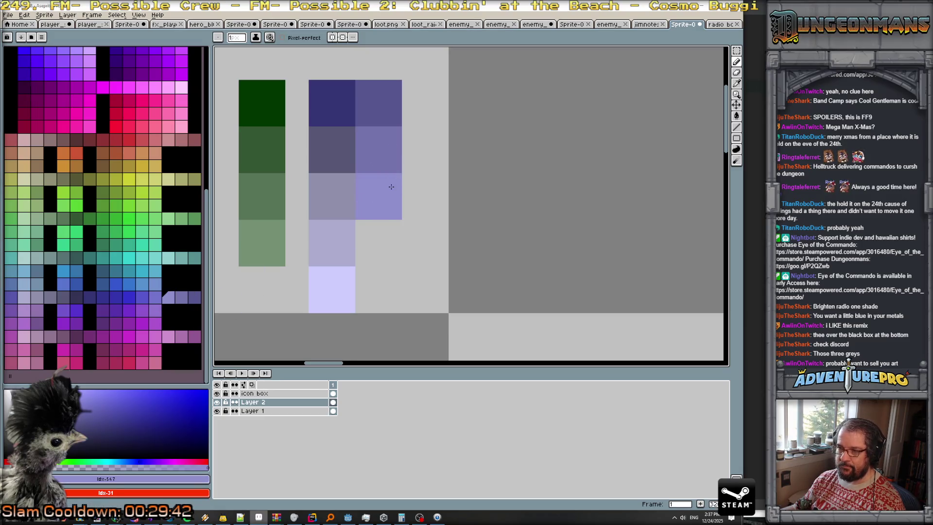
pyautogui.scroll(-1, 392, 188)
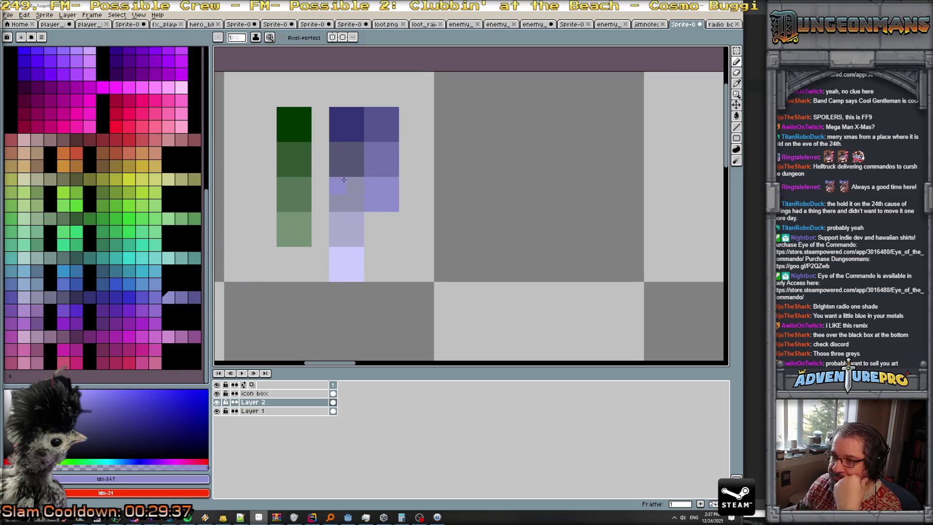
# - Recolour the ramp's third and fourth cells with the trial purples, then delete the trial column
pyautogui.keyDown('alt'); pyautogui.click(378, 127); pyautogui.keyUp('alt')
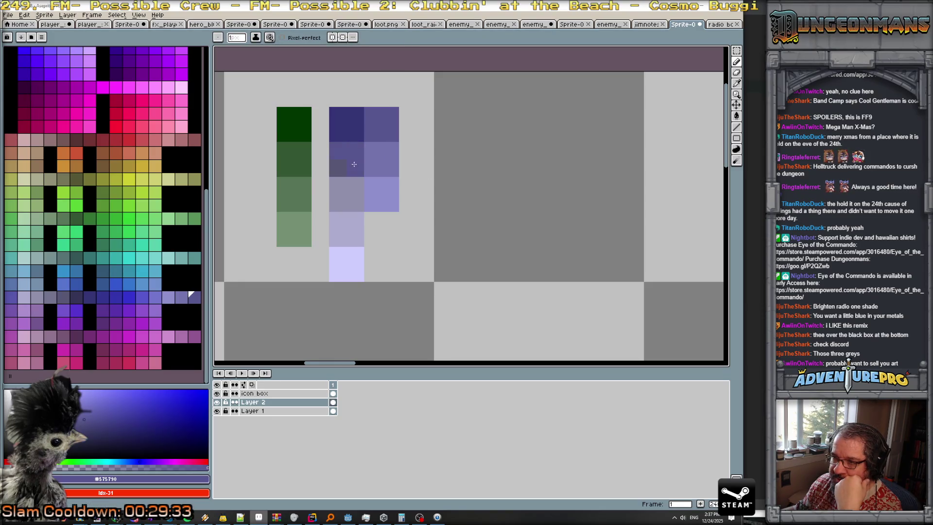
pyautogui.keyDown('alt'); pyautogui.click(381, 161); pyautogui.keyUp('alt')
pyautogui.moveTo(355, 185)
pyautogui.mouseDown()
pyautogui.moveTo(341, 183)
pyautogui.moveTo(355, 221)
pyautogui.mouseUp()
pyautogui.keyDown('alt'); pyautogui.click(387, 190); pyautogui.keyUp('alt')
pyautogui.click(337, 221)
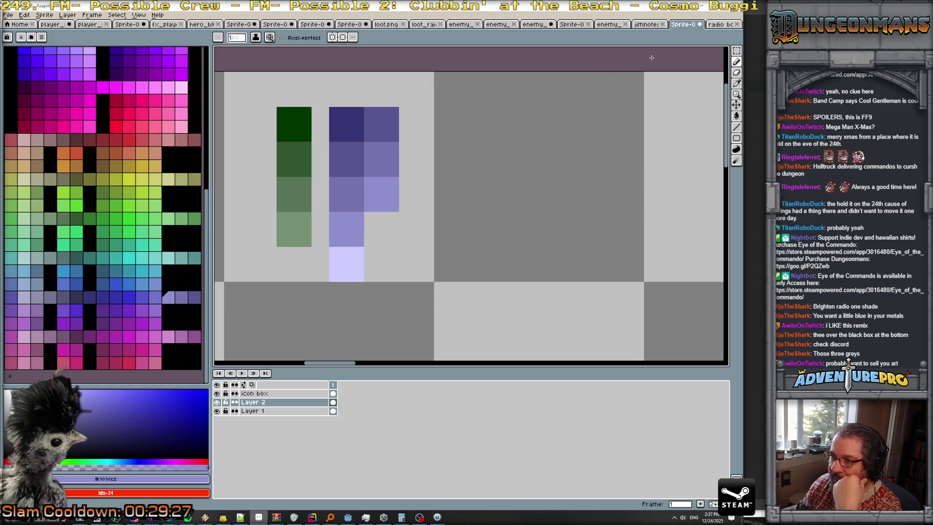
pyautogui.click(737, 51)
pyautogui.moveTo(364, 107); pyautogui.dragTo(399, 194)
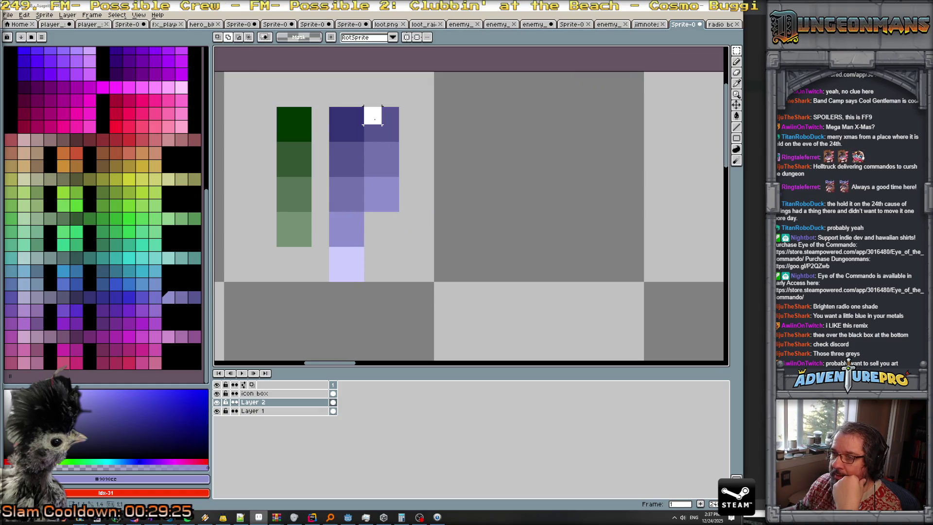
pyautogui.click(408, 202)
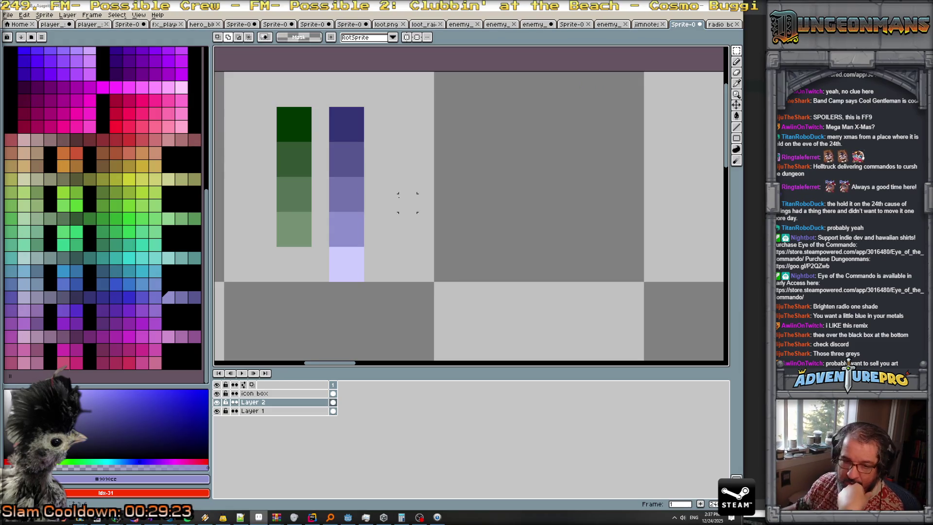
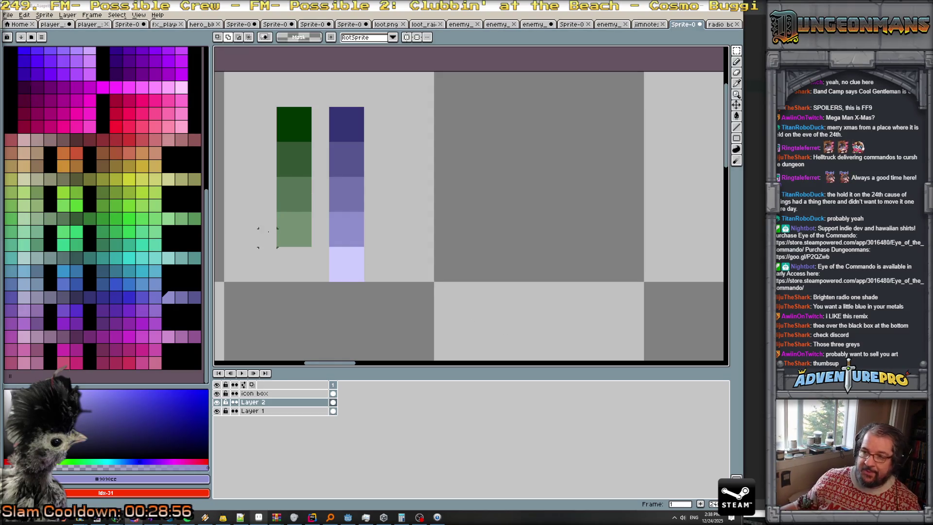
# - Zoom the canvas out and back in with the scroll wheel before leaving Aseprite
pyautogui.scroll(-3, 408, 220)
pyautogui.scroll(-1, 407, 243)
pyautogui.scroll(1, 408, 249)
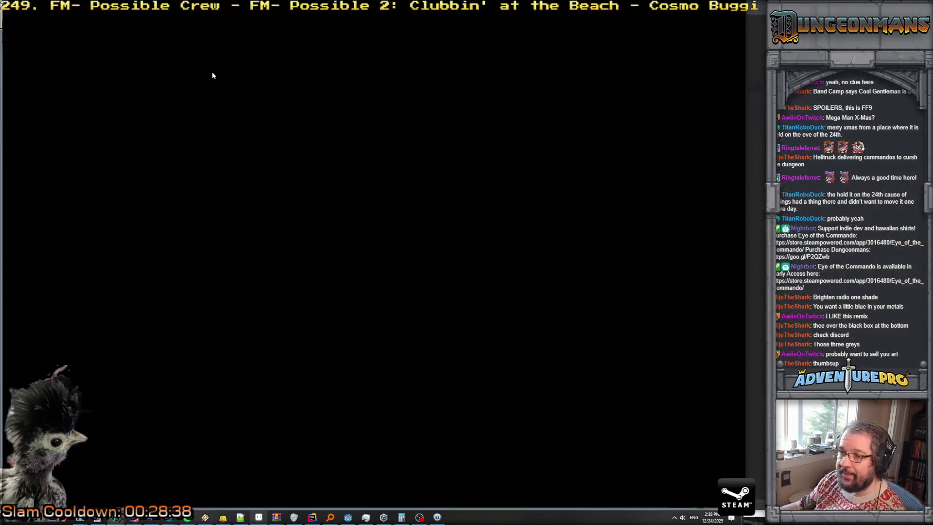
# - Search Google for 'vampire survivors great run', filter to Videos, and open the Reddit run post
pyautogui.hotkey('ctrl', 't')
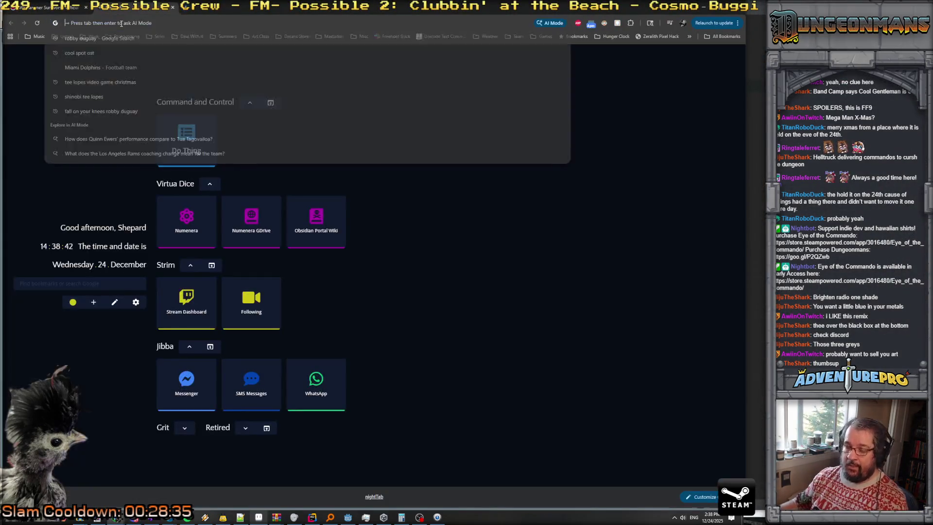
pyautogui.write('vampiter s')
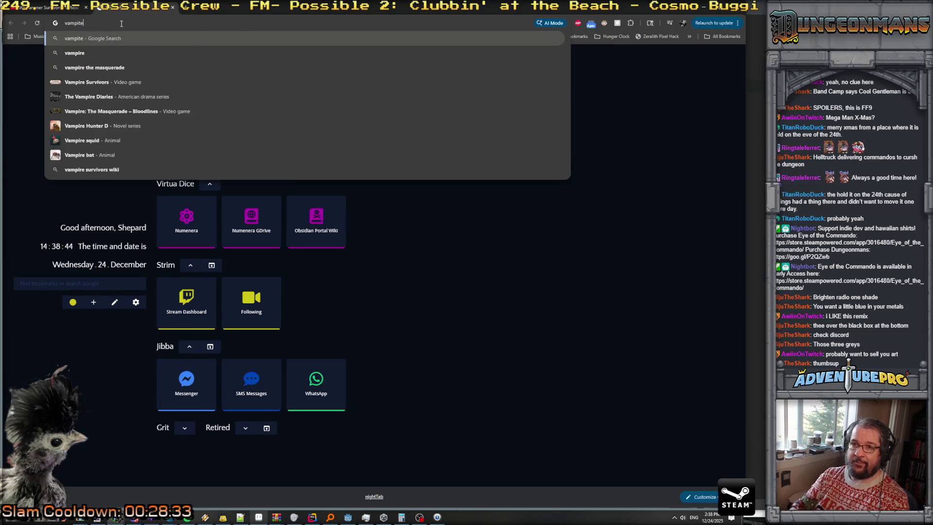
pyautogui.press('BackSpace')
pyautogui.press('BackSpace')
pyautogui.press('BackSpace')
pyautogui.write('re s')
pyautogui.write('r')
pyautogui.press('BackSpace')
pyautogui.write('ur')
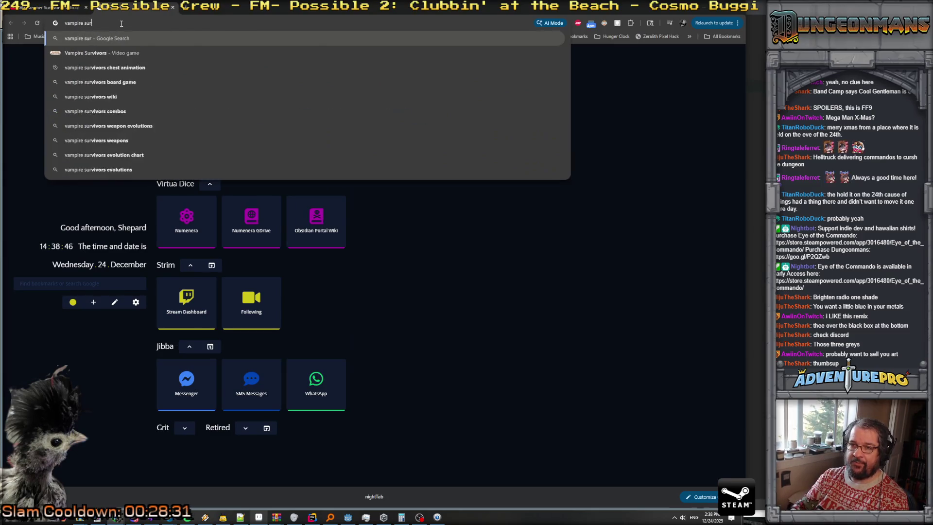
pyautogui.write('viors great run')
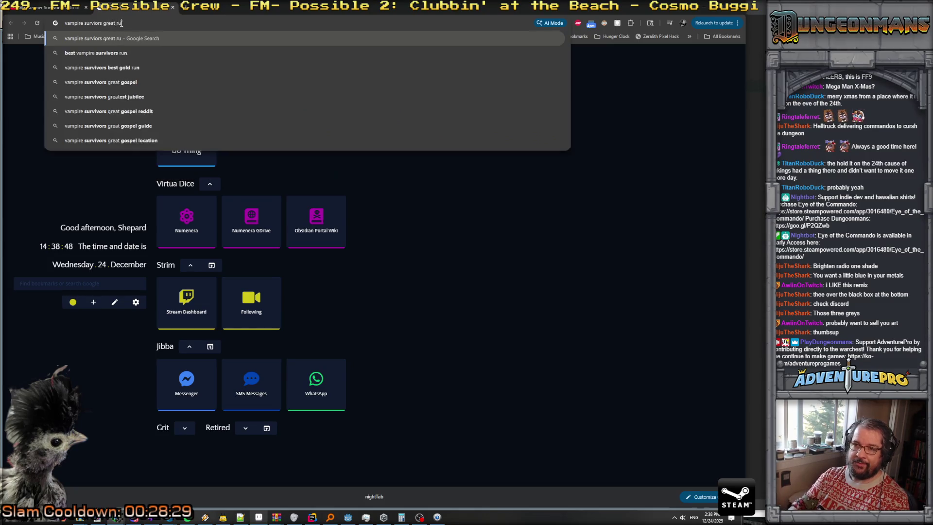
pyautogui.press('Return')
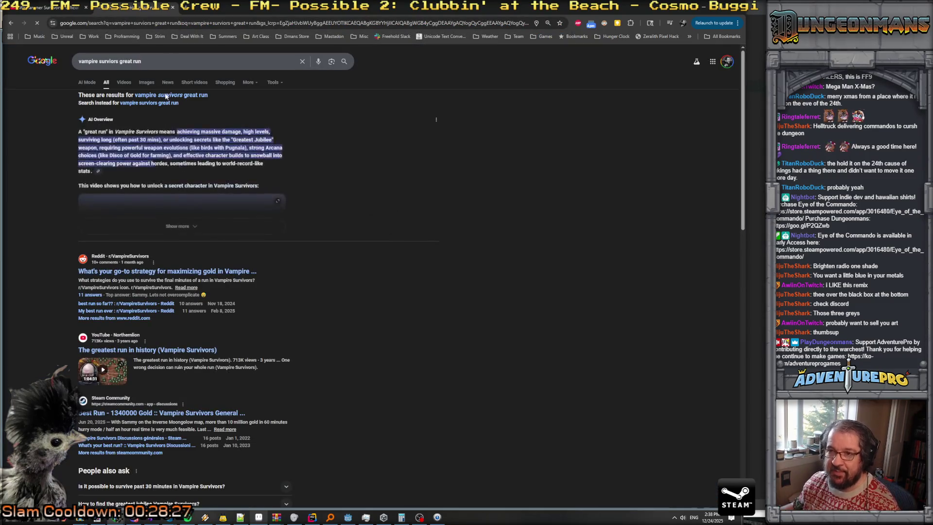
pyautogui.click(124, 82)
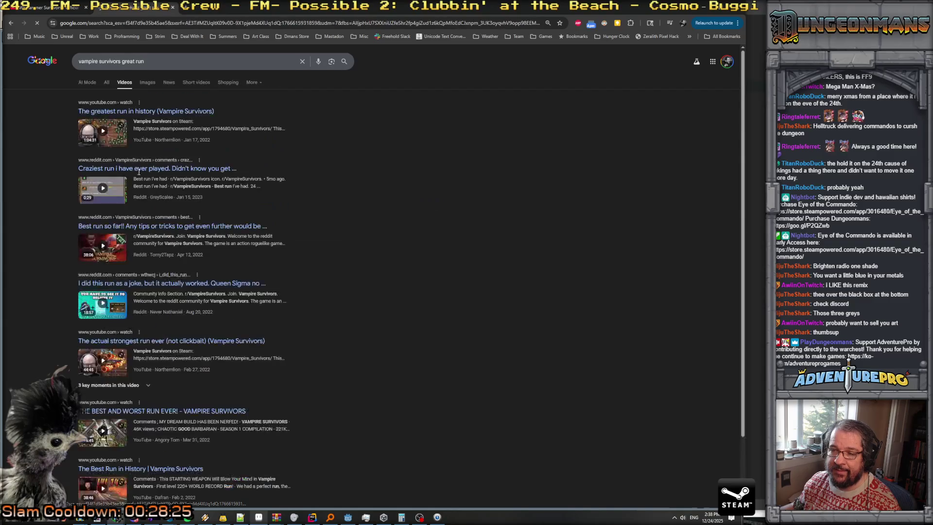
pyautogui.click(185, 169)
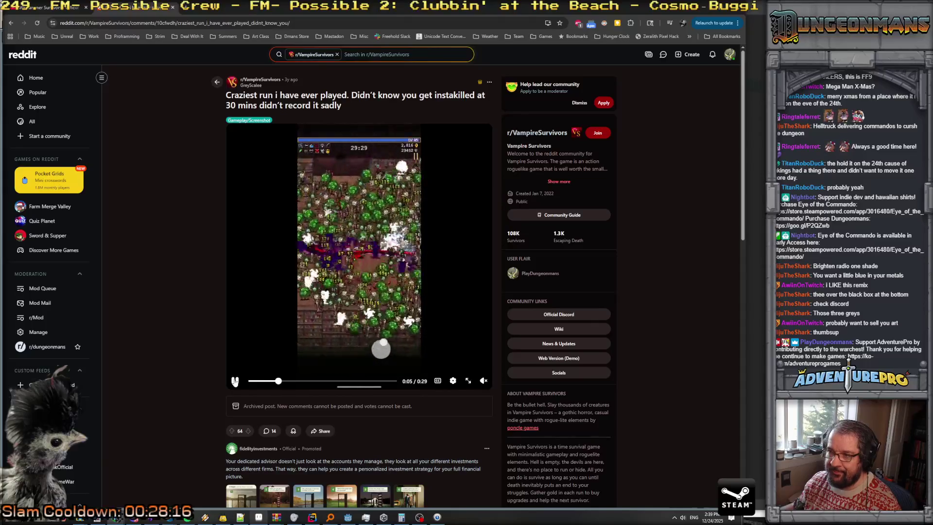
# - Pause the Reddit clip on its Level Up screen and minimise the browser
pyautogui.click(235, 380)
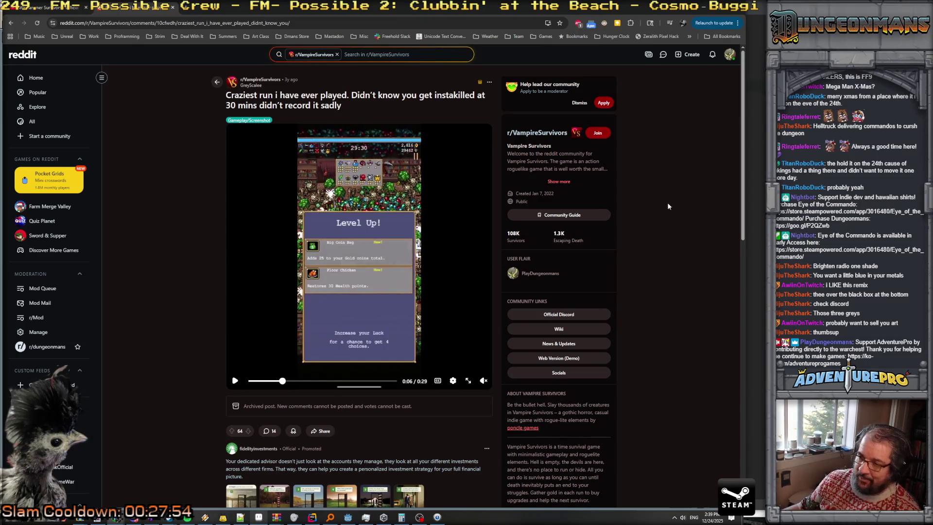
pyautogui.click(703, 10)
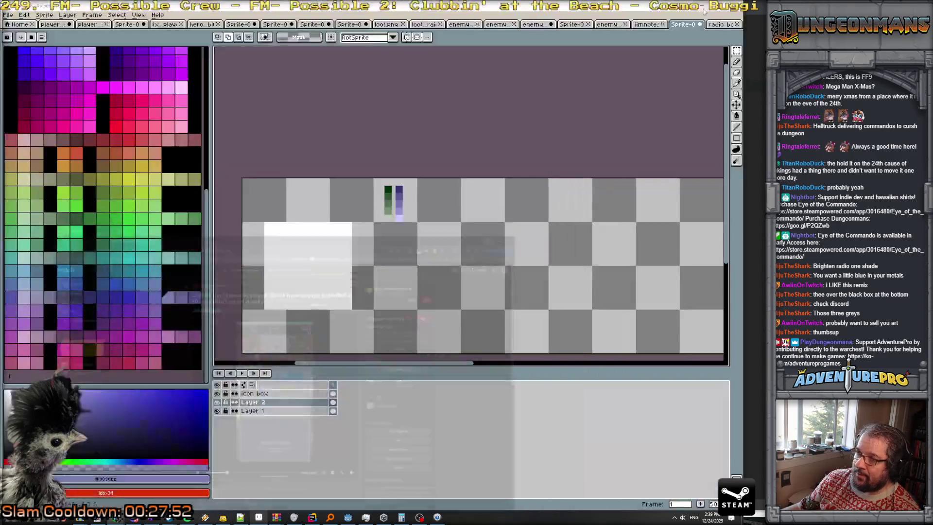
# - On the icon box layer, draw the lighter purple border along the white square's top and left edges
pyautogui.click(299, 393)
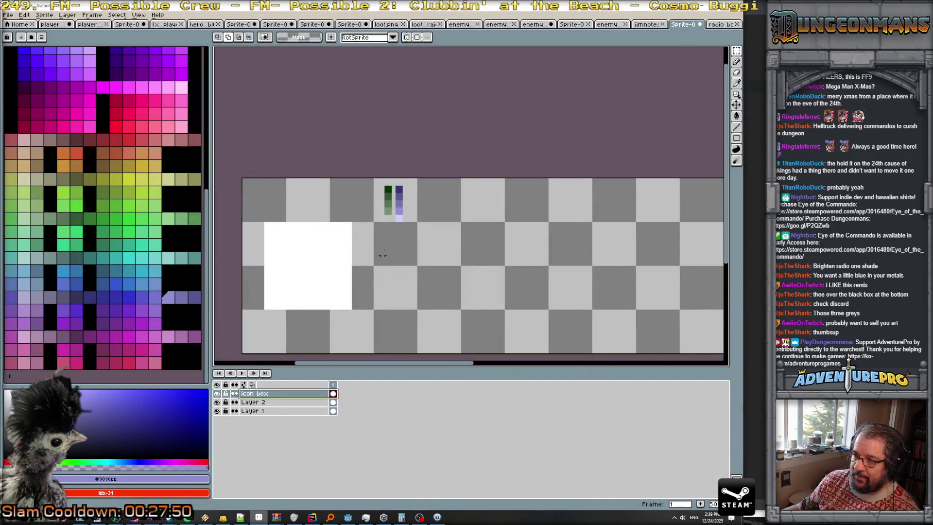
pyautogui.scroll(3, 386, 235)
pyautogui.moveTo(420, 227); pyautogui.dragTo(498, 180)
pyautogui.press('alt')
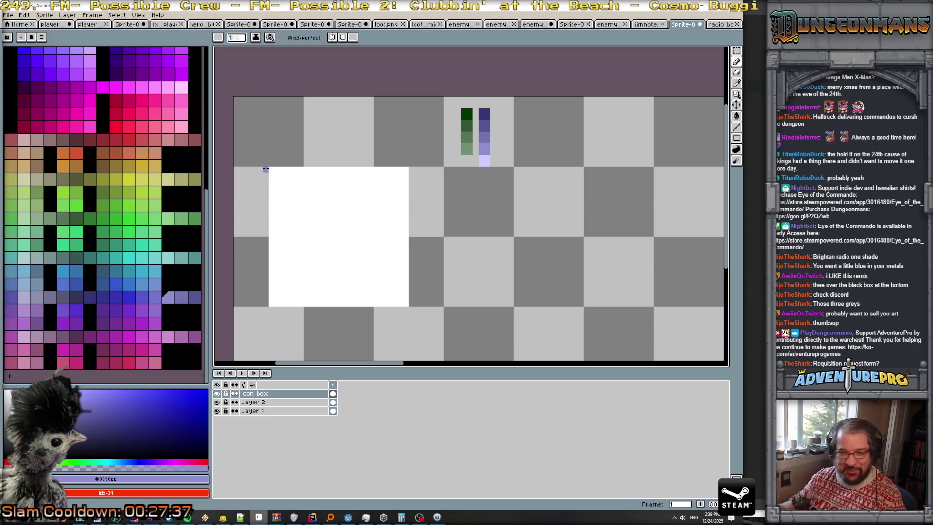
pyautogui.moveTo(265, 169)
pyautogui.mouseDown()
pyautogui.moveTo(261, 302)
pyautogui.moveTo(410, 315)
pyautogui.mouseUp()
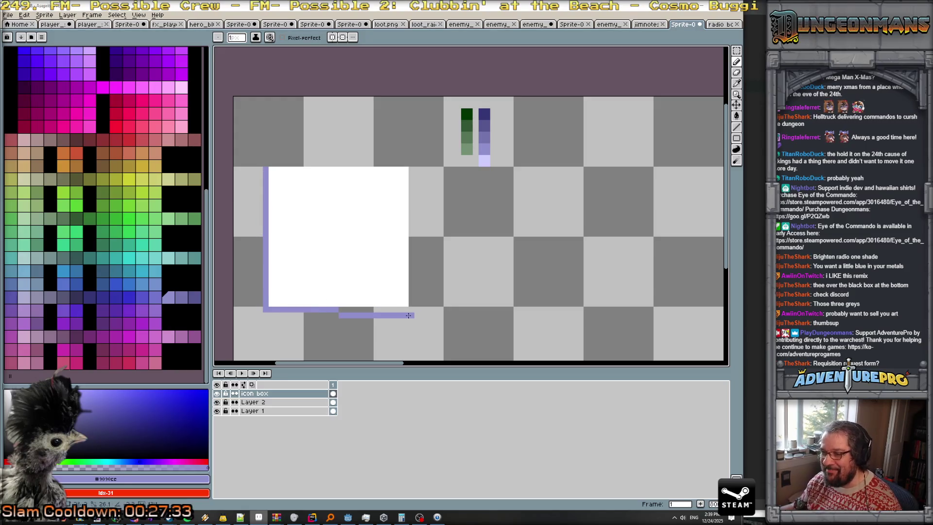
pyautogui.hotkey('ctrl', 'z')
pyautogui.moveTo(273, 166)
pyautogui.mouseDown()
pyautogui.moveTo(411, 164)
pyautogui.moveTo(277, 157)
pyautogui.moveTo(259, 303)
pyautogui.mouseUp()
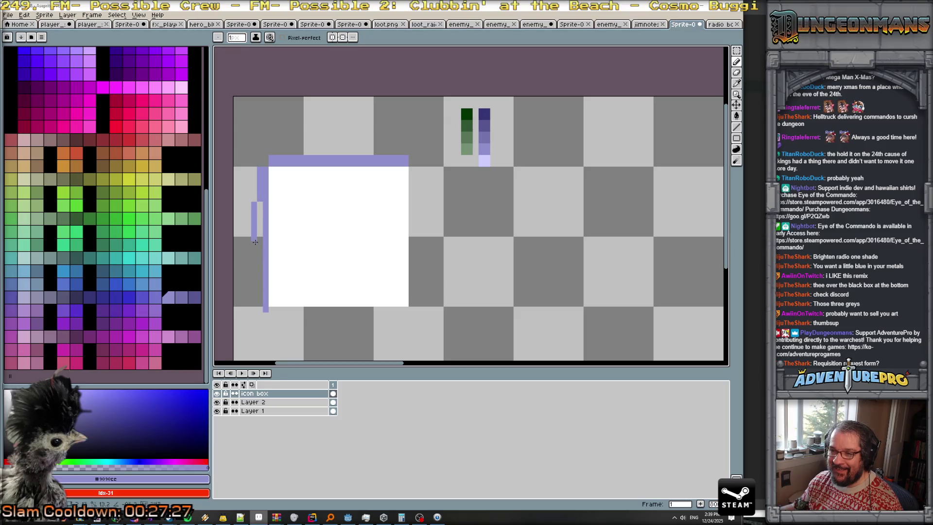
# - Paint the darker purple border down the right and bottom edges, erasing stray pixels
pyautogui.press('x')
pyautogui.click(265, 309)
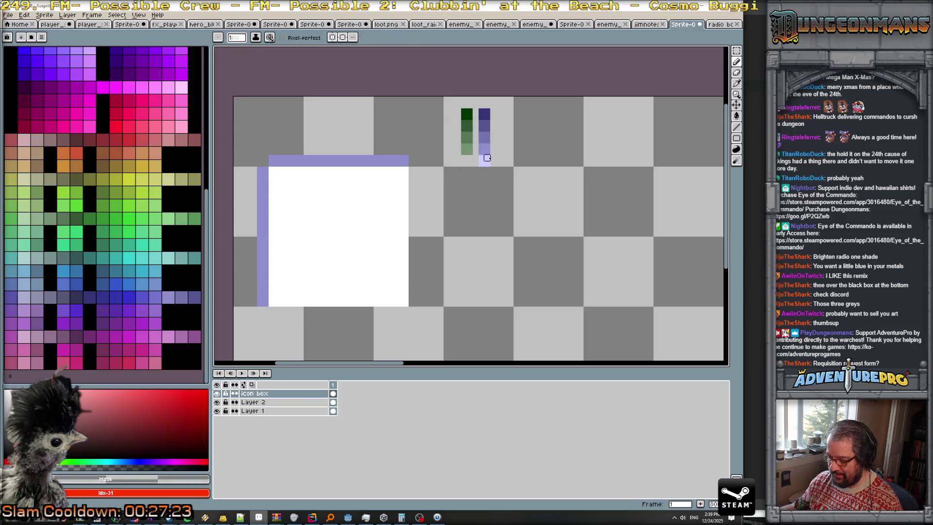
pyautogui.keyDown('alt'); pyautogui.click(487, 164); pyautogui.keyUp('alt')
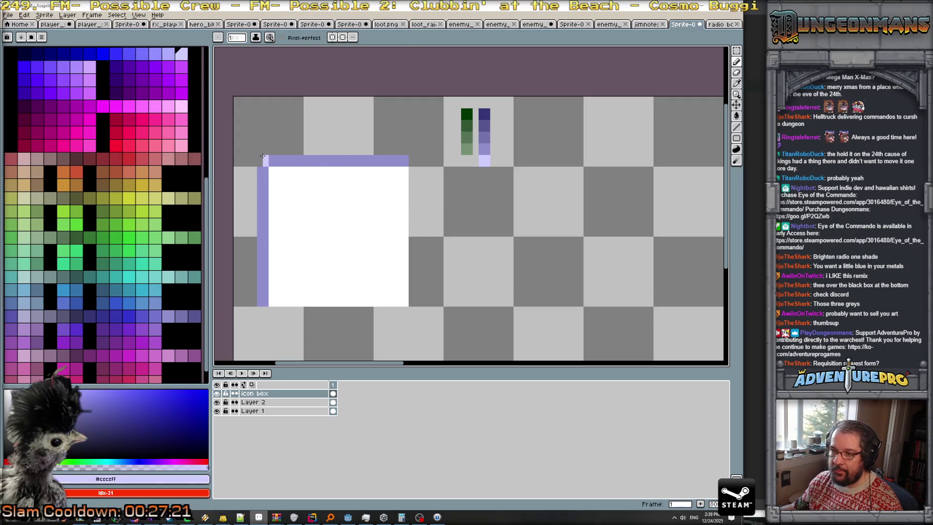
pyautogui.keyDown('alt'); pyautogui.click(484, 138); pyautogui.keyUp('alt')
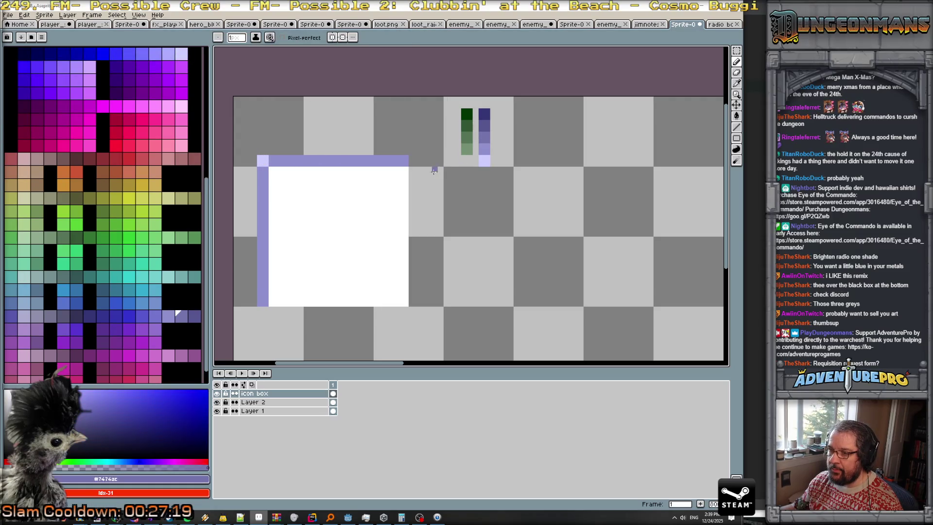
pyautogui.moveTo(411, 169); pyautogui.dragTo(412, 303)
pyautogui.moveTo(417, 167)
pyautogui.mouseDown()
pyautogui.moveTo(416, 198)
pyautogui.moveTo(270, 310)
pyautogui.mouseUp()
pyautogui.click(272, 321)
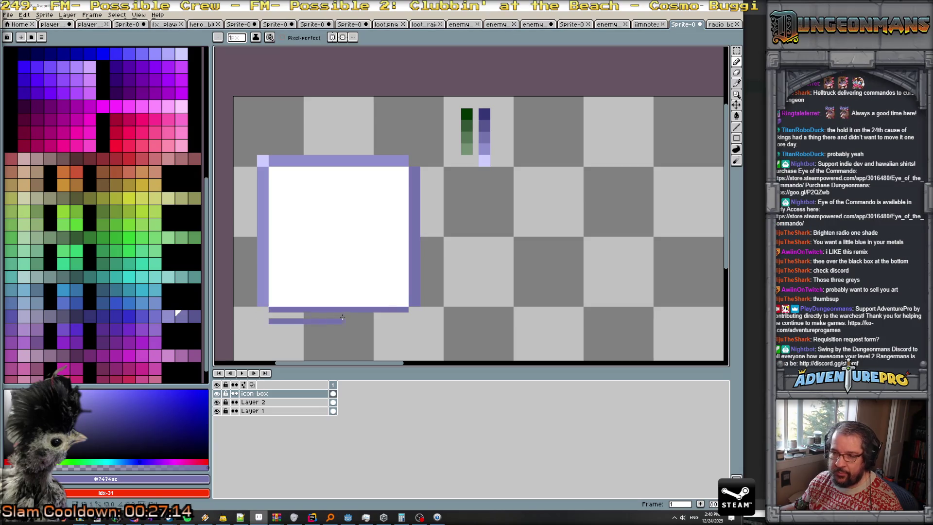
pyautogui.moveTo(272, 317); pyautogui.dragTo(403, 316)
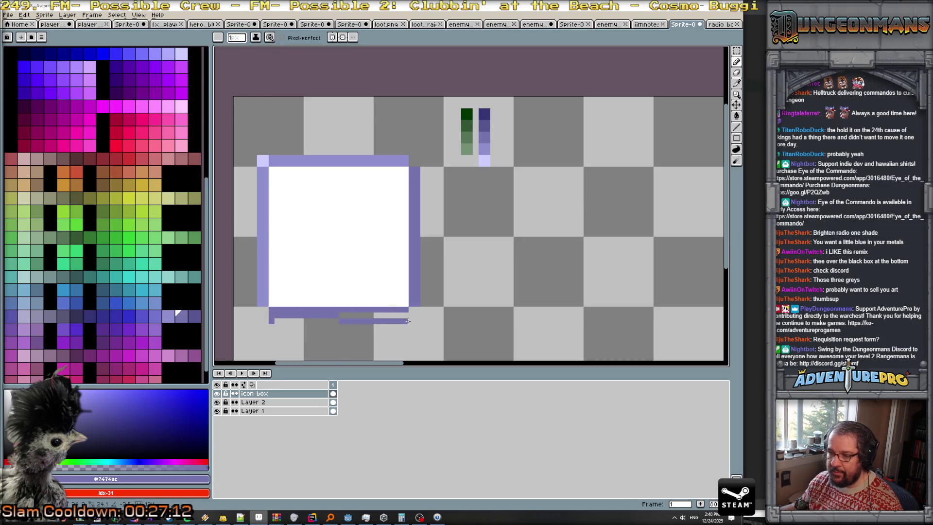
pyautogui.keyDown('alt'); pyautogui.click(287, 327); pyautogui.keyUp('alt')
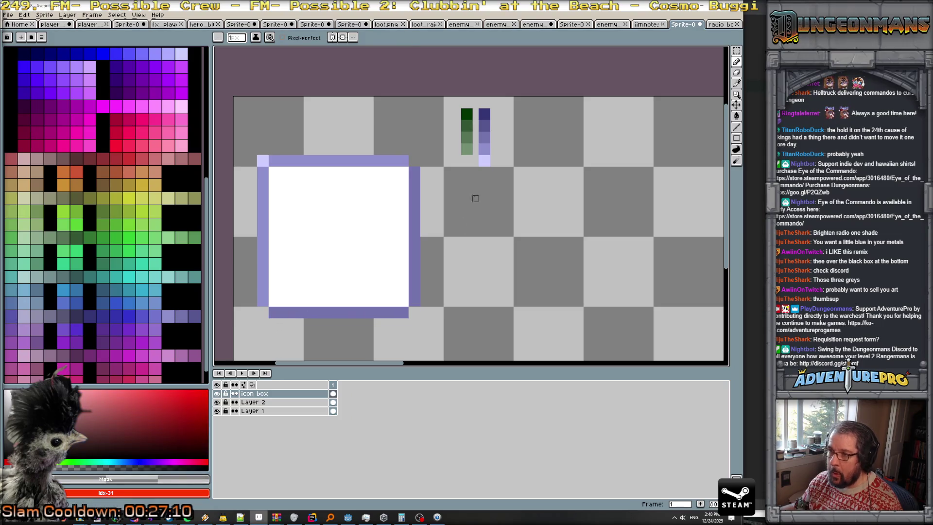
# - Shade the bottom-right corner pixel with dark purple and try paler purples for the corners
pyautogui.keyDown('alt'); pyautogui.click(482, 113); pyautogui.keyUp('alt')
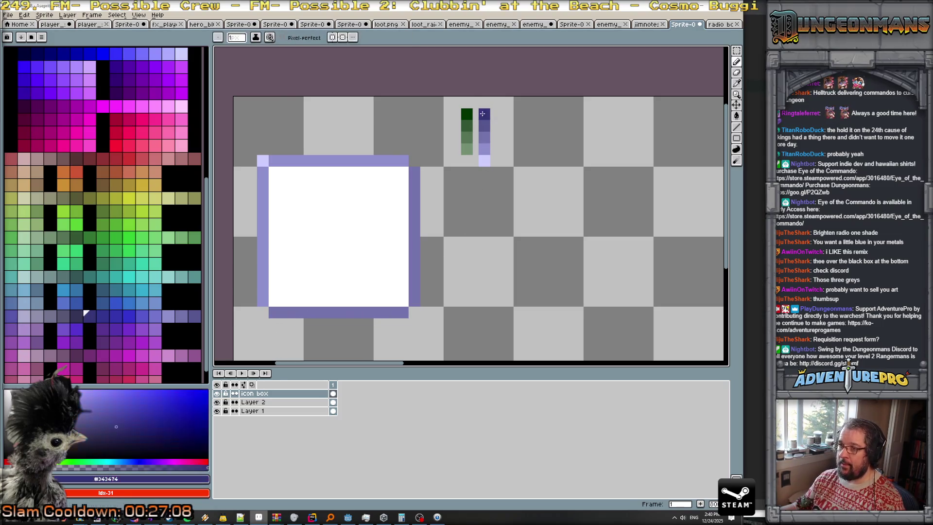
pyautogui.click(410, 309)
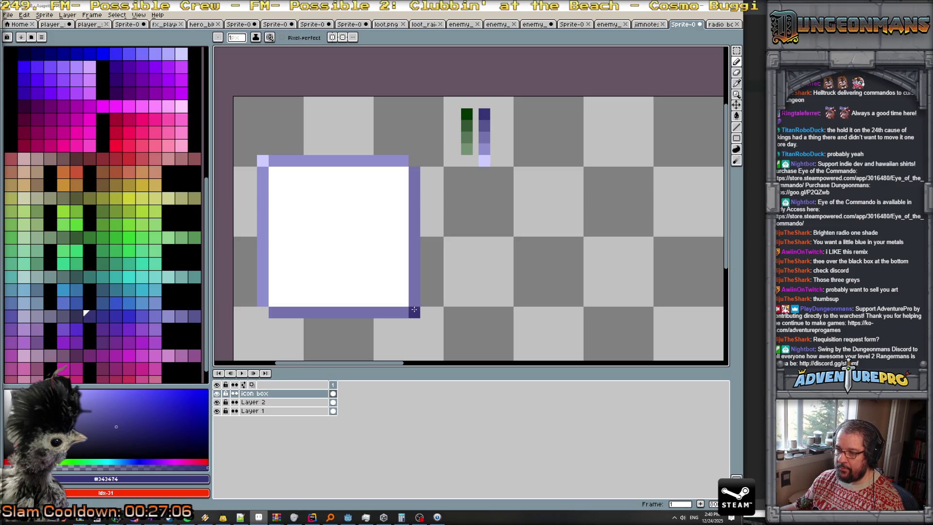
pyautogui.keyDown('alt'); pyautogui.click(481, 124); pyautogui.keyUp('alt')
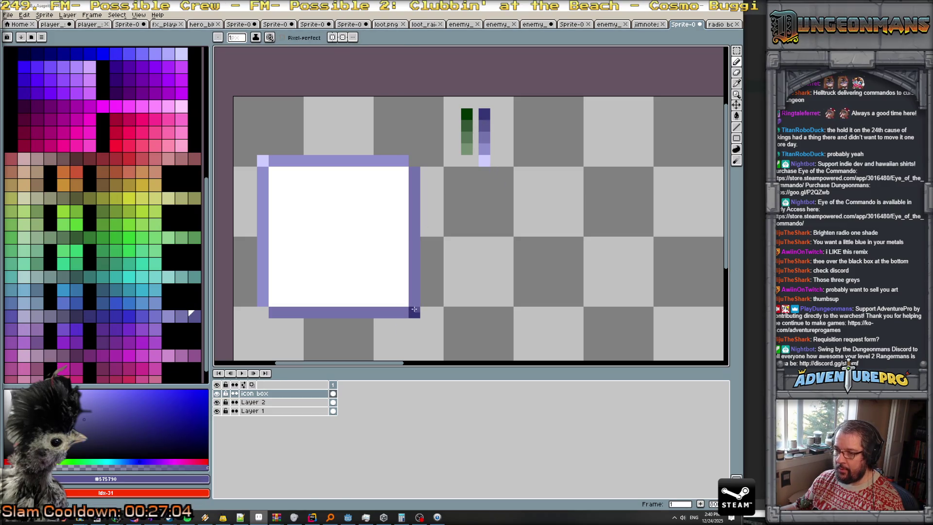
pyautogui.scroll(3, 415, 309)
pyautogui.click(411, 321)
pyautogui.scroll(-5, 413, 319)
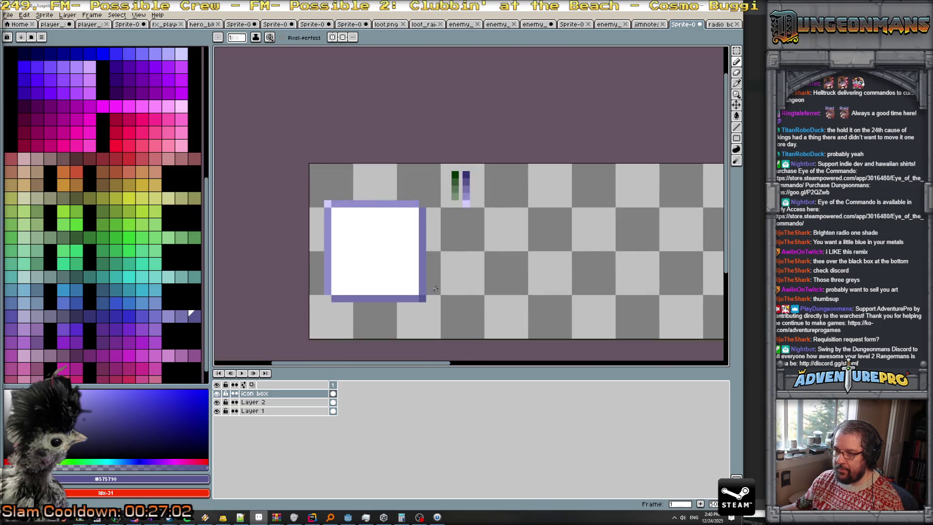
pyautogui.scroll(1, 449, 207)
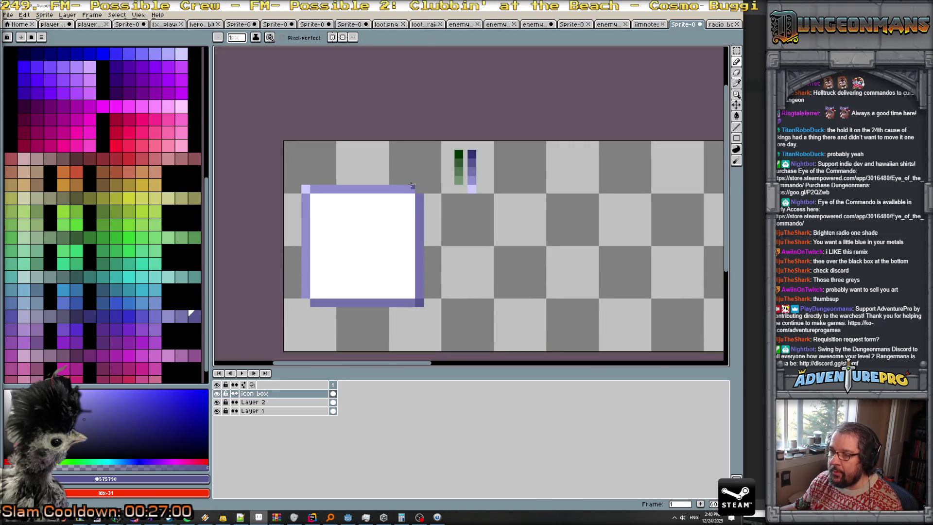
pyautogui.keyDown('alt'); pyautogui.click(417, 189); pyautogui.keyUp('alt')
pyautogui.scroll(1, 418, 187)
pyautogui.scroll(2, 419, 187)
pyautogui.scroll(-4, 292, 287)
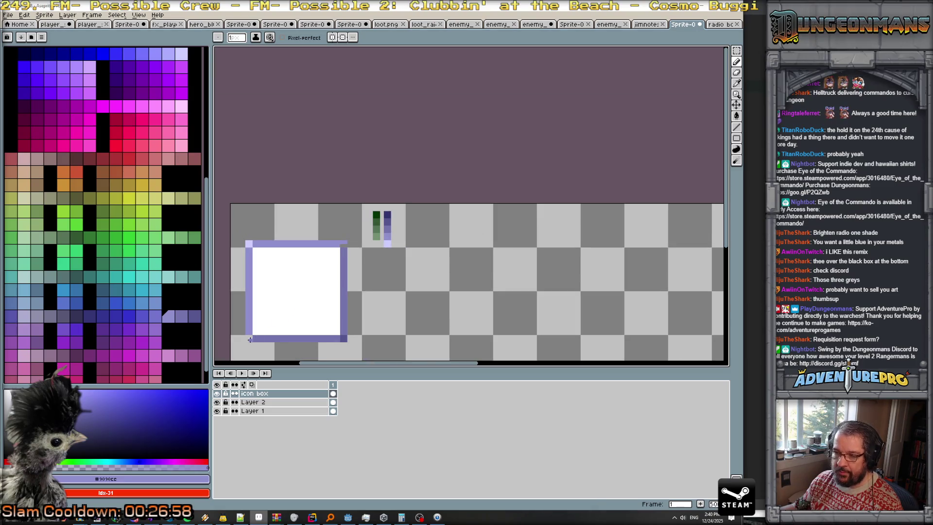
pyautogui.keyDown('alt'); pyautogui.click(250, 339); pyautogui.keyUp('alt')
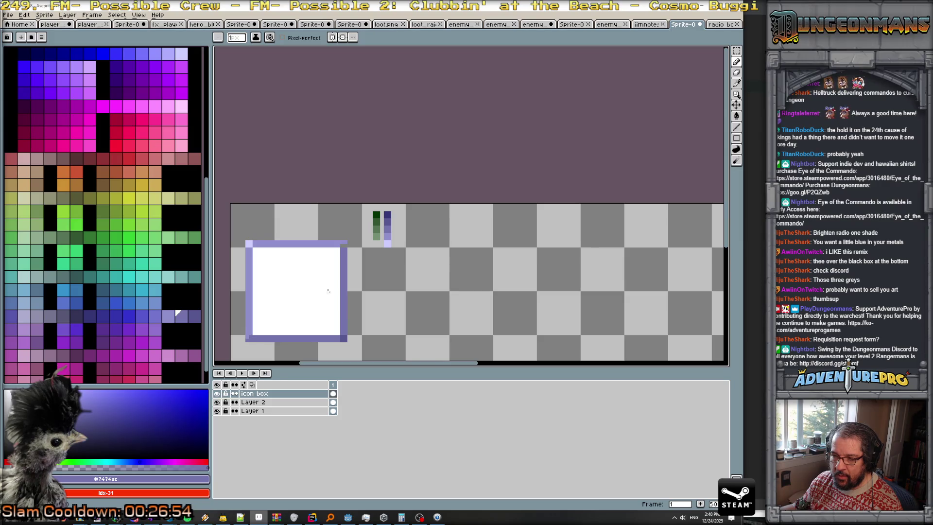
pyautogui.scroll(2, 340, 260)
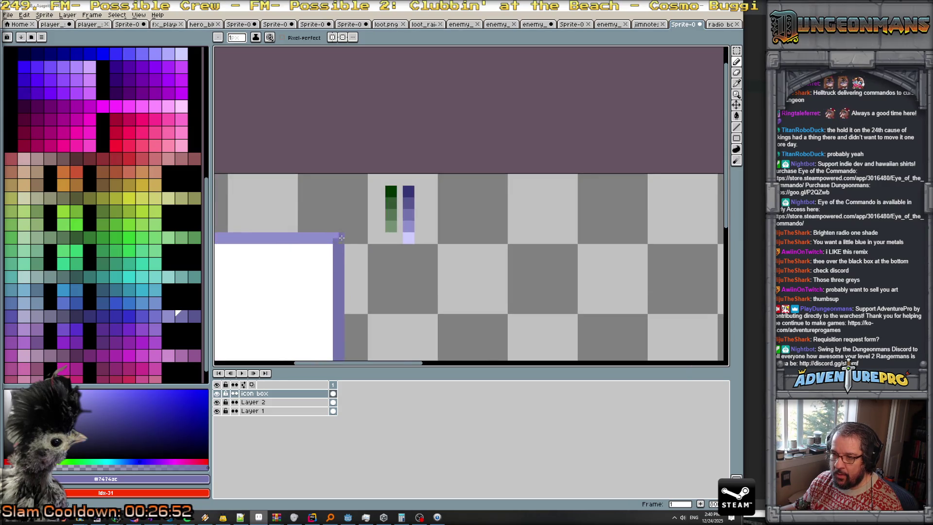
pyautogui.scroll(-3, 342, 237)
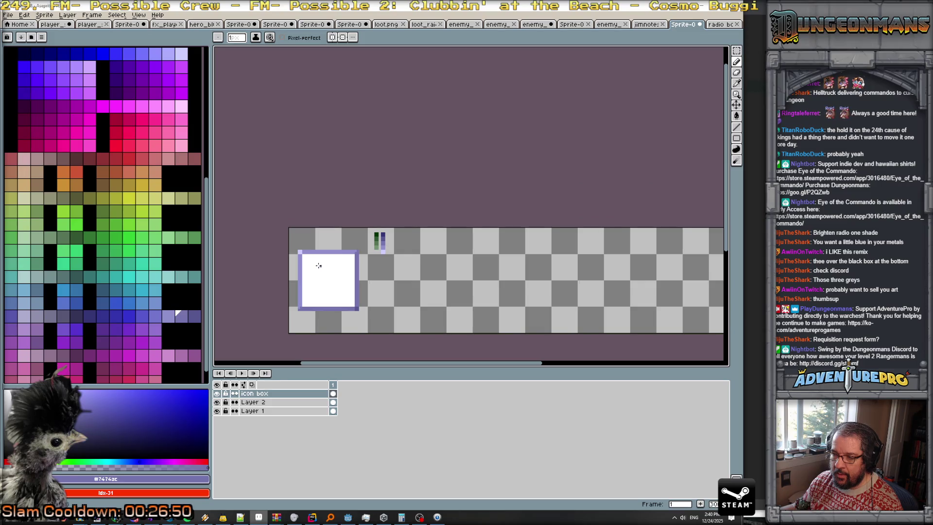
pyautogui.scroll(3, 321, 265)
pyautogui.keyDown('alt'); pyautogui.click(287, 235); pyautogui.keyUp('alt')
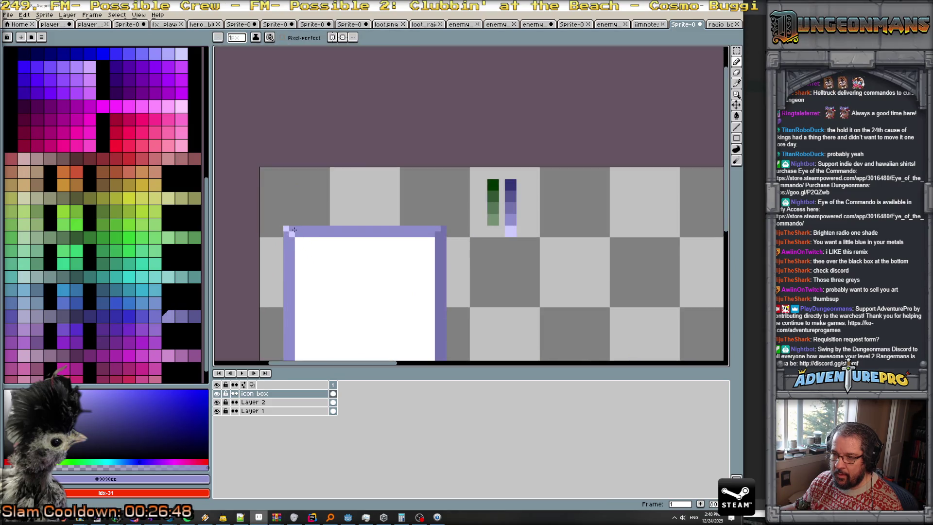
pyautogui.scroll(-3, 311, 238)
pyautogui.scroll(2, 329, 252)
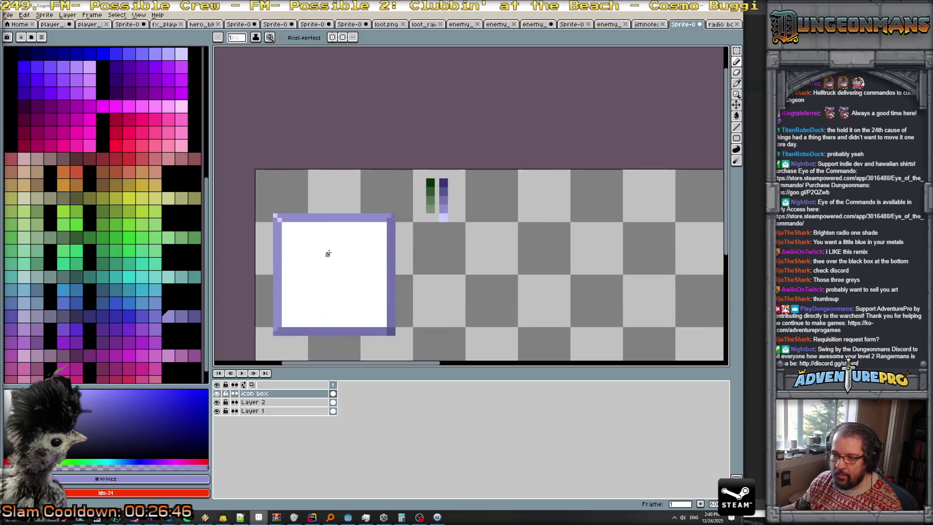
pyautogui.scroll(1, 292, 226)
pyautogui.scroll(1, 285, 221)
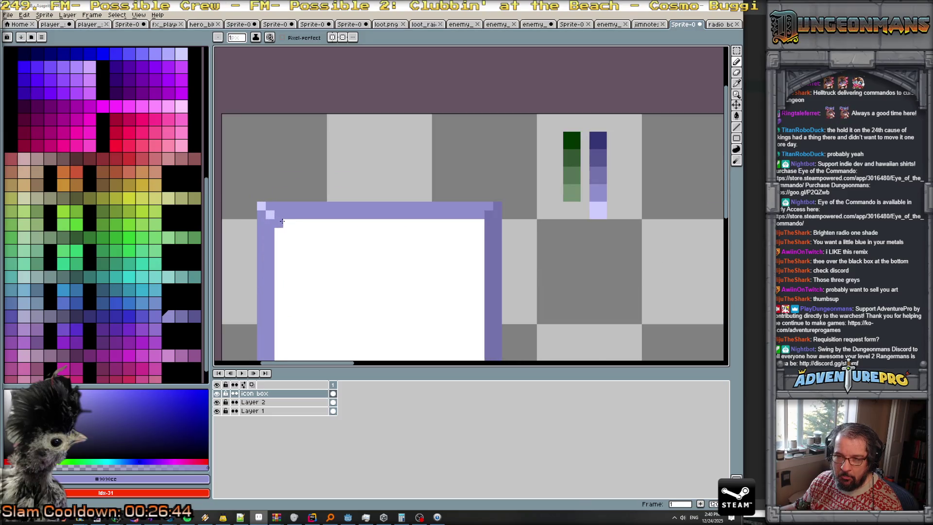
pyautogui.scroll(-3, 357, 265)
pyautogui.scroll(-1, 358, 267)
# - Paint darker purple along the frame's lower-right corner
pyautogui.moveTo(350, 292); pyautogui.dragTo(480, 256)
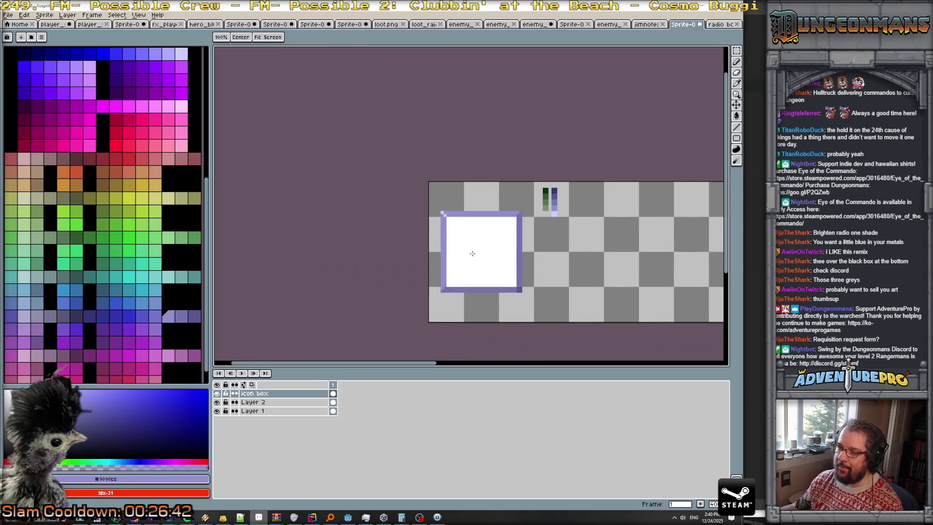
pyautogui.scroll(2, 458, 239)
pyautogui.scroll(1, 469, 241)
pyautogui.scroll(-1, 470, 239)
pyautogui.scroll(3, 470, 240)
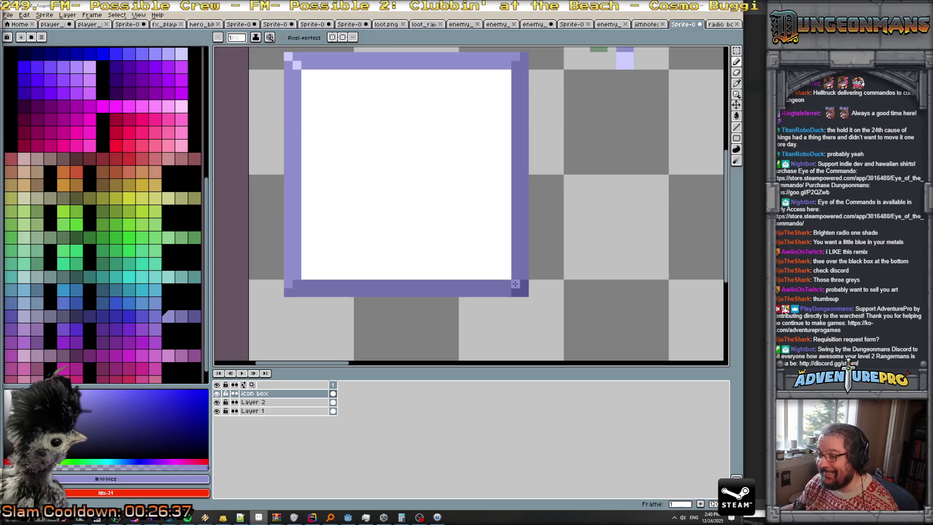
pyautogui.keyDown('alt'); pyautogui.click(515, 291); pyautogui.keyUp('alt')
pyautogui.moveTo(526, 270); pyautogui.dragTo(506, 289)
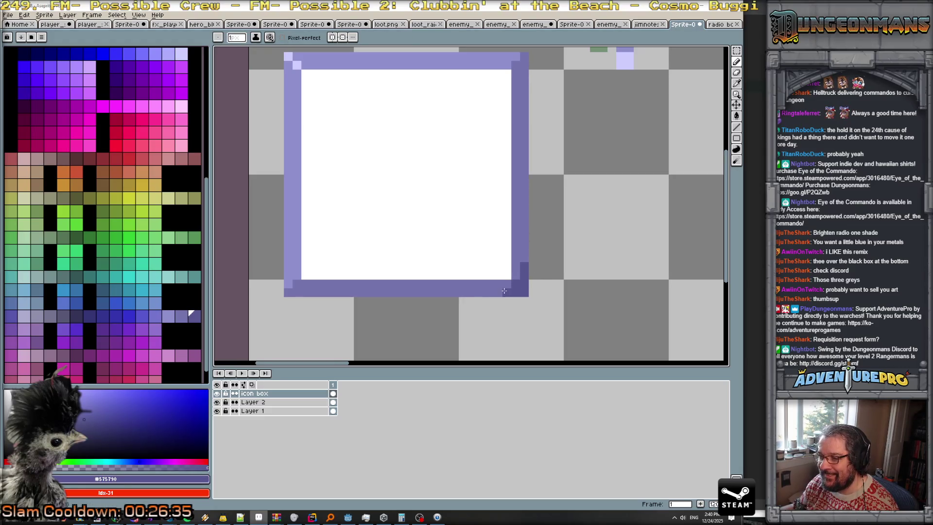
pyautogui.scroll(-3, 479, 238)
pyautogui.scroll(3, 409, 209)
# - Paint a pale #ccccff highlight along the frame's top-left corner
pyautogui.keyDown('alt'); pyautogui.click(407, 212); pyautogui.keyUp('alt')
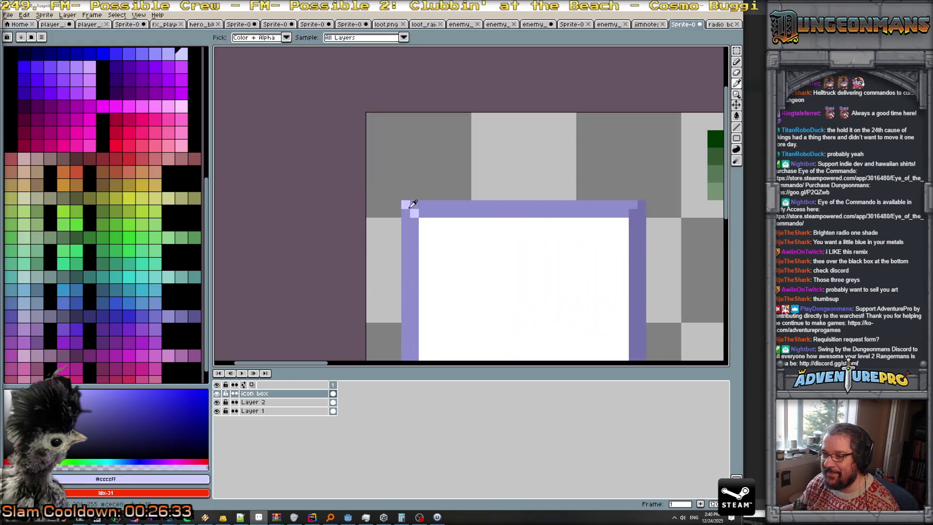
pyautogui.moveTo(405, 214); pyautogui.dragTo(414, 204)
pyautogui.click(423, 204)
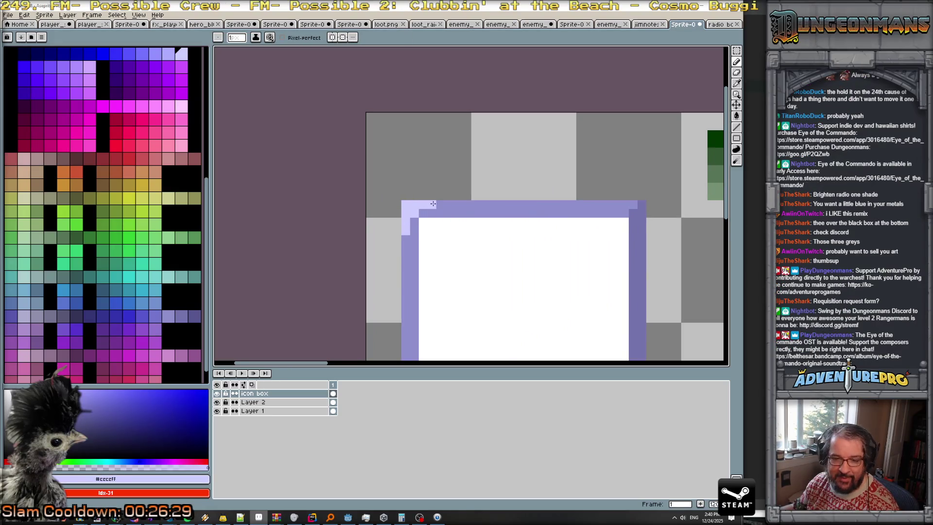
pyautogui.scroll(-2, 495, 263)
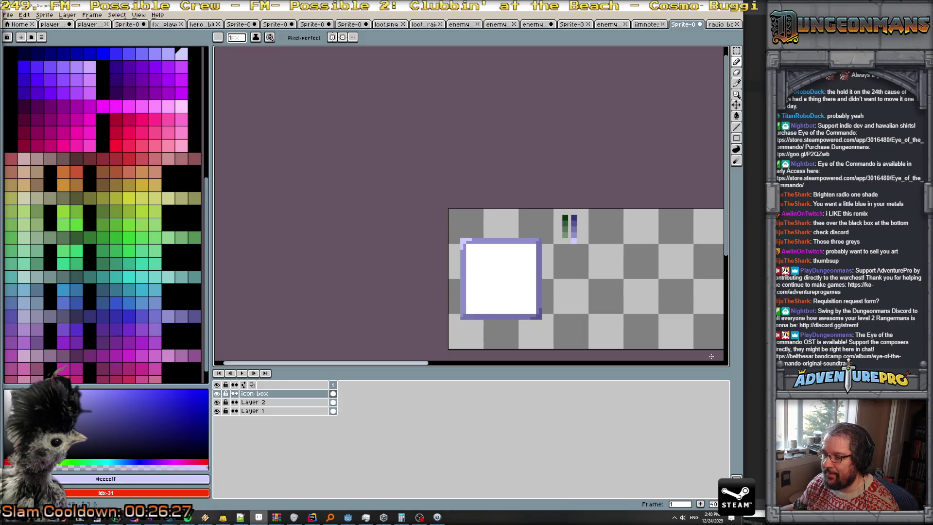
pyautogui.moveTo(608, 297); pyautogui.dragTo(538, 277)
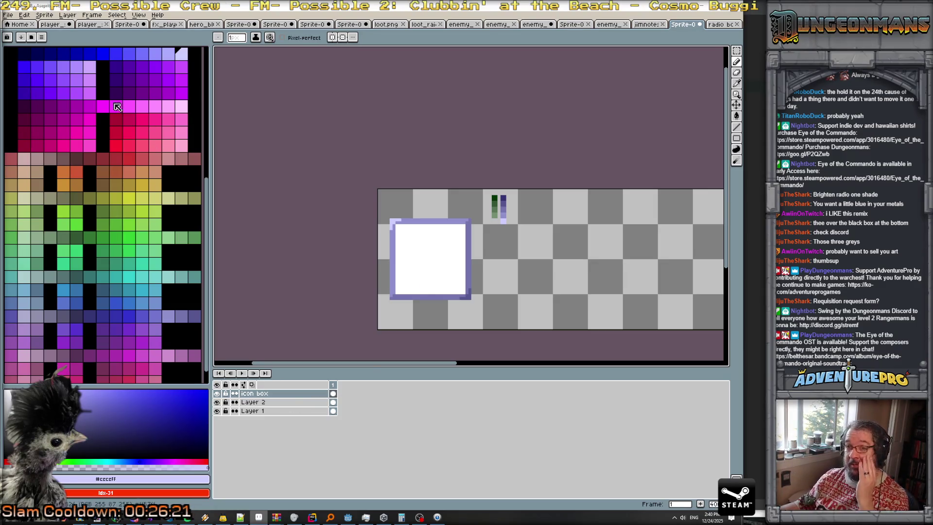
# - Add a new layer, rename Layer 2 to 'palette', and move it to the top
pyautogui.click(67, 15)
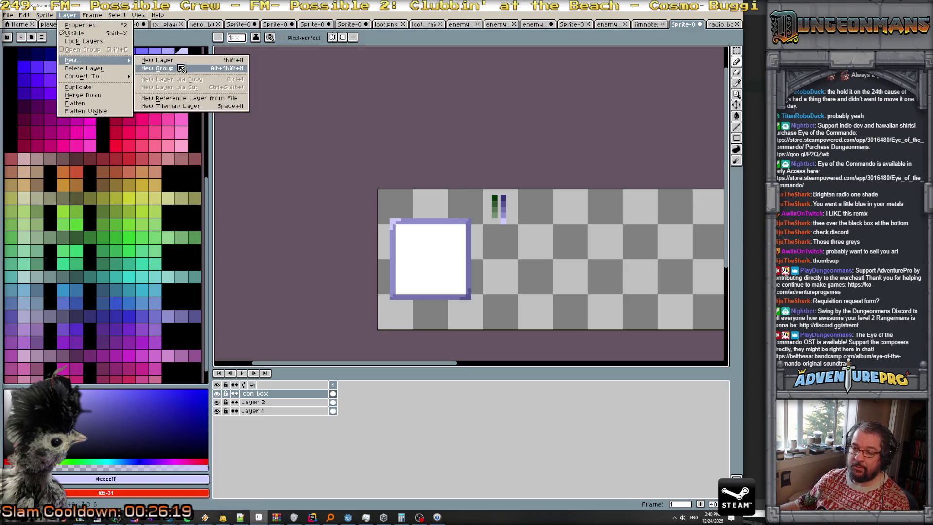
pyautogui.click(156, 60)
pyautogui.doubleClick(280, 412)
pyautogui.write('palette')
pyautogui.press('Return')
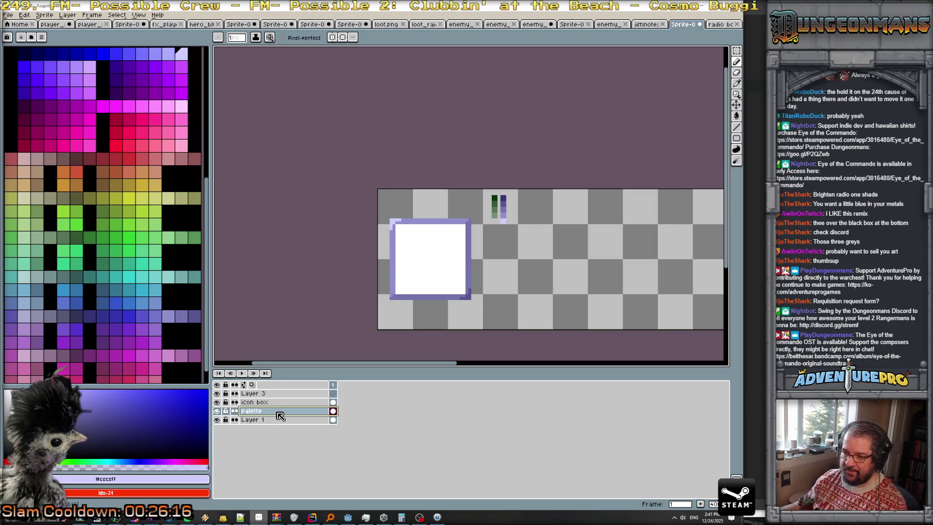
pyautogui.moveTo(279, 412); pyautogui.dragTo(277, 392)
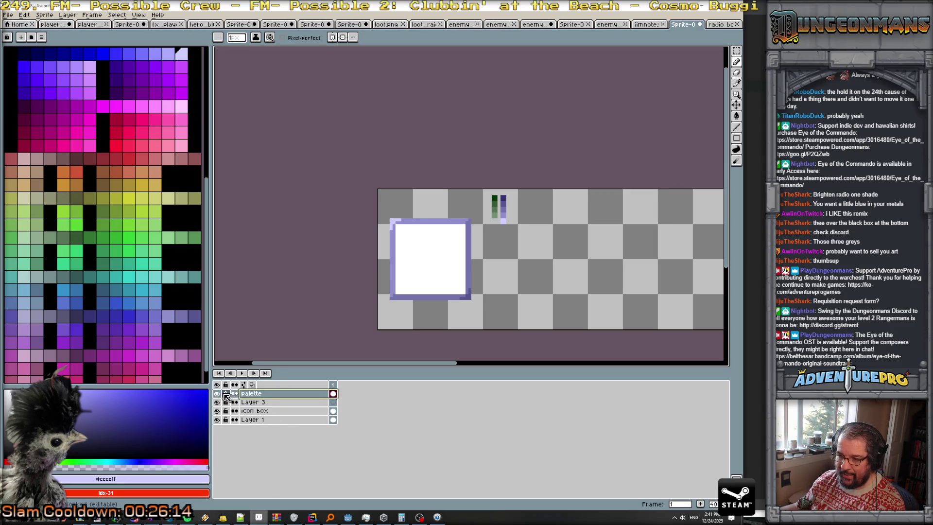
# - Move Layer 3 below the icon box layer and rename it 'bg'
pyautogui.click(323, 403)
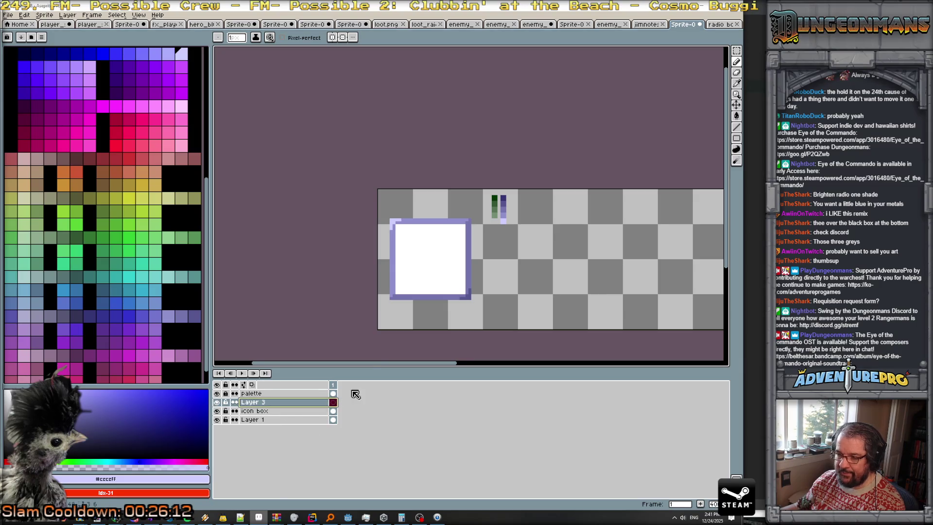
pyautogui.moveTo(282, 402); pyautogui.dragTo(285, 412)
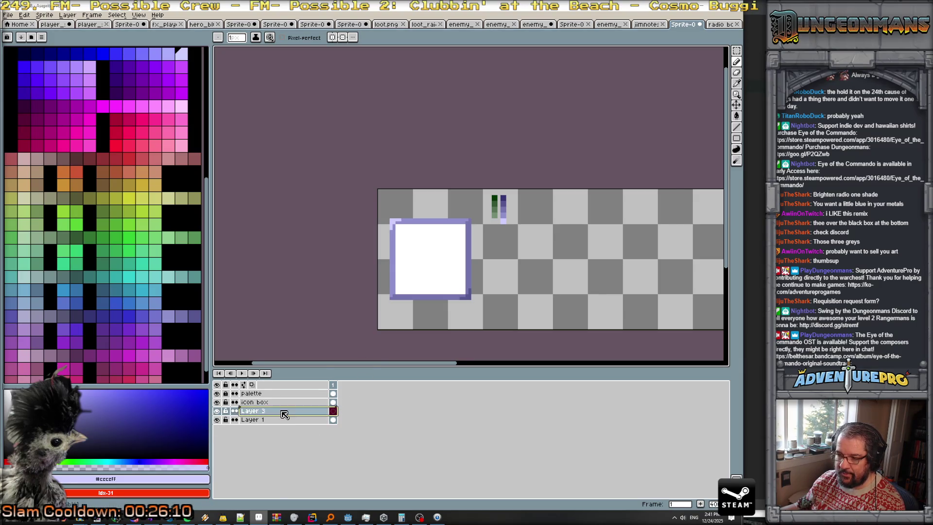
pyautogui.doubleClick(284, 412)
pyautogui.write('bg')
pyautogui.press('Return')
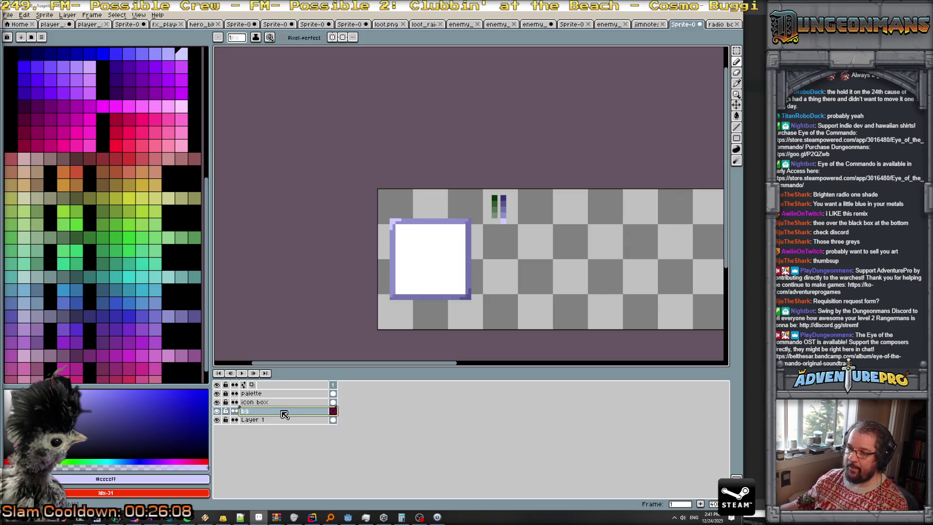
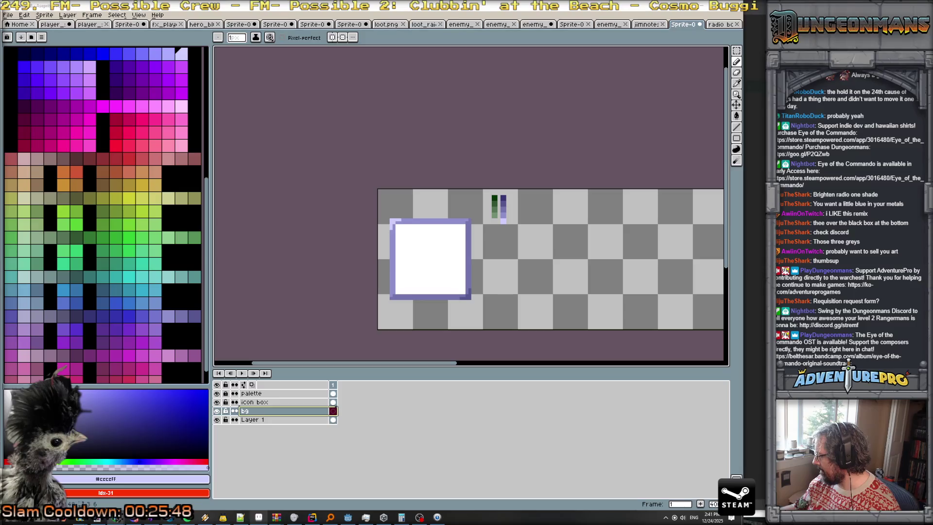
# - Back in the image results, preview the military computer boards and USAF analog-to-digital computing photos
pyautogui.scroll(1, 482, 213)
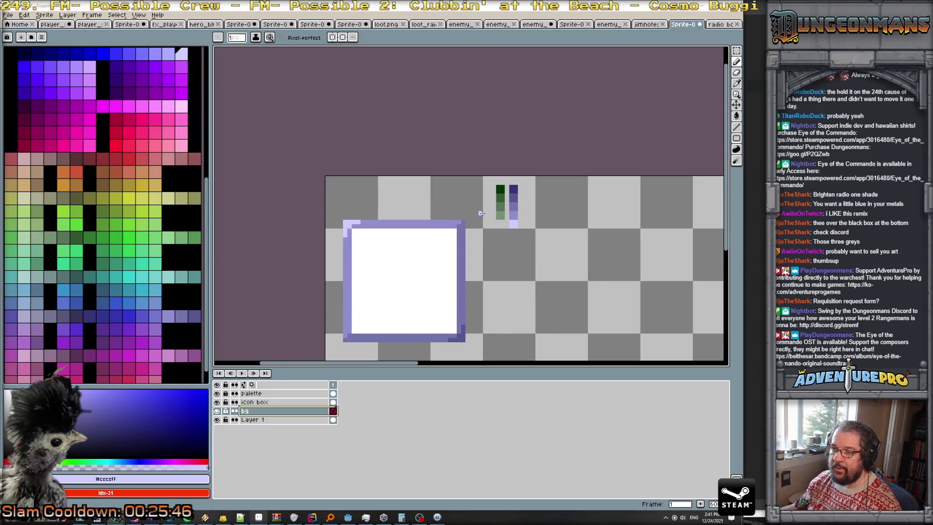
pyautogui.scroll(-1, 467, 228)
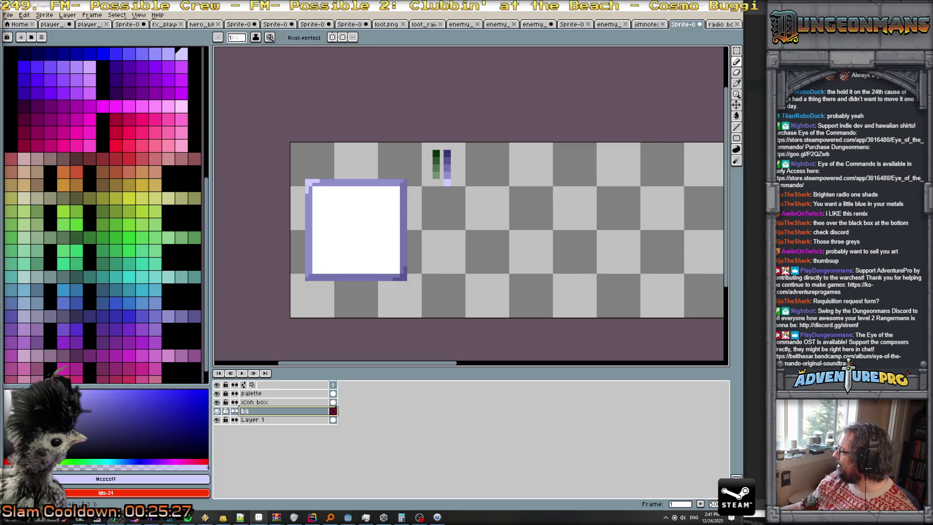
pyautogui.hotkey('alt', 'Tab')
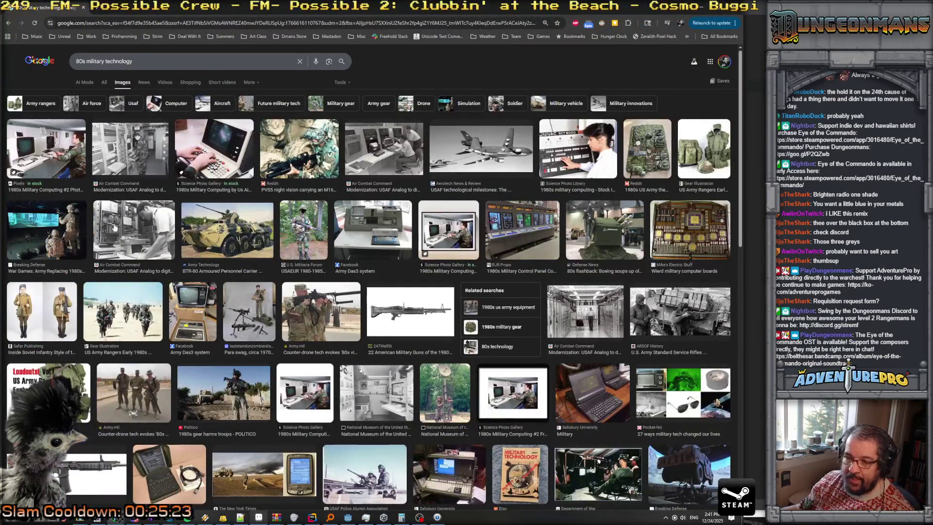
pyautogui.scroll(-2, 104, 252)
pyautogui.scroll(-2, 103, 252)
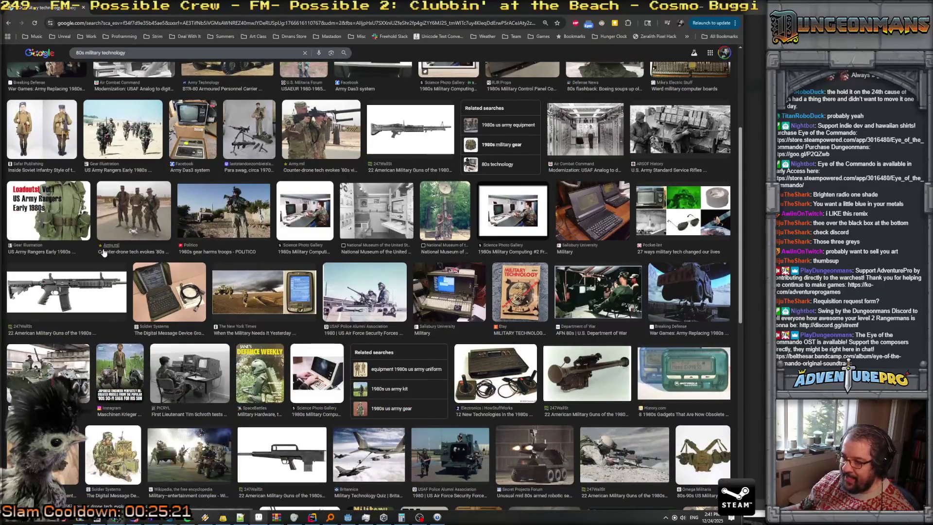
pyautogui.scroll(4, 104, 253)
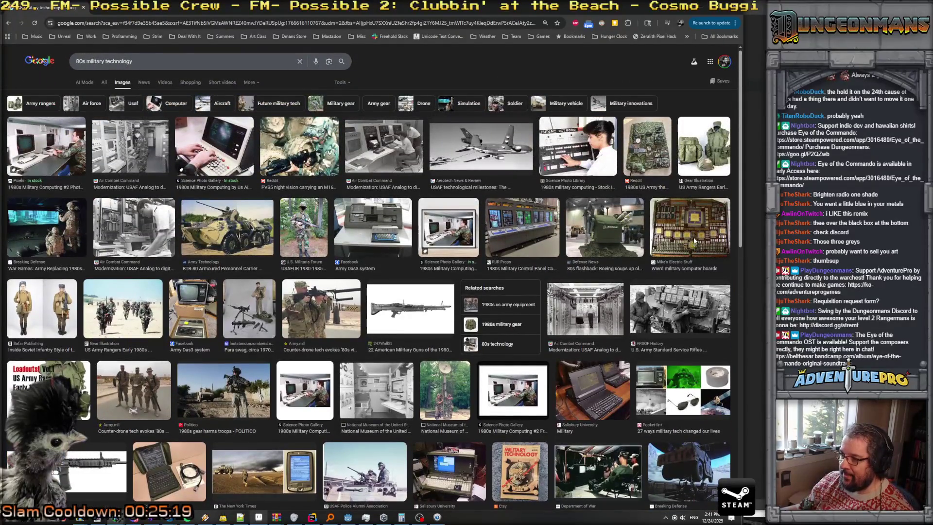
pyautogui.click(694, 244)
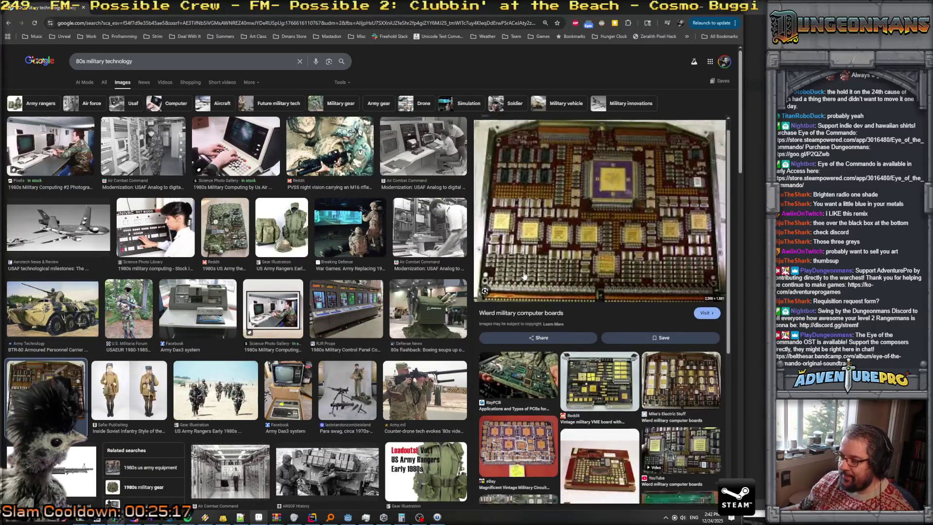
pyautogui.scroll(-5, 480, 251)
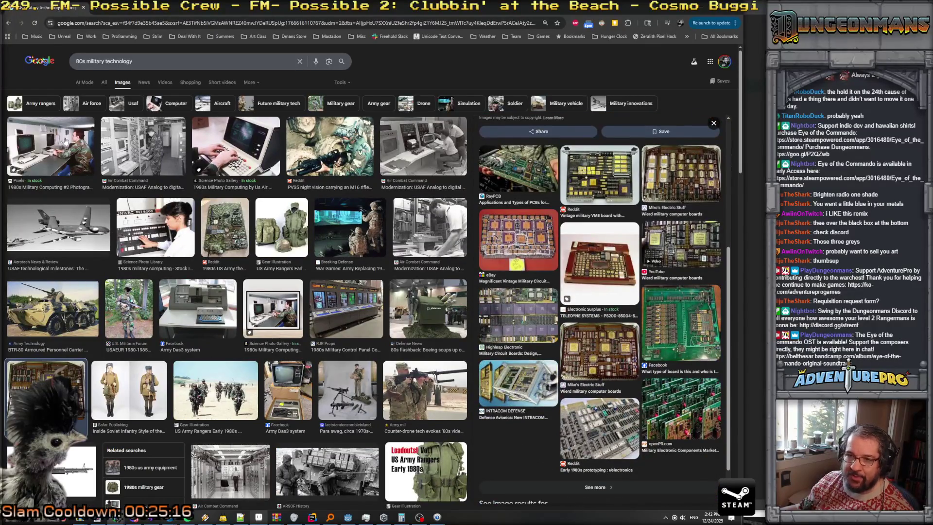
pyautogui.click(149, 154)
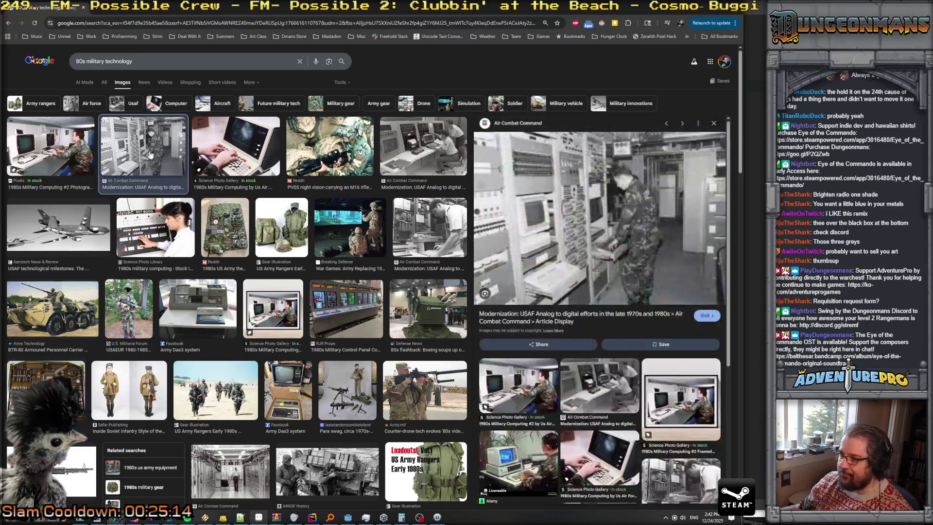
# - Scroll further down and preview the Soviet Fallout Bunker electronic equipment image
pyautogui.scroll(-6, 325, 161)
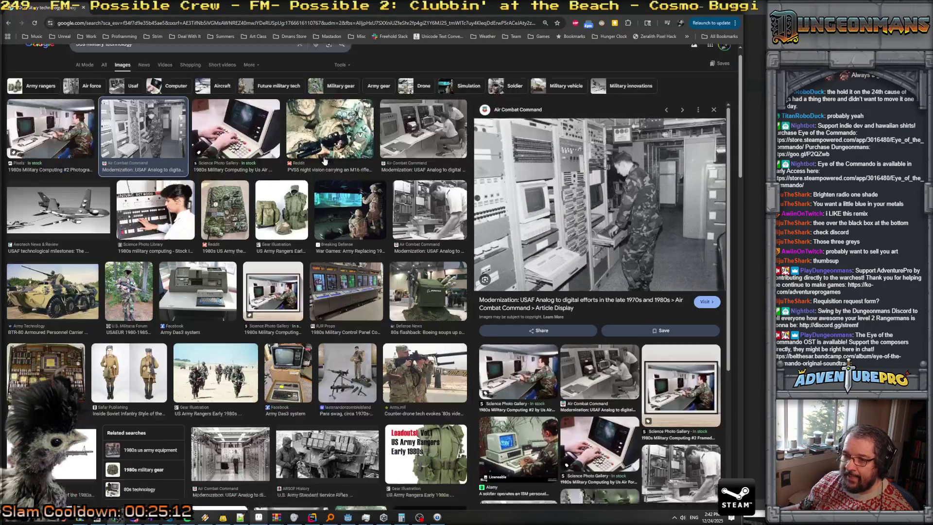
pyautogui.scroll(-3, 325, 160)
pyautogui.scroll(-4, 325, 160)
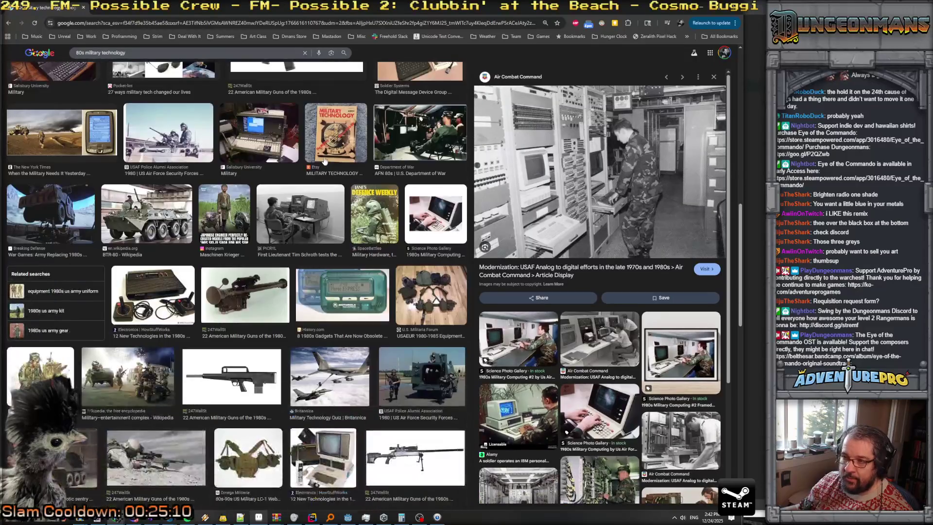
pyautogui.scroll(-3, 325, 160)
pyautogui.scroll(-2, 311, 180)
pyautogui.scroll(-3, 292, 200)
pyautogui.scroll(-2, 287, 203)
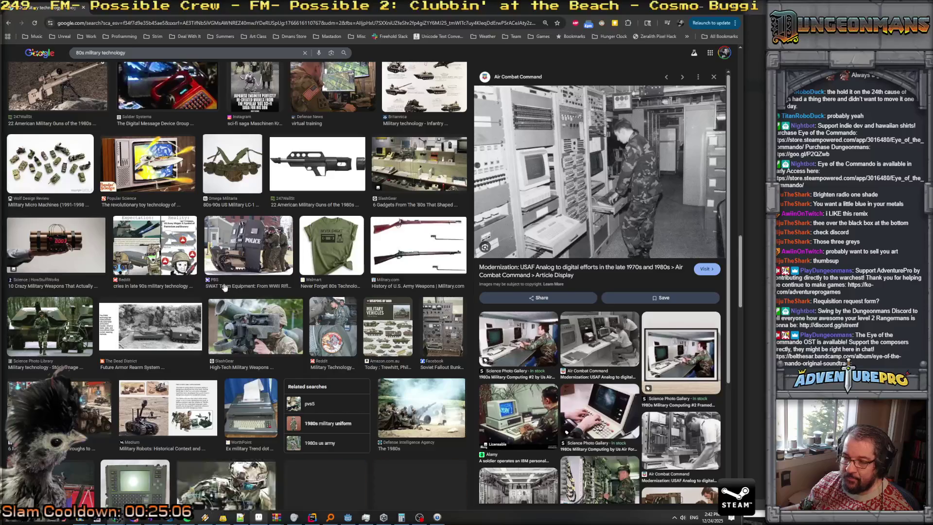
pyautogui.click(429, 323)
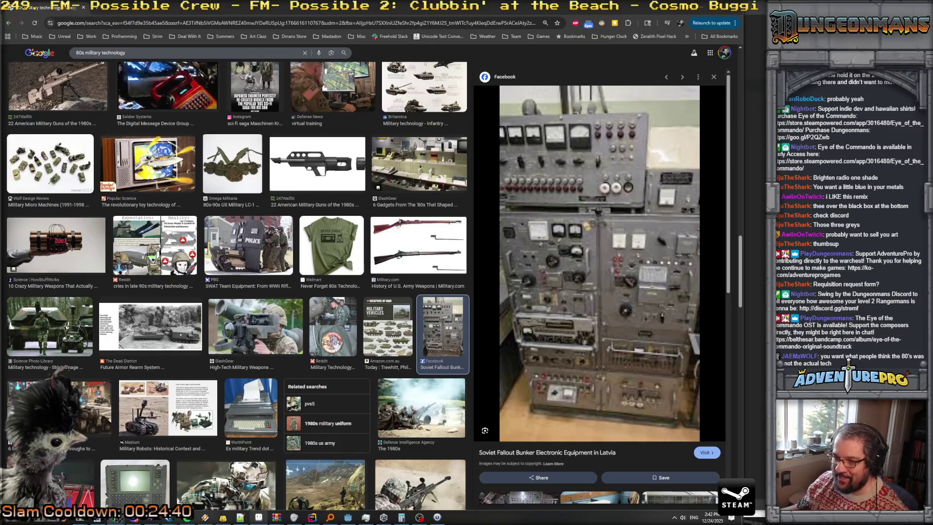
# - Scroll through more results, then place the cursor in the search box for a new search
pyautogui.scroll(-3, 288, 335)
pyautogui.scroll(-3, 277, 339)
pyautogui.scroll(-3, 268, 342)
pyautogui.scroll(-3, 247, 349)
pyautogui.scroll(-2, 246, 350)
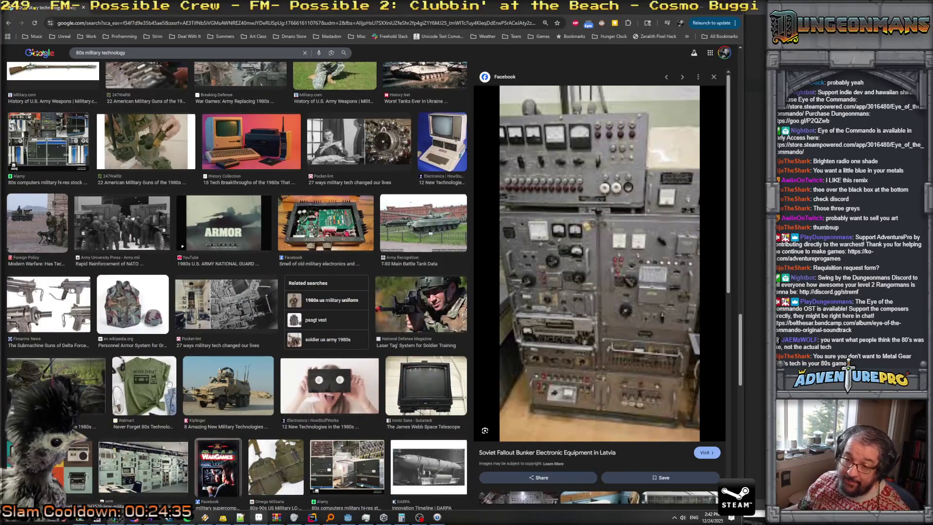
pyautogui.scroll(-1, 101, 386)
pyautogui.scroll(-1, 221, 375)
pyautogui.scroll(-2, 161, 341)
pyautogui.scroll(-2, 171, 344)
pyautogui.scroll(-2, 180, 348)
pyautogui.moveTo(224, 371)
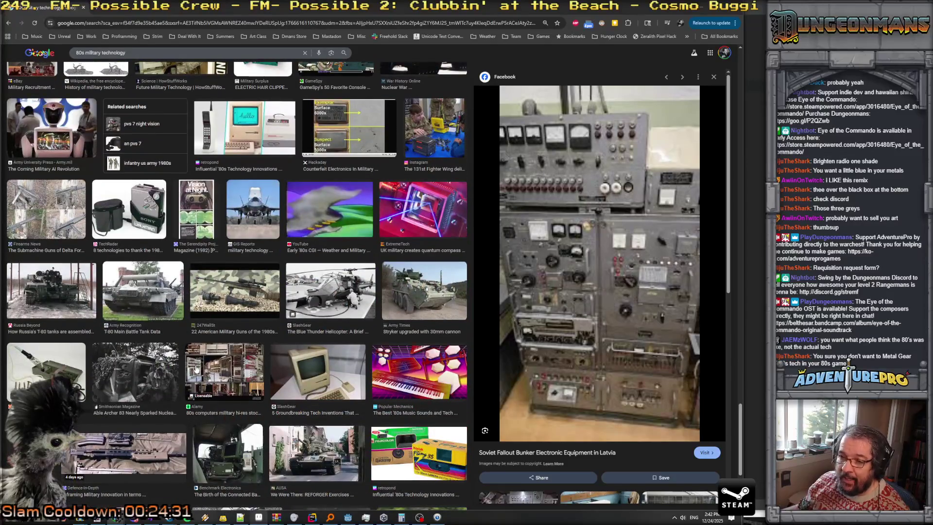
pyautogui.scroll(-2, 236, 362)
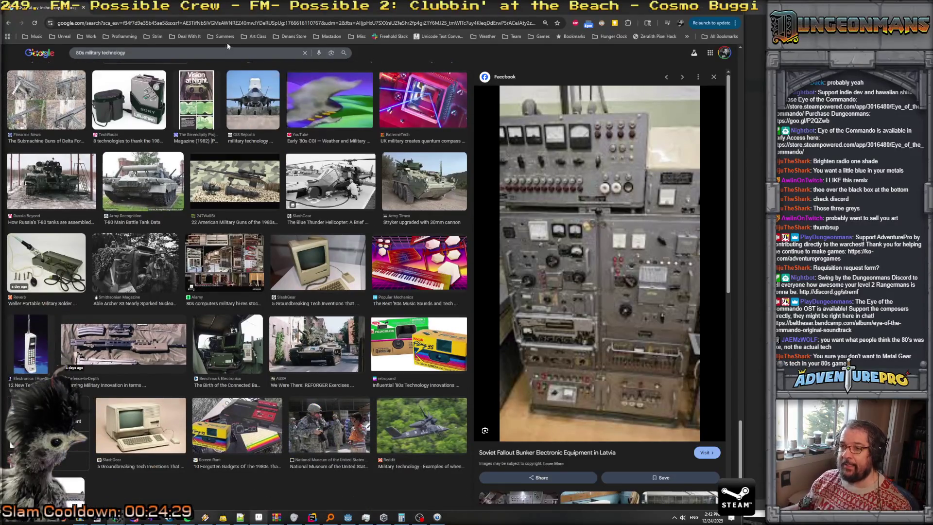
pyautogui.click(229, 25)
# - Search for 'mobius 84', then correct the query to 'mobius front 83'
pyautogui.write('mob')
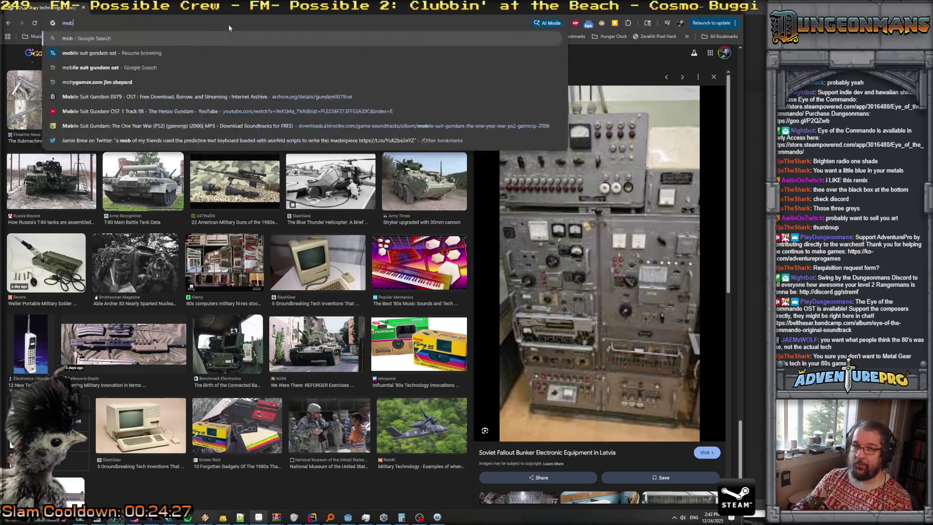
pyautogui.write('ius 8')
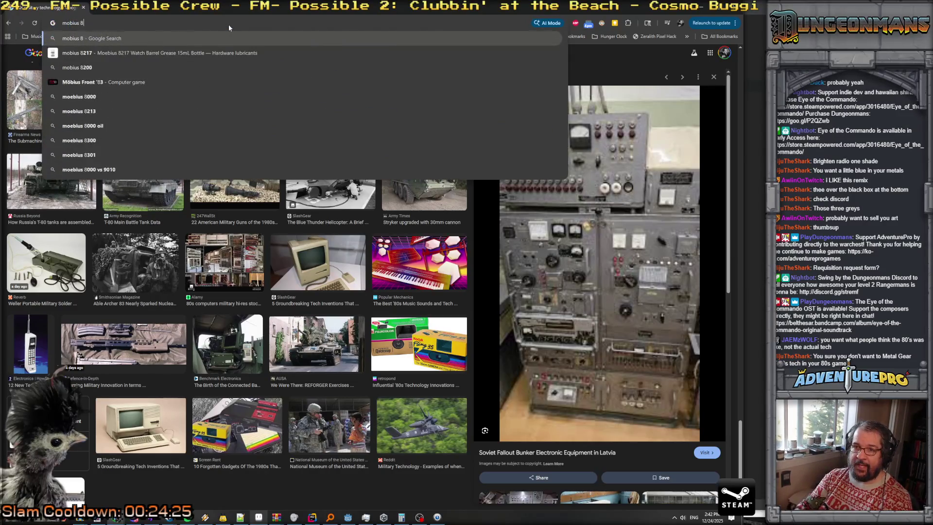
pyautogui.write('4')
pyautogui.press('Return')
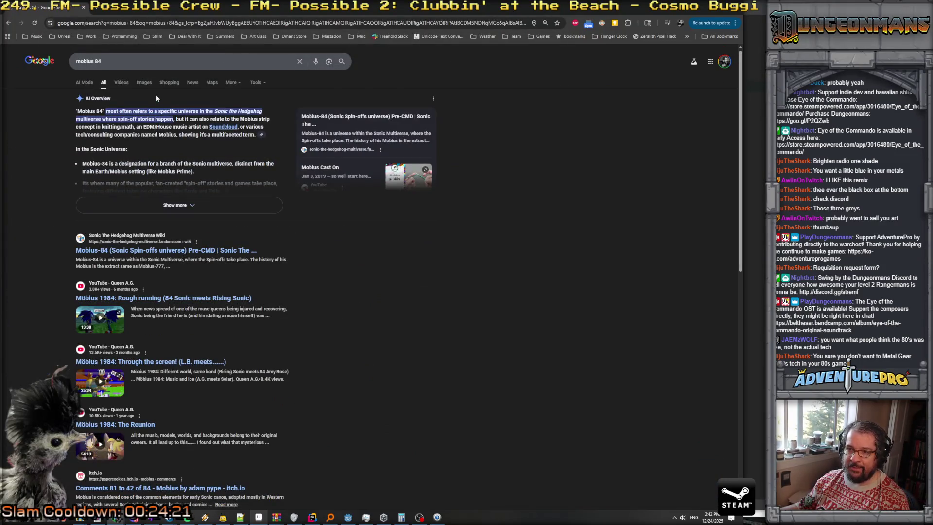
pyautogui.click(150, 64)
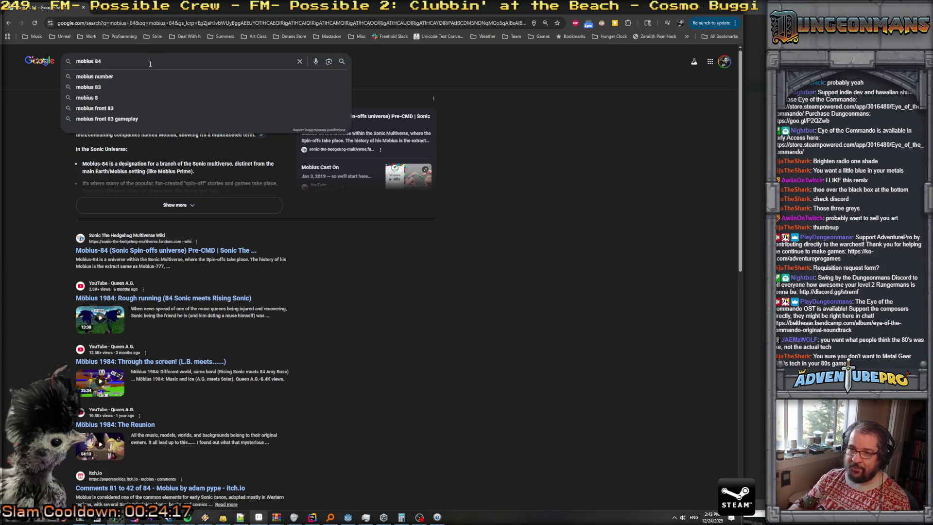
pyautogui.press('BackSpace')
pyautogui.press('BackSpace')
pyautogui.write('front 83')
pyautogui.press('Return')
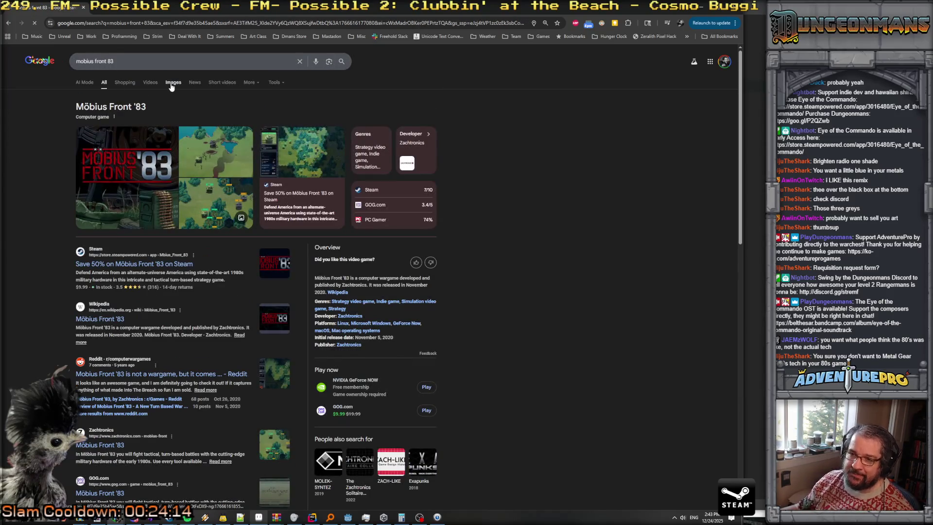
# - In image results, preview the GOG.com and Scientific Gamer screenshots, then open The Scientific Gamer's page
pyautogui.click(173, 82)
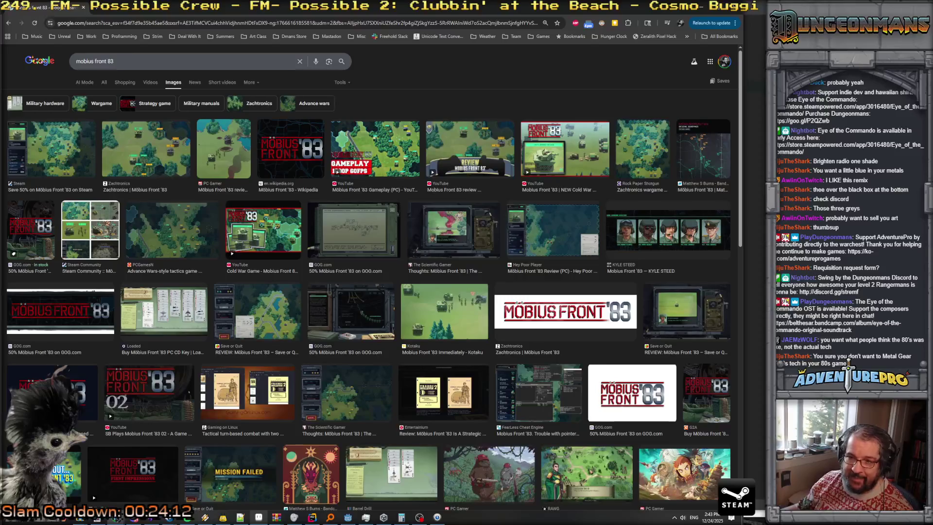
pyautogui.click(340, 311)
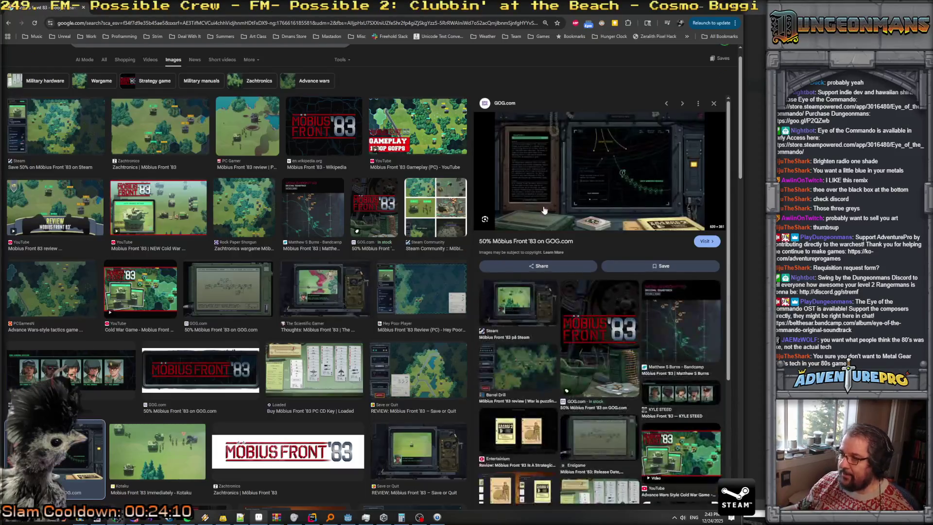
pyautogui.scroll(-2, 357, 318)
pyautogui.click(341, 185)
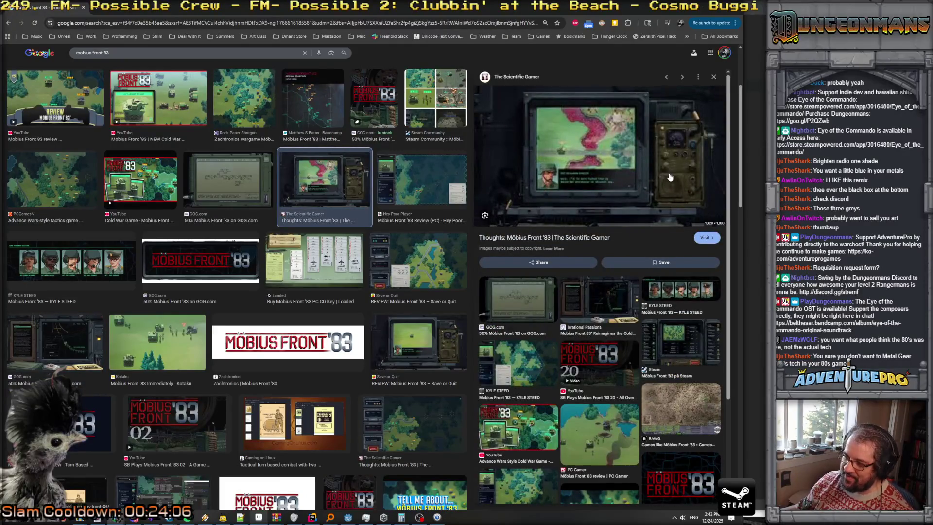
pyautogui.click(675, 165)
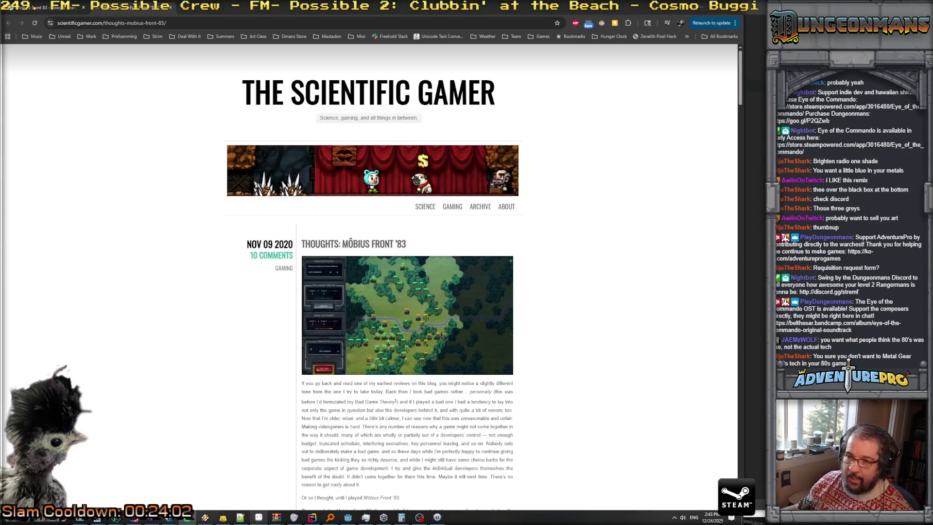
# - Scroll the review, view the dialogue screenshot at full size, then return to the article
pyautogui.scroll(-3, 397, 348)
pyautogui.scroll(-4, 397, 348)
pyautogui.scroll(-6, 397, 348)
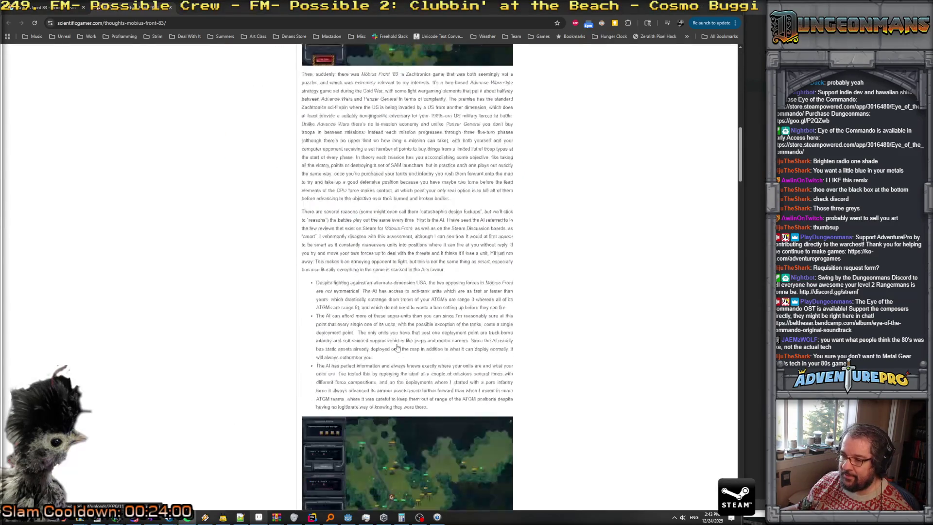
pyautogui.scroll(-4, 397, 348)
pyautogui.scroll(-6, 418, 321)
pyautogui.scroll(-3, 443, 296)
pyautogui.click(450, 288)
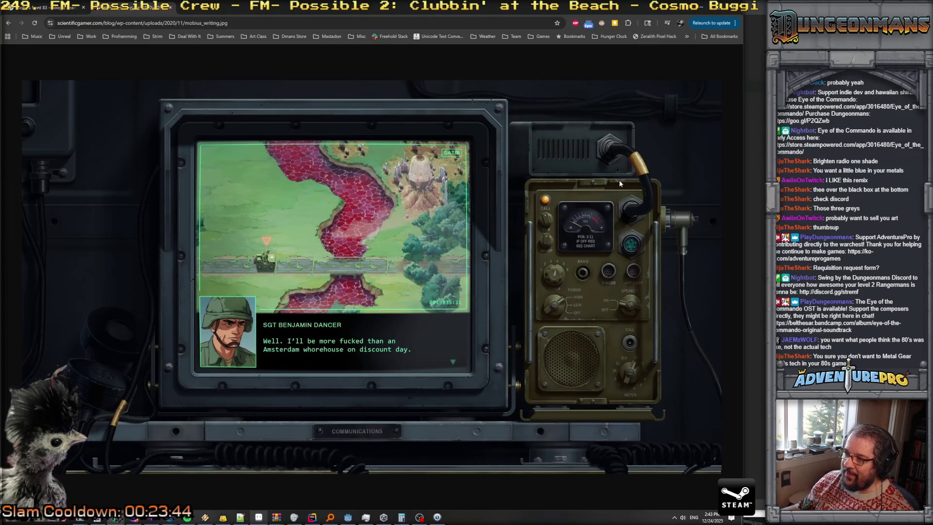
pyautogui.hotkey('alt', 'Left')
# - Scroll further and open the hex-map battle screenshot at full size for reference
pyautogui.scroll(-3, 345, 282)
pyautogui.scroll(-5, 346, 282)
pyautogui.scroll(-5, 345, 289)
pyautogui.scroll(-4, 345, 290)
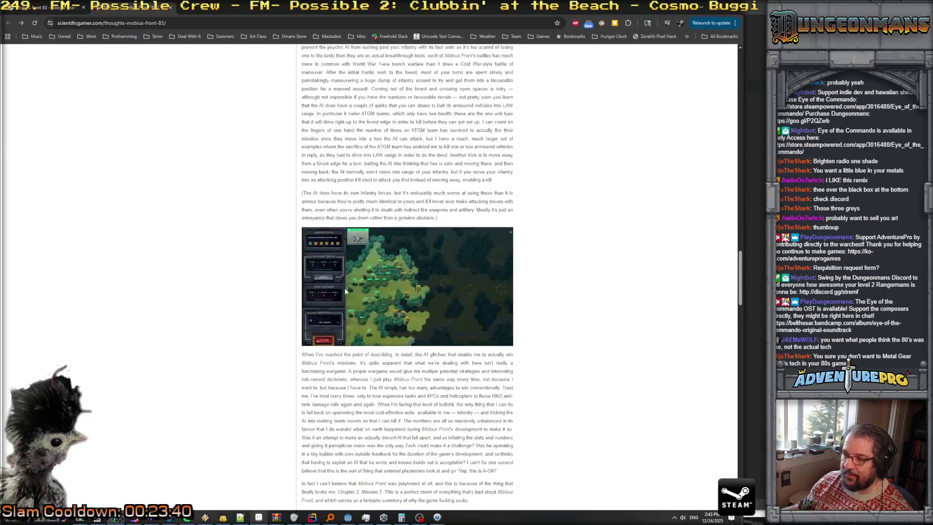
pyautogui.click(345, 288)
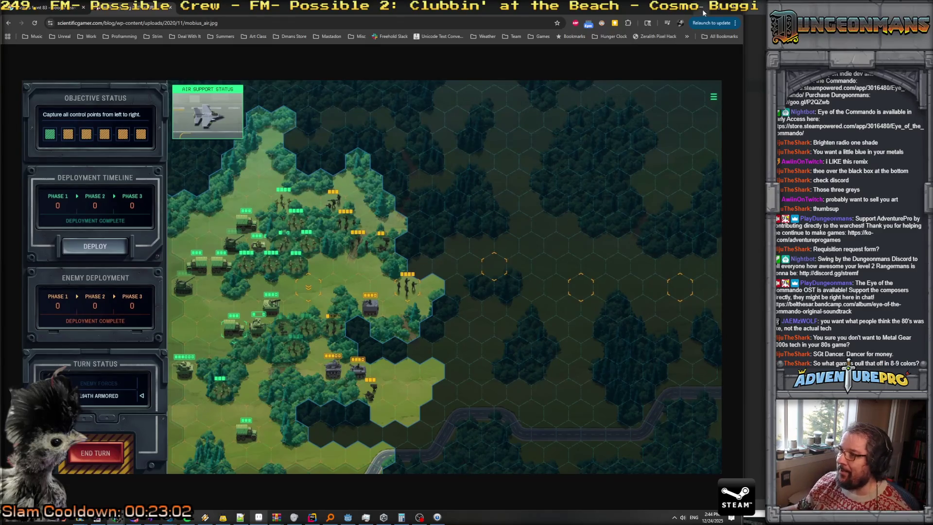
pyautogui.hotkey('alt', 'Tab')
# - Fill the background layer with mid green #345734
pyautogui.press('i')
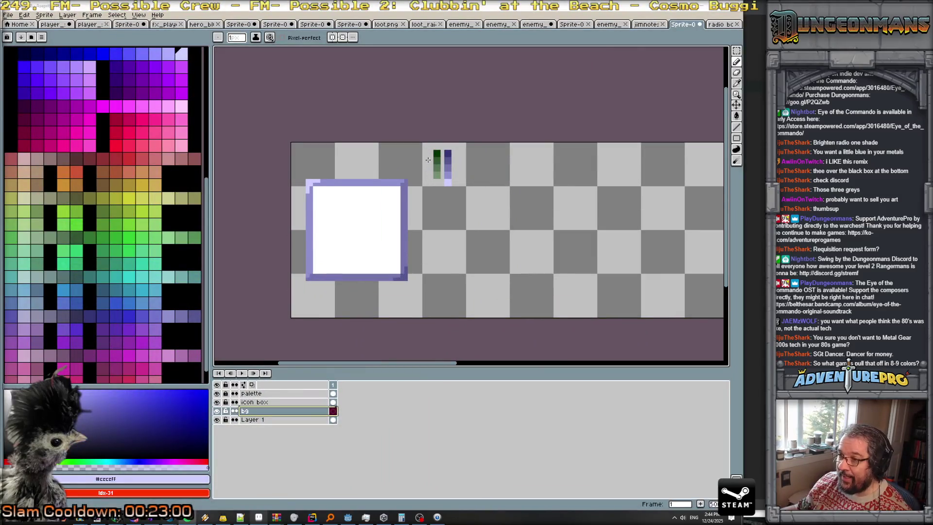
pyautogui.click(437, 153)
pyautogui.keyDown('alt'); pyautogui.click(437, 163); pyautogui.keyUp('alt')
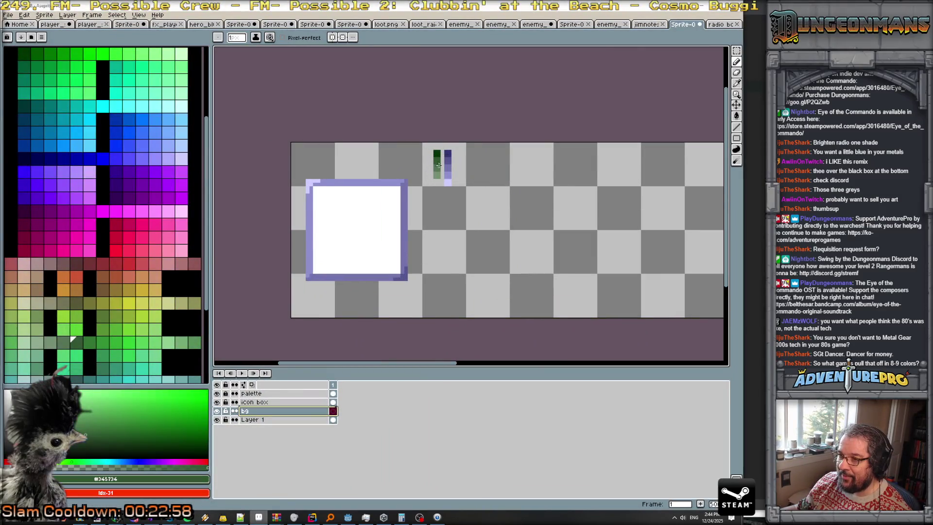
pyautogui.press('g')
pyautogui.click(450, 231)
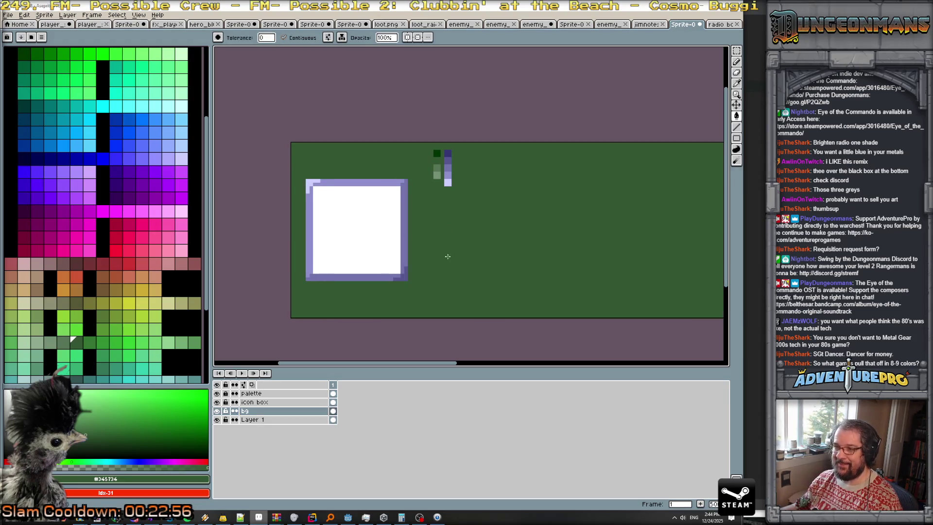
# - Move the palette layer's swatches to the right, away from the icon box
pyautogui.scroll(-1, 447, 258)
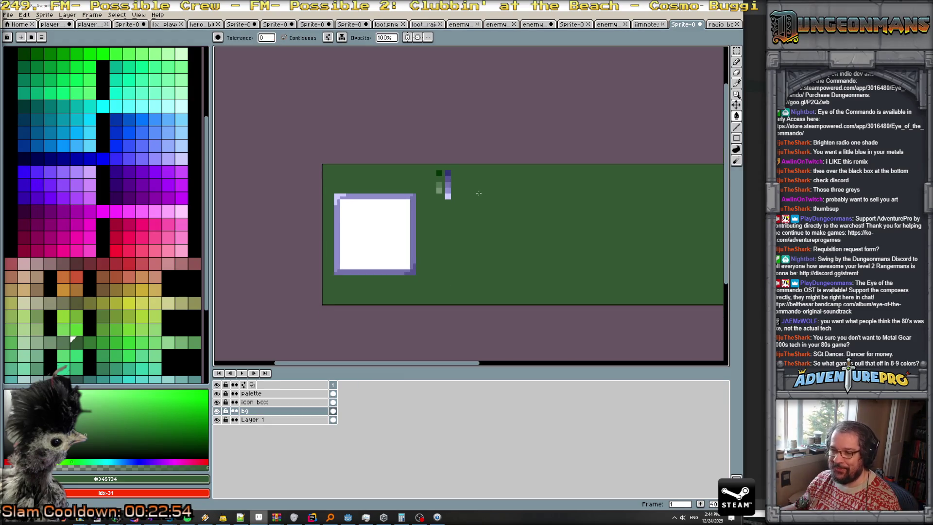
pyautogui.click(311, 393)
pyautogui.click(736, 105)
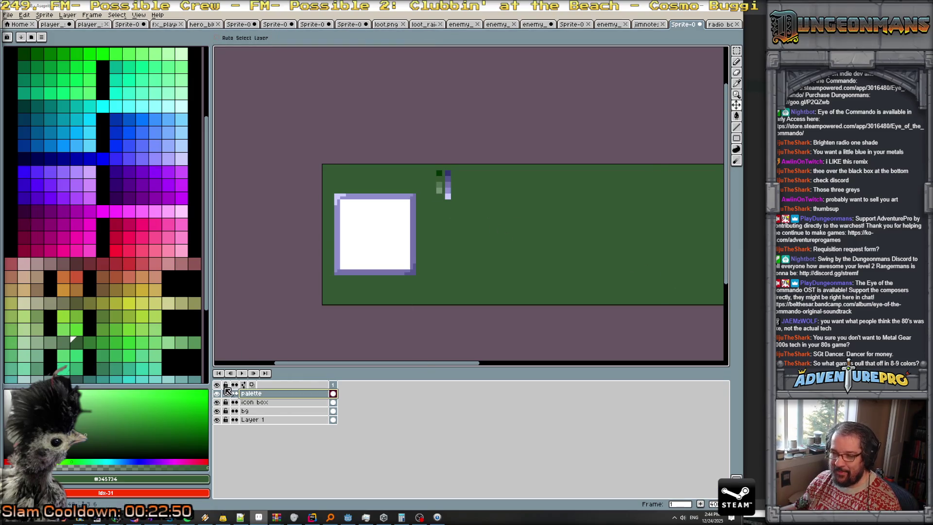
pyautogui.moveTo(457, 197)
pyautogui.mouseDown()
pyautogui.moveTo(580, 247)
pyautogui.moveTo(611, 248)
pyautogui.mouseUp()
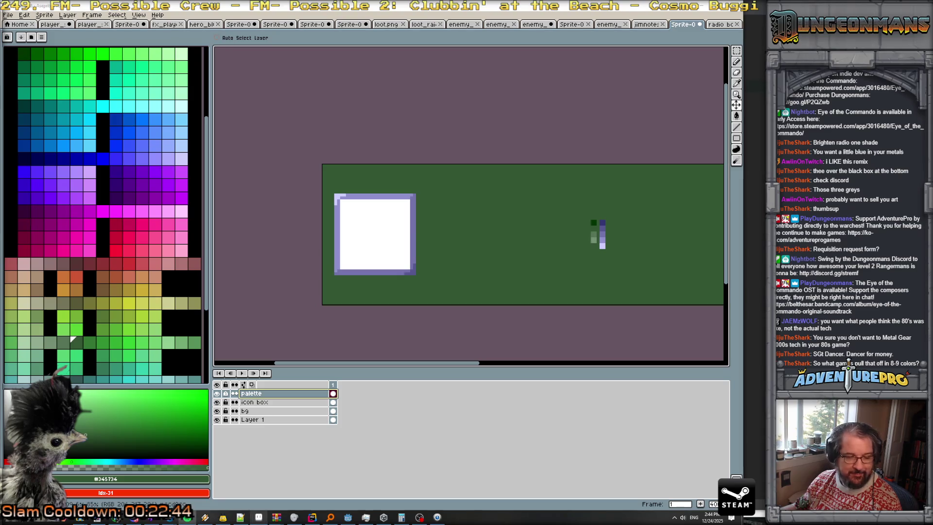
# - Pick the darkest green swatch #003400 as the active colour
pyautogui.scroll(1, 625, 217)
pyautogui.click(583, 233)
pyautogui.press('b')
pyautogui.keyDown('alt'); pyautogui.click(580, 228); pyautogui.keyUp('alt')
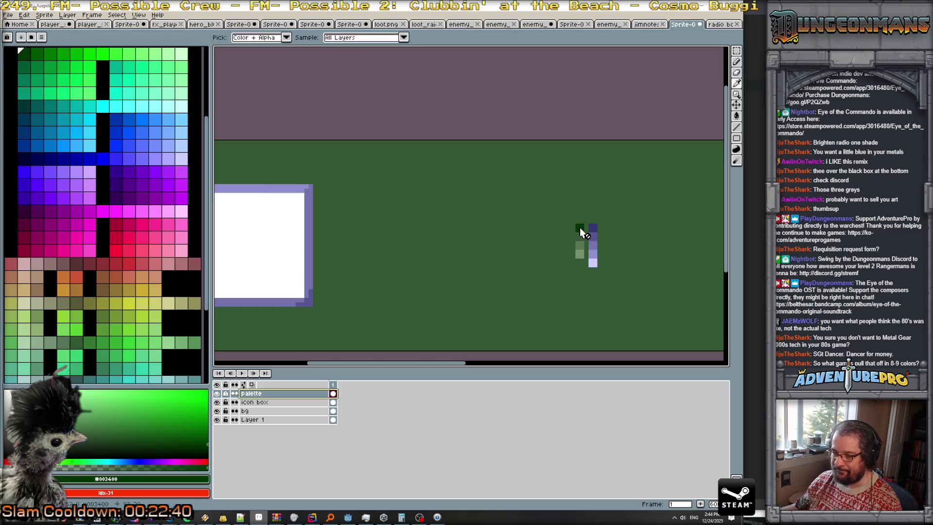
pyautogui.click(269, 411)
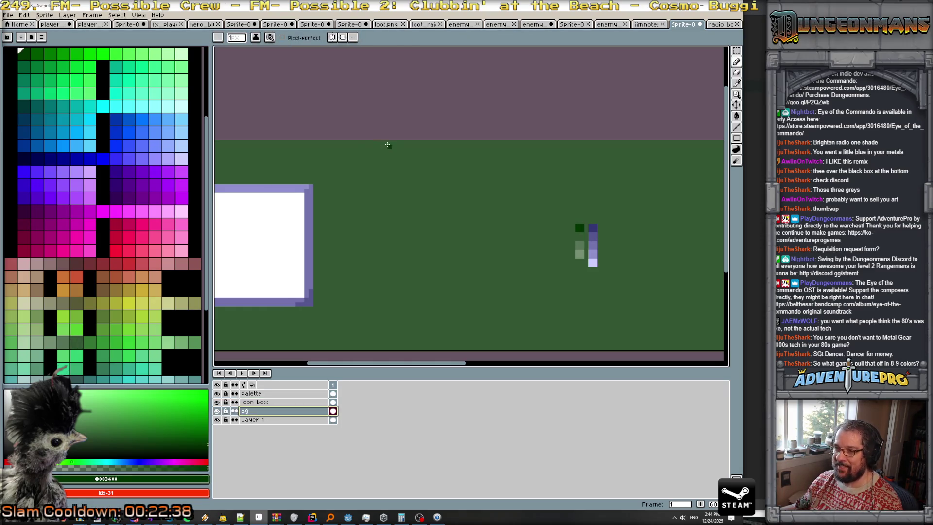
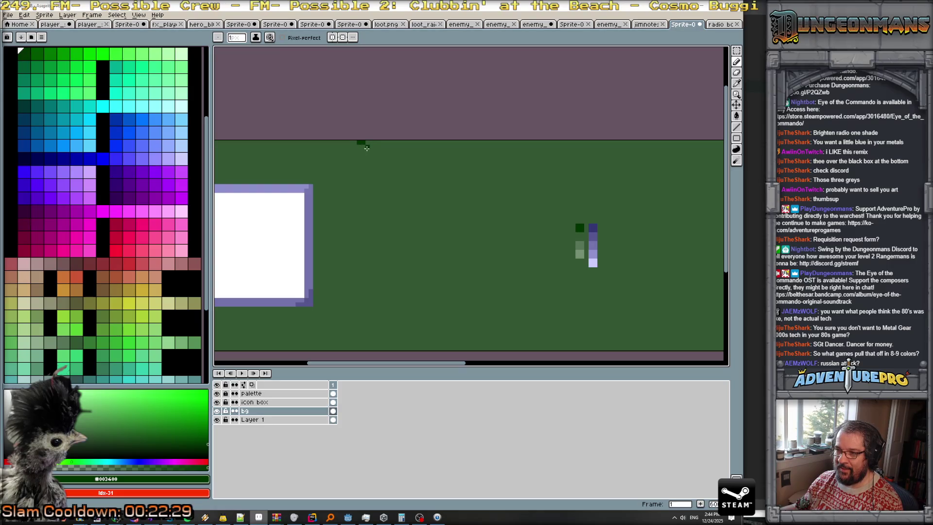
# - Draw a straight dark-green vertical divider line and paint out its diagonal top pixels with background green
pyautogui.moveTo(375, 150); pyautogui.dragTo(390, 155)
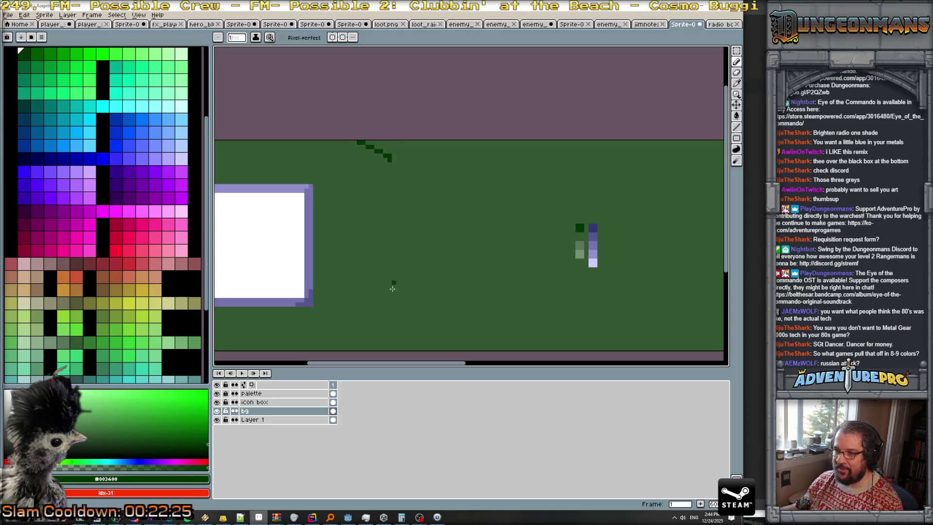
pyautogui.keyDown('shift'); pyautogui.click(386, 348); pyautogui.keyUp('shift')
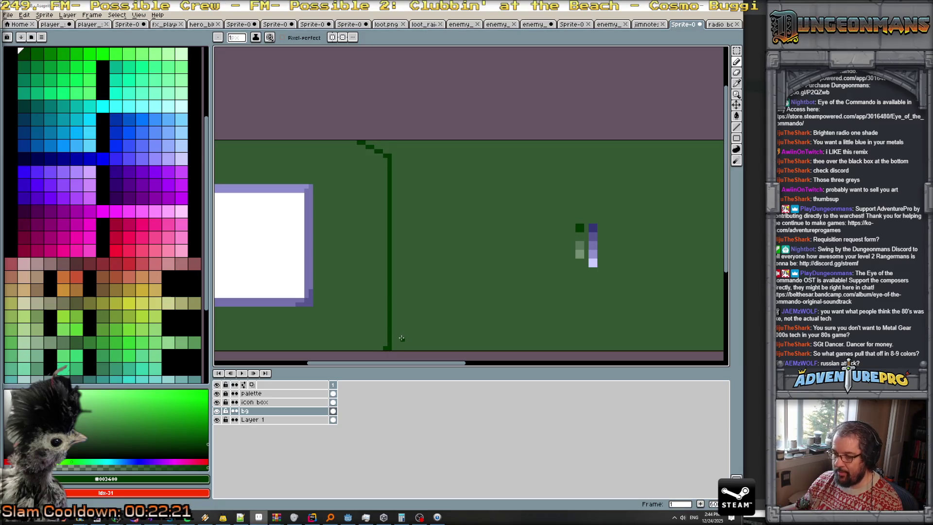
pyautogui.keyDown('alt'); pyautogui.click(392, 342); pyautogui.keyUp('alt')
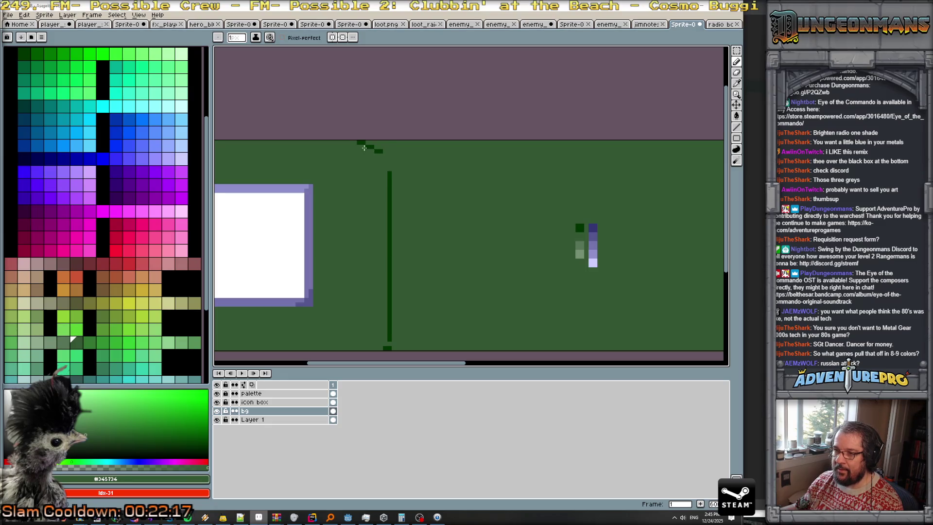
pyautogui.click(379, 151)
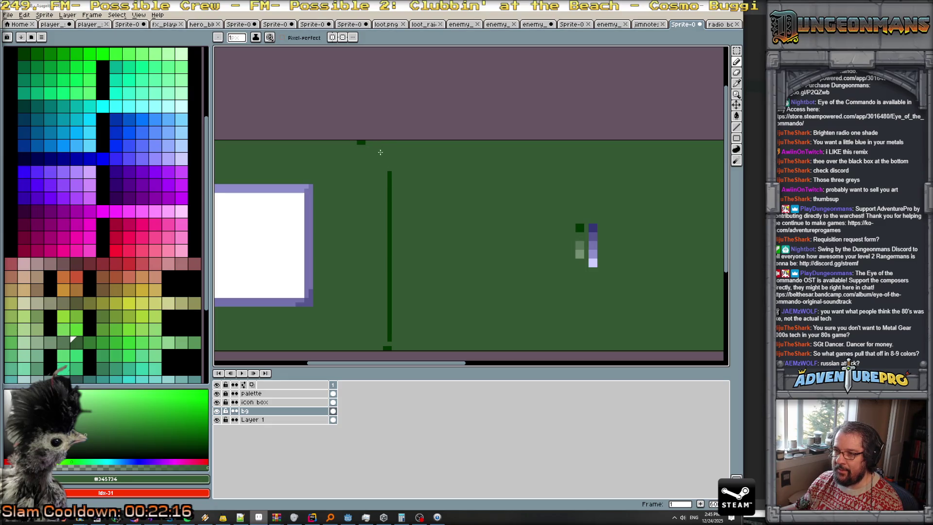
# - Turn on horizontal symmetry and move the mirror axis up to the panel's middle
pyautogui.click(343, 37)
pyautogui.scroll(-1, 345, 239)
pyautogui.scroll(-1, 344, 239)
pyautogui.scroll(1, 345, 239)
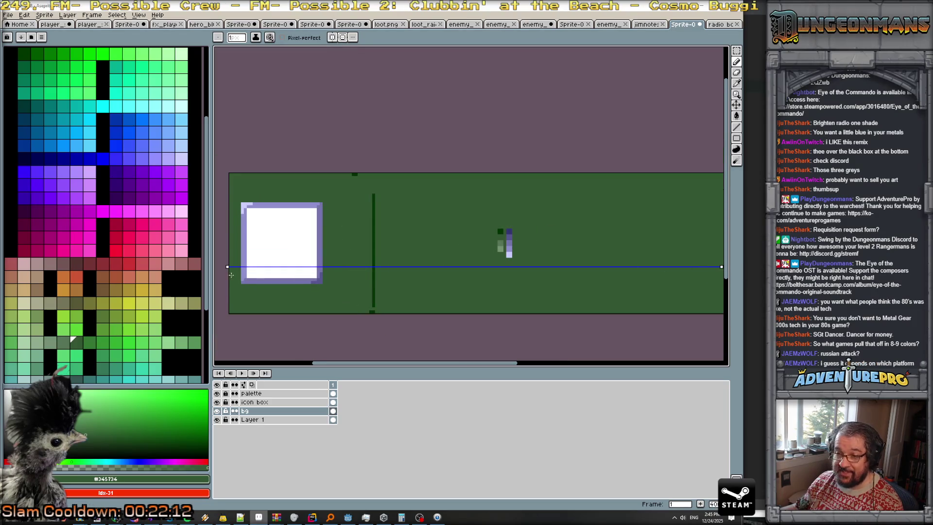
pyautogui.moveTo(226, 266); pyautogui.dragTo(227, 244)
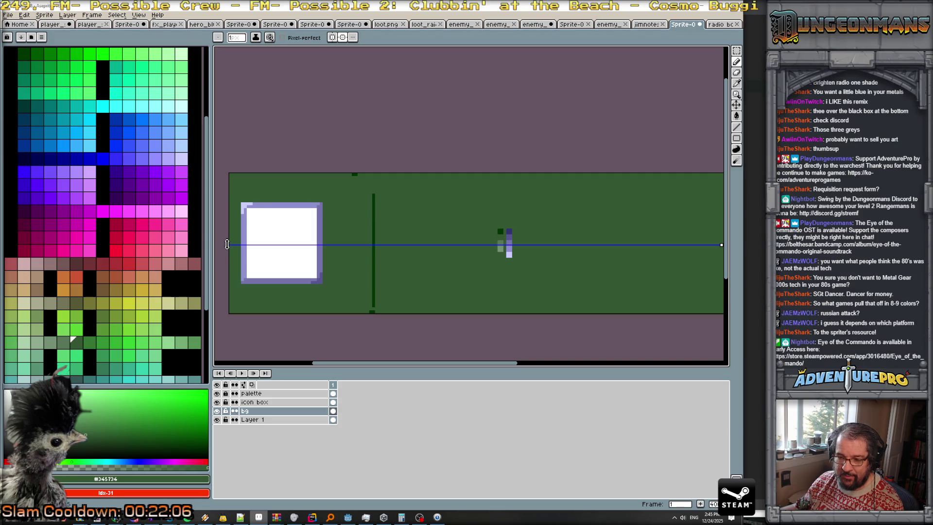
pyautogui.moveTo(227, 244); pyautogui.dragTo(225, 245)
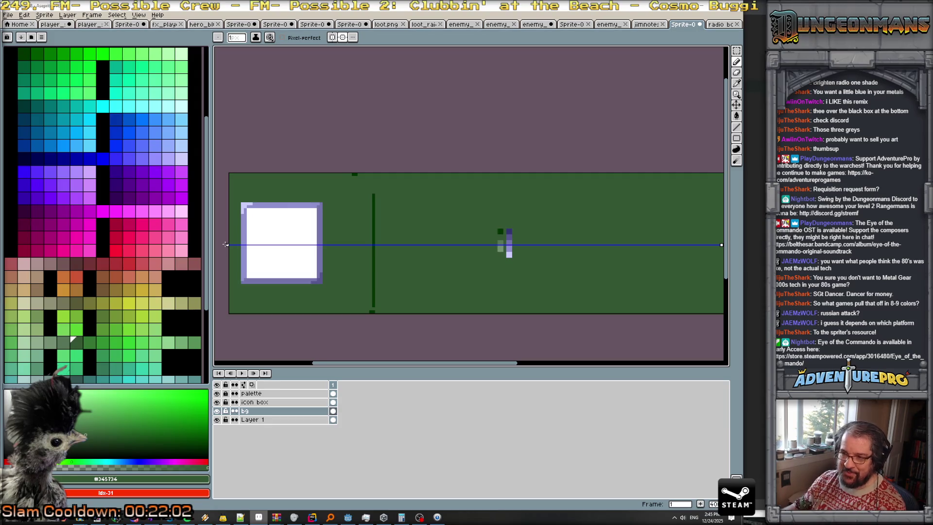
pyautogui.scroll(2, 225, 245)
pyautogui.scroll(2, 228, 245)
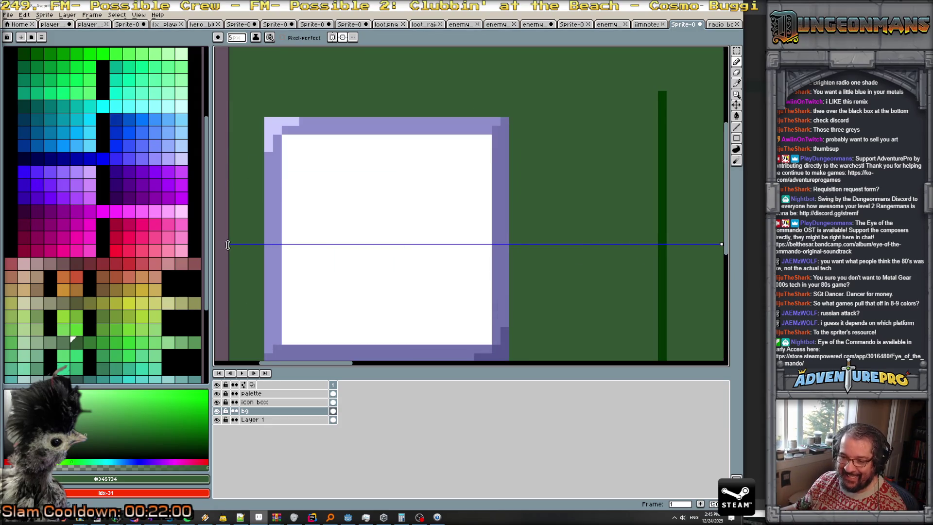
pyautogui.scroll(-3, 436, 254)
pyautogui.scroll(1, 572, 249)
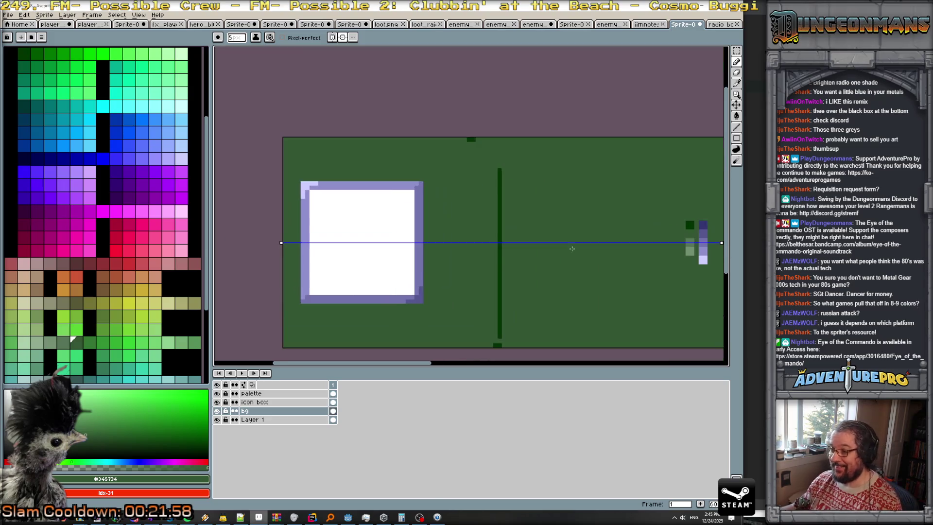
pyautogui.scroll(1, 527, 236)
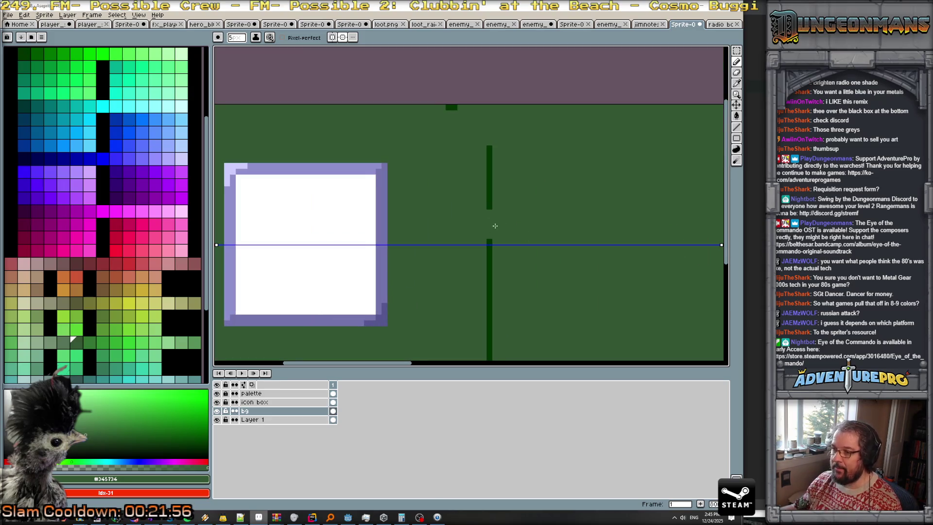
# - Set a 1-pixel #003400 dark-green brush and briefly view the hex-map war game reference in Chrome
pyautogui.press('-')
pyautogui.press('-')
pyautogui.press('-')
pyautogui.keyDown('alt'); pyautogui.click(489, 219); pyautogui.keyUp('alt')
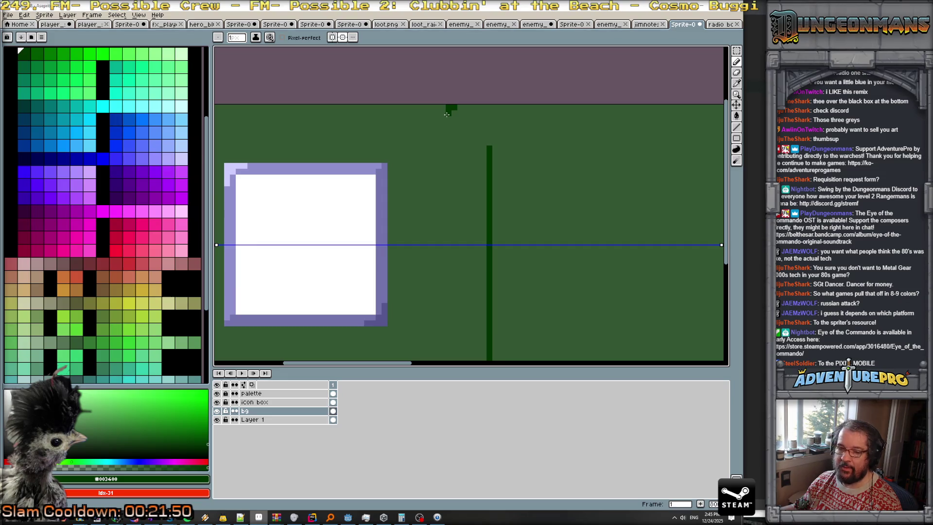
pyautogui.scroll(-3, 494, 258)
pyautogui.scroll(3, 490, 272)
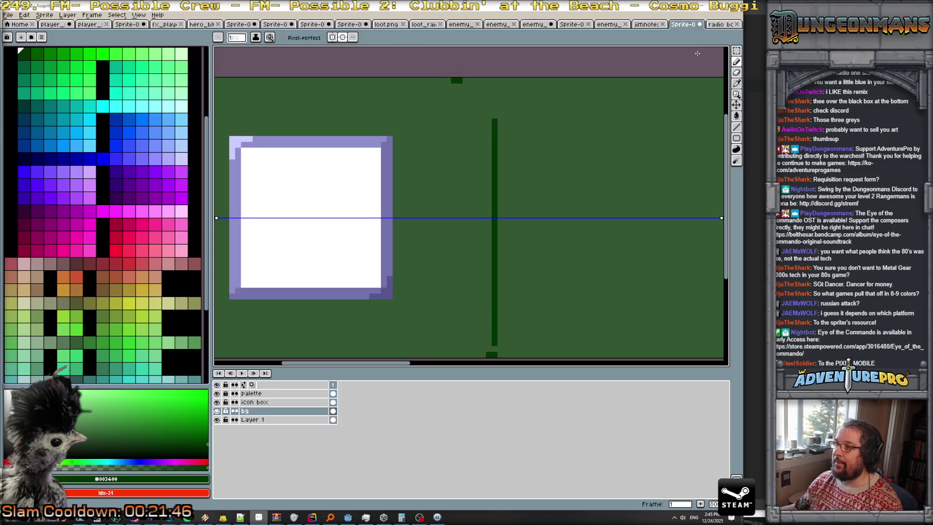
pyautogui.hotkey('alt', 'Tab')
pyautogui.hotkey('alt', 'Tab')
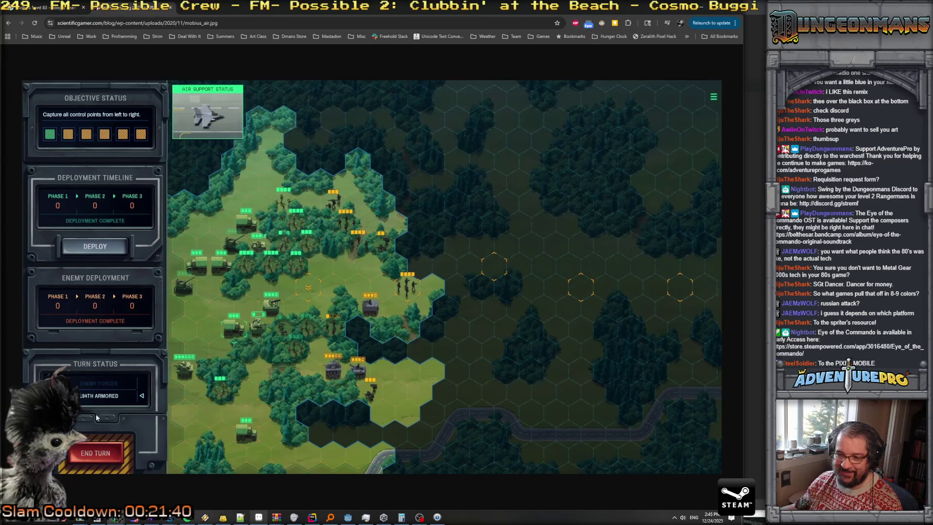
pyautogui.hotkey('alt', 'Tab')
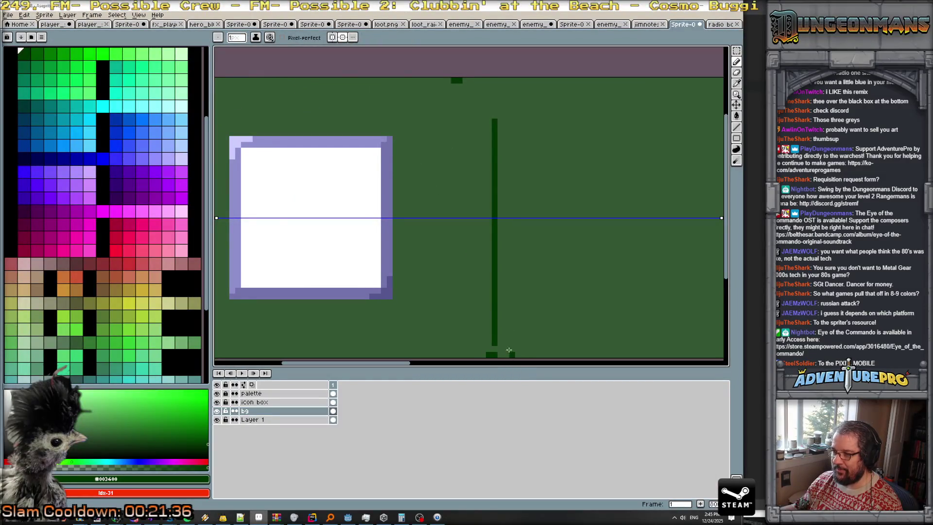
# - Try a mirrored dark-green stroke and block, then turn horizontal symmetry off
pyautogui.moveTo(458, 82); pyautogui.dragTo(461, 176)
pyautogui.hotkey('ctrl', 'z')
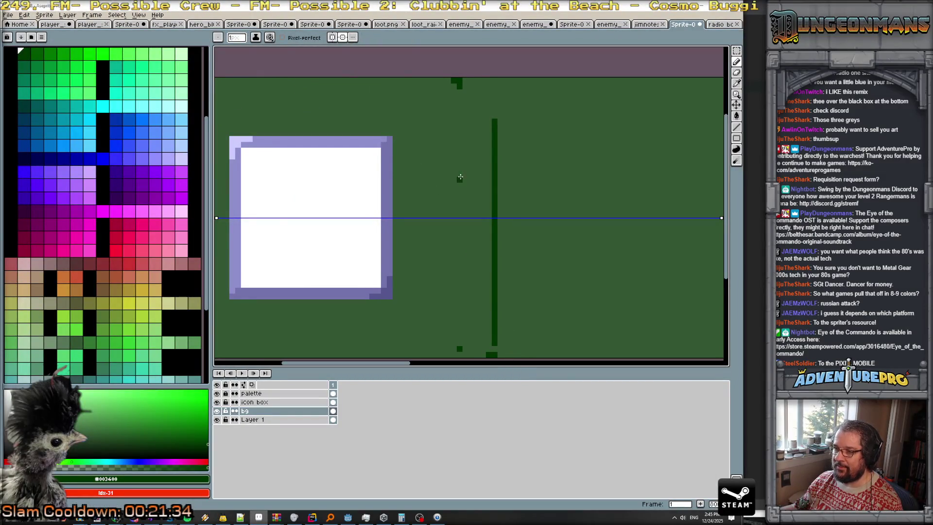
pyautogui.click(454, 215)
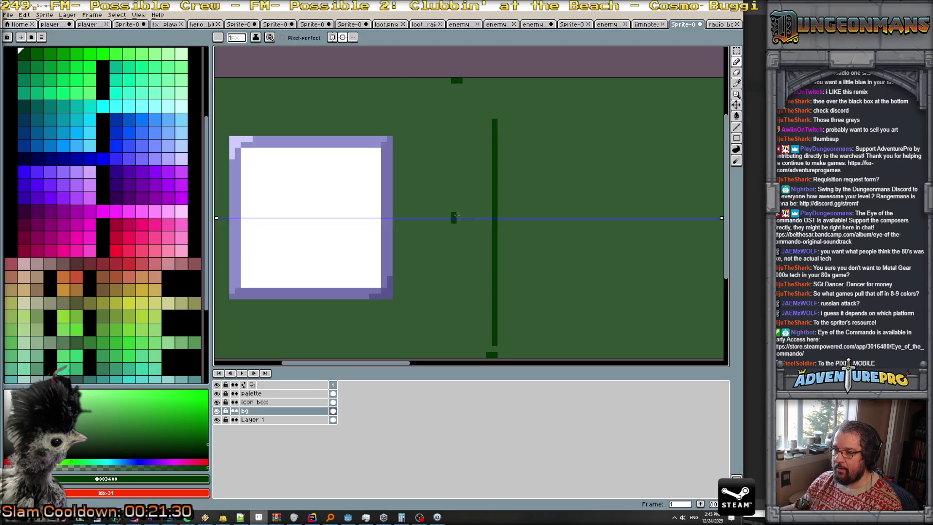
pyautogui.click(343, 37)
# - Draw the notch's new dark-green lines and paint out old divider sections with background green
pyautogui.moveTo(456, 85)
pyautogui.mouseDown()
pyautogui.moveTo(463, 169)
pyautogui.moveTo(493, 168)
pyautogui.mouseUp()
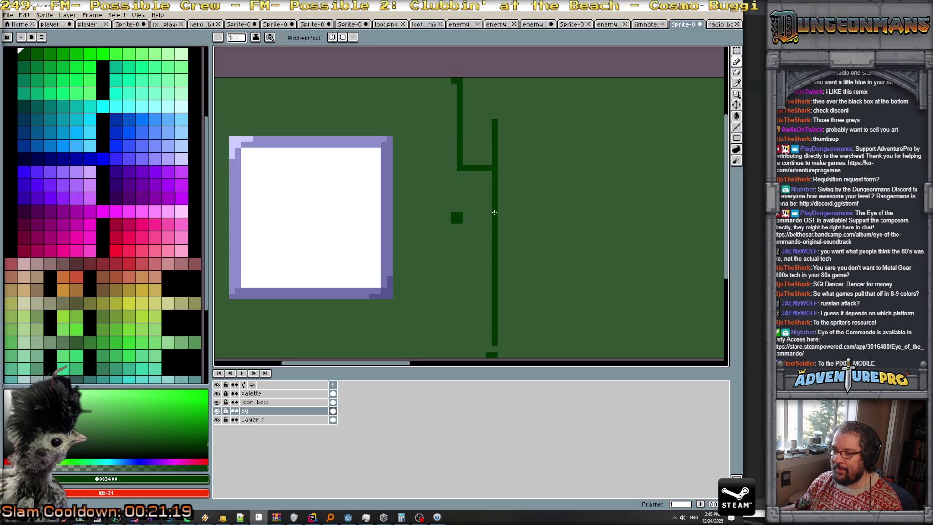
pyautogui.moveTo(489, 217)
pyautogui.mouseDown()
pyautogui.moveTo(459, 216)
pyautogui.moveTo(484, 272)
pyautogui.moveTo(486, 350)
pyautogui.moveTo(496, 302)
pyautogui.mouseUp()
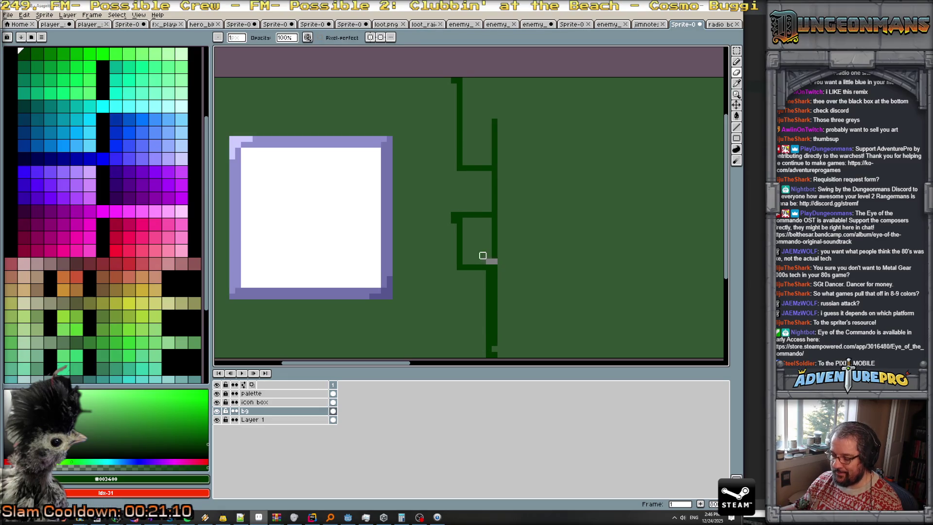
pyautogui.keyDown('alt'); pyautogui.click(484, 258); pyautogui.keyUp('alt')
pyautogui.moveTo(492, 261); pyautogui.dragTo(492, 219)
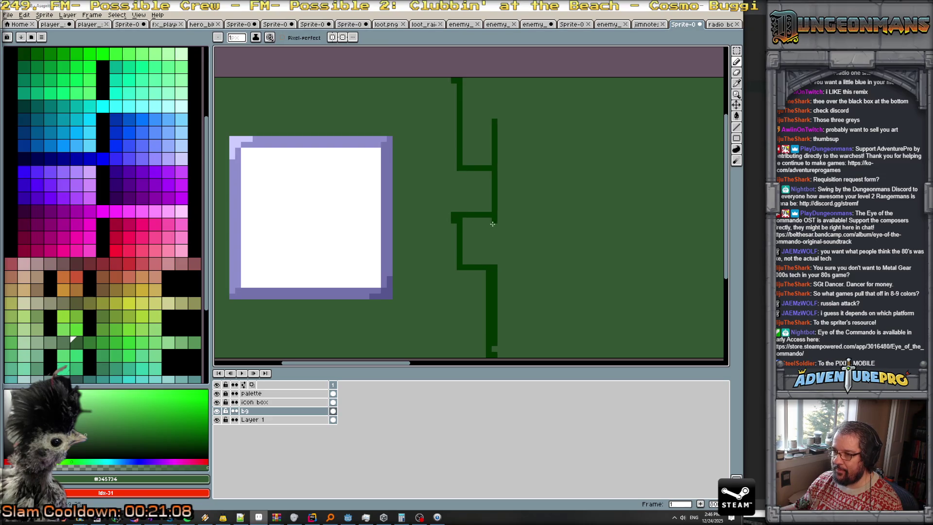
pyautogui.moveTo(489, 161)
pyautogui.mouseDown()
pyautogui.moveTo(494, 136)
pyautogui.moveTo(493, 154)
pyautogui.mouseUp()
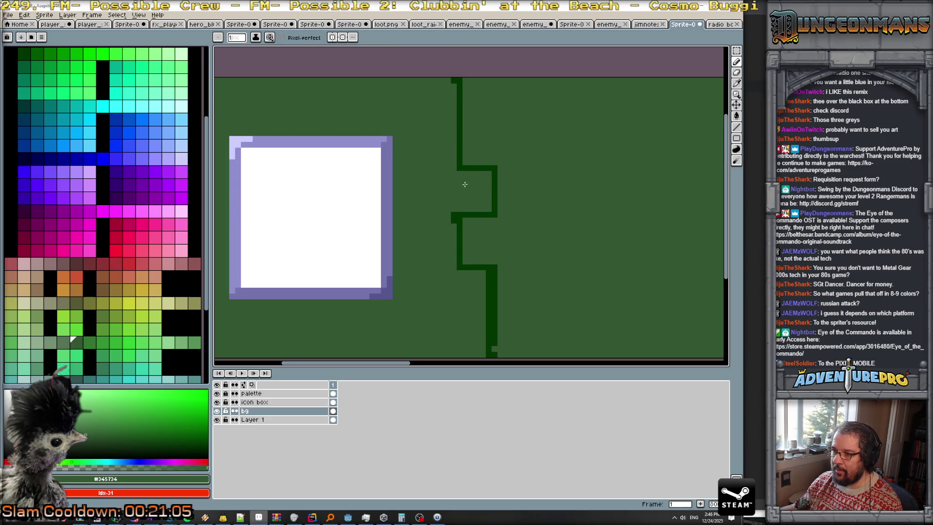
# - Repaint the notch's lower corner and extend its vertical edge upward in dark green
pyautogui.keyDown('alt'); pyautogui.click(492, 267); pyautogui.keyUp('alt')
pyautogui.moveTo(487, 271); pyautogui.dragTo(470, 273)
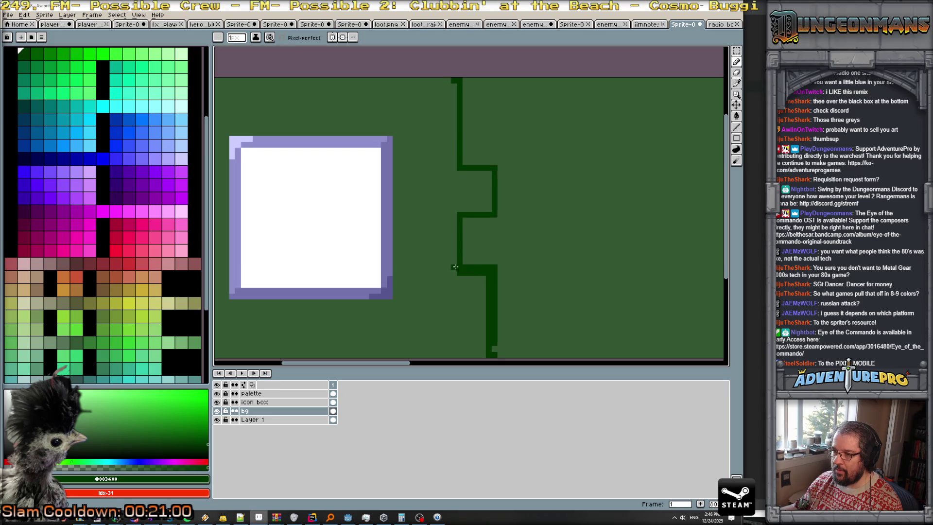
pyautogui.click(456, 270)
pyautogui.moveTo(456, 260)
pyautogui.mouseDown()
pyautogui.moveTo(453, 225)
pyautogui.moveTo(491, 218)
pyautogui.moveTo(454, 140)
pyautogui.moveTo(451, 88)
pyautogui.mouseUp()
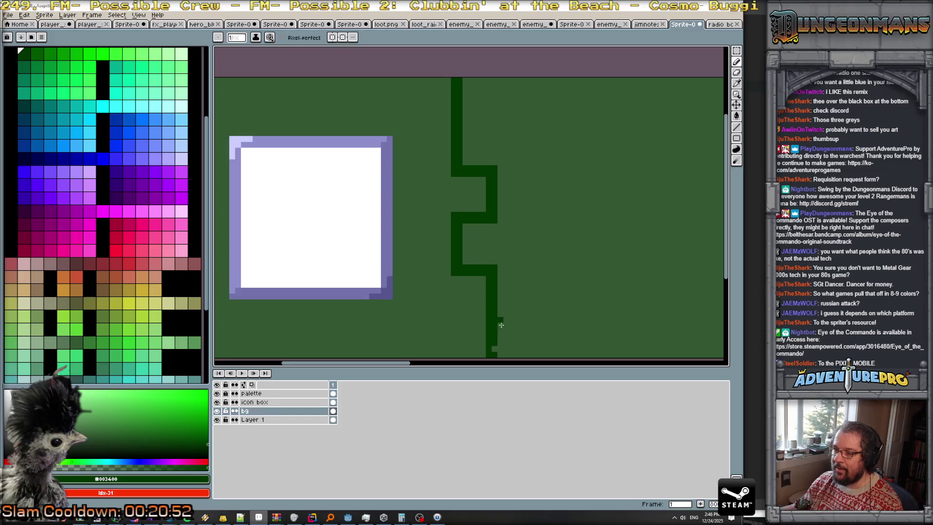
# - Add a four-pixel dark-green diagonal beside the icon box's corner
pyautogui.scroll(-4, 526, 330)
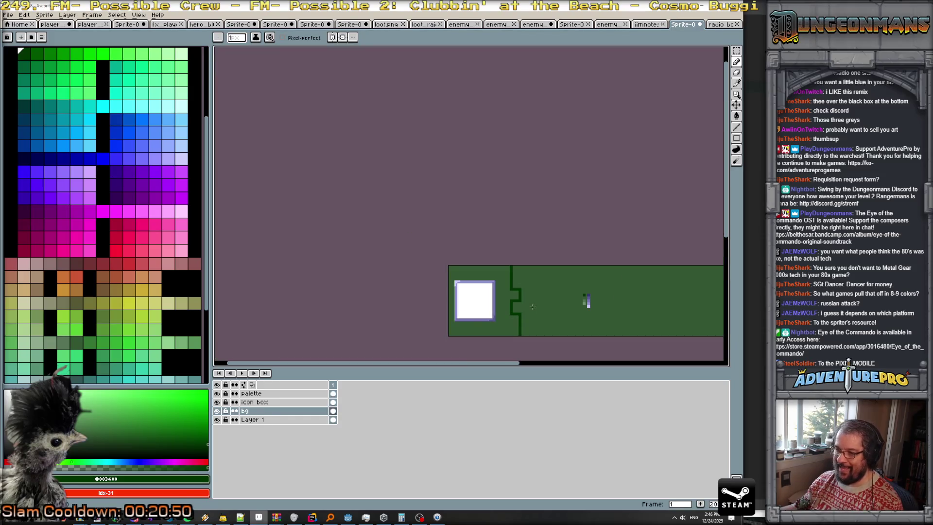
pyautogui.scroll(3, 480, 282)
pyautogui.scroll(2, 481, 282)
pyautogui.scroll(-3, 480, 282)
pyautogui.scroll(1, 481, 282)
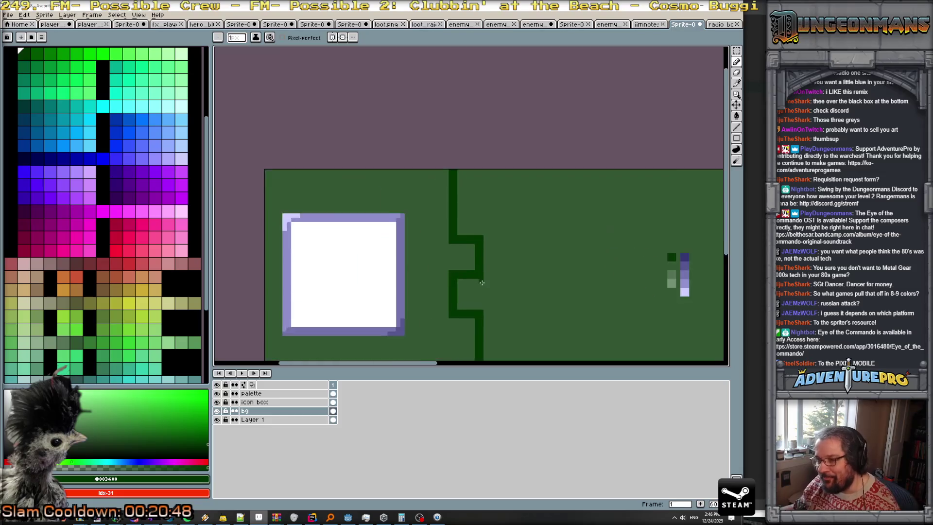
pyautogui.scroll(2, 480, 282)
pyautogui.scroll(-2, 365, 170)
pyautogui.scroll(-1, 423, 292)
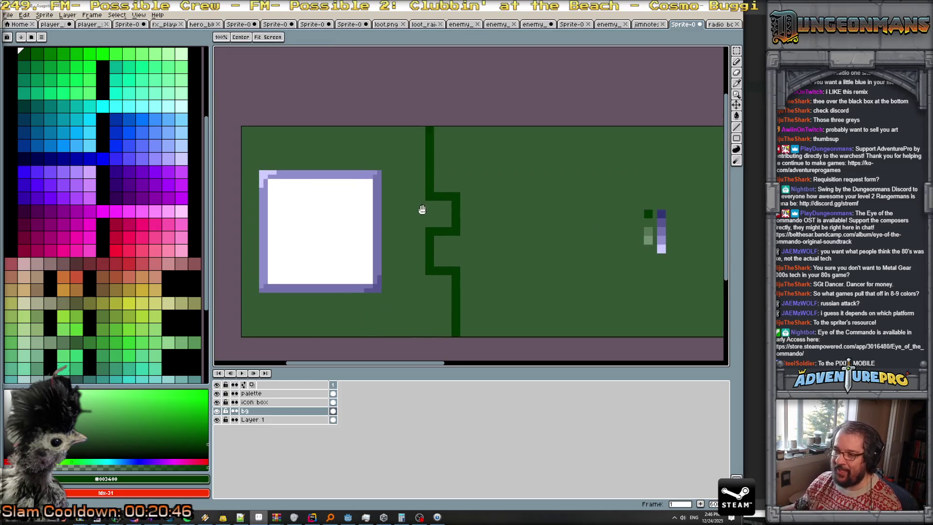
pyautogui.scroll(4, 425, 280)
pyautogui.moveTo(316, 313); pyautogui.dragTo(342, 289)
pyautogui.click(351, 278)
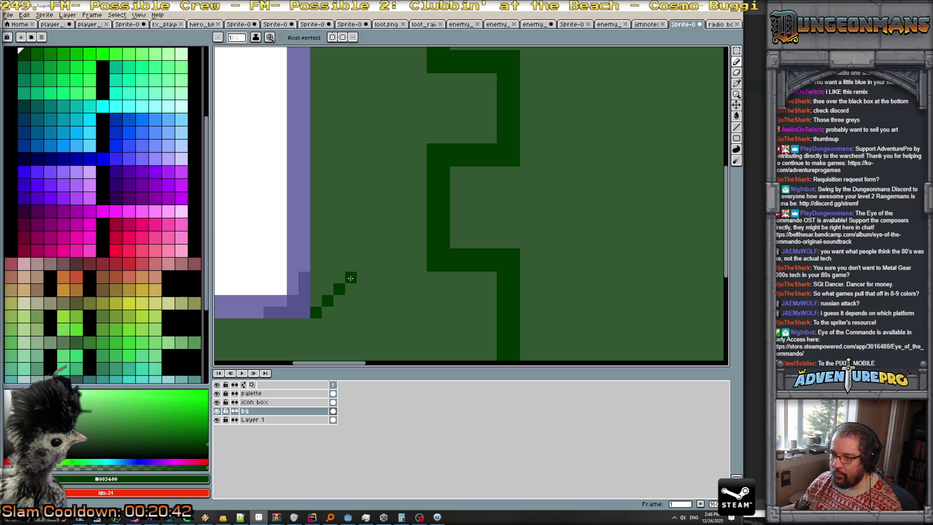
# - Add several dark-green scratch pixels around the notch and below the step
pyautogui.scroll(2, 362, 219)
pyautogui.scroll(-3, 377, 224)
pyautogui.scroll(-1, 377, 225)
pyautogui.scroll(2, 378, 224)
pyautogui.click(424, 223)
pyautogui.scroll(-2, 410, 214)
pyautogui.click(443, 203)
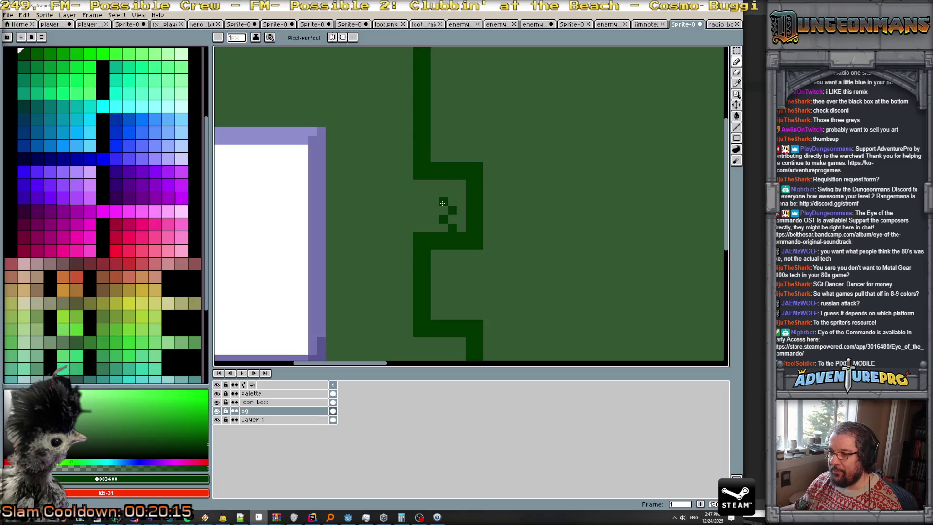
pyautogui.click(443, 254)
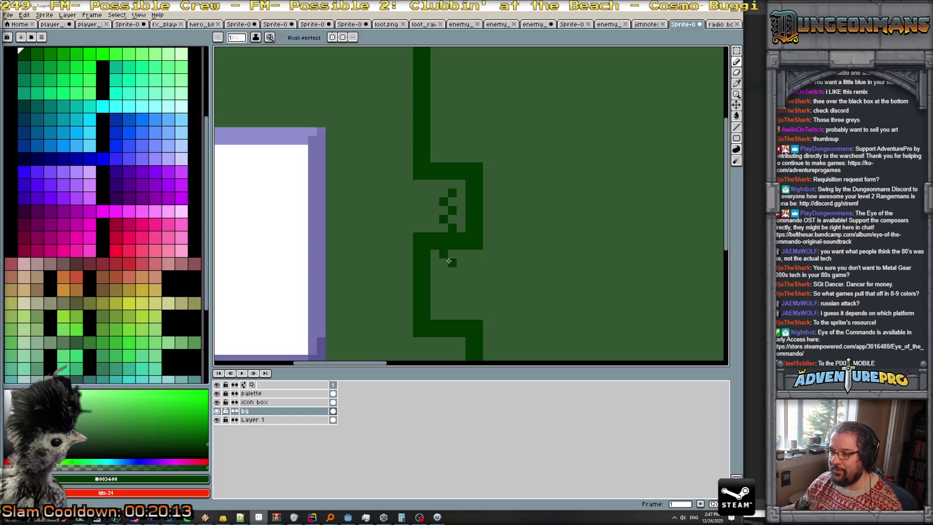
pyautogui.click(446, 288)
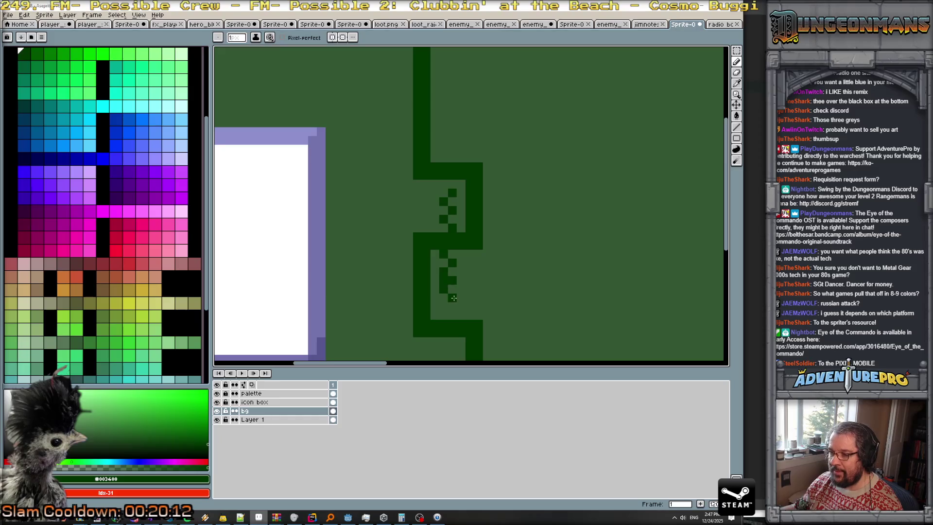
# - Undo stray strokes and paint over the dark pixels inside the notch with background green #345734
pyautogui.hotkey('ctrl', 'z')
pyautogui.hotkey('ctrl', 'z')
pyautogui.hotkey('ctrl', 'z')
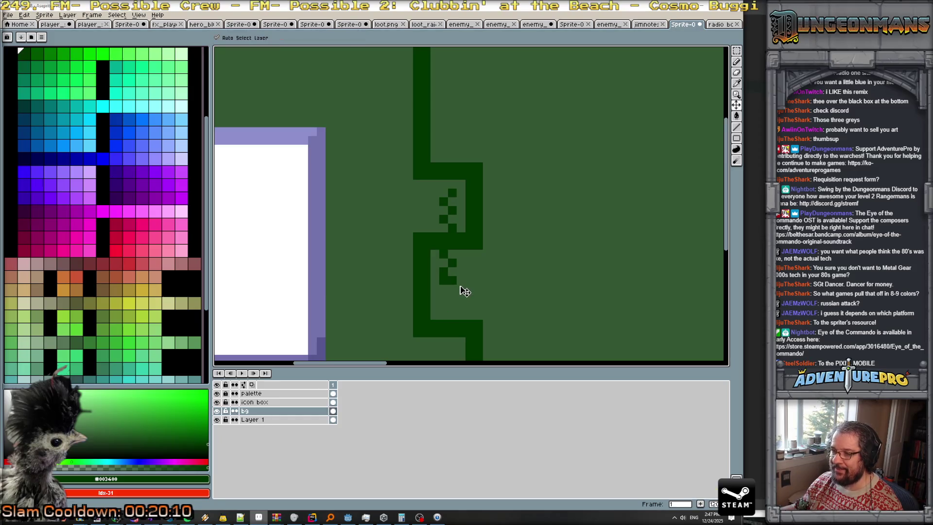
pyautogui.hotkey('ctrl', 'z')
pyautogui.hotkey('ctrl', 'z')
pyautogui.hotkey('ctrl', 'z')
pyautogui.press('b')
pyautogui.moveTo(434, 253); pyautogui.dragTo(477, 257)
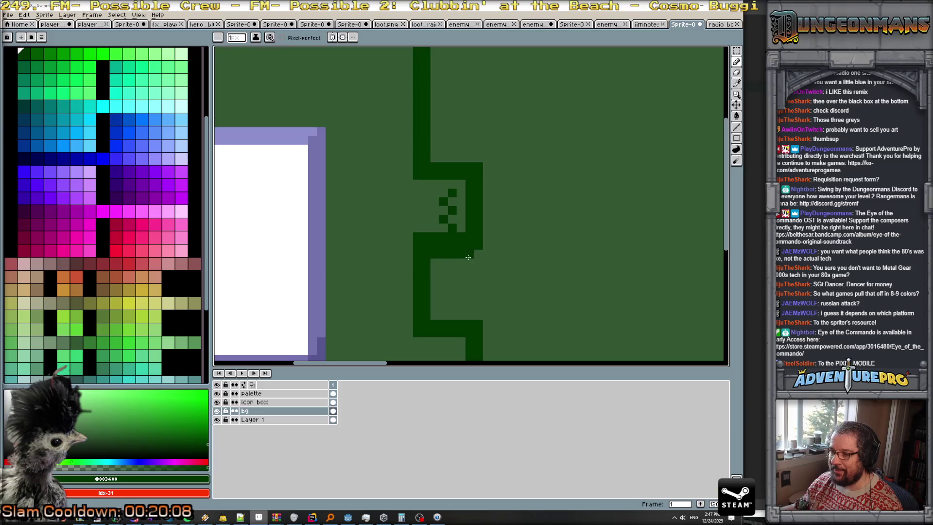
pyautogui.keyDown('alt'); pyautogui.click(439, 228); pyautogui.keyUp('alt')
pyautogui.moveTo(417, 236)
pyautogui.mouseDown()
pyautogui.moveTo(455, 238)
pyautogui.moveTo(442, 222)
pyautogui.moveTo(453, 192)
pyautogui.mouseUp()
pyautogui.scroll(-4, 466, 247)
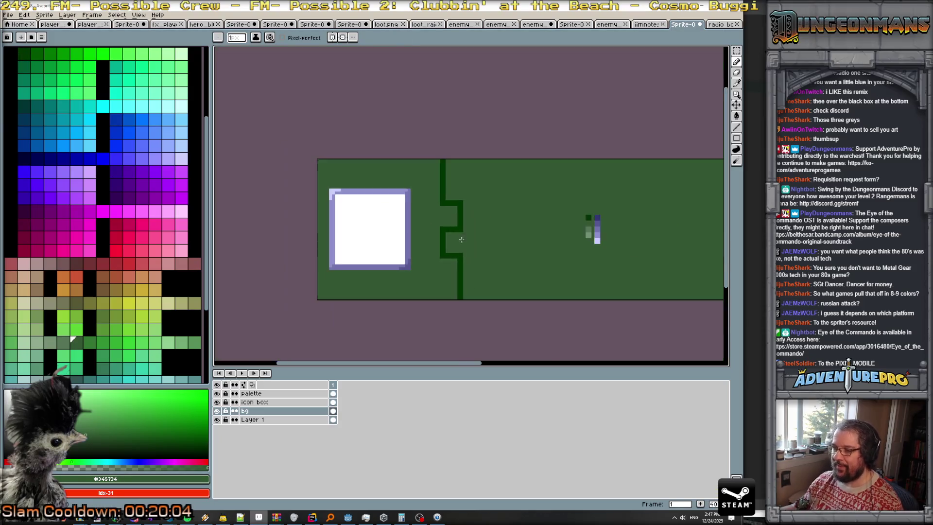
pyautogui.scroll(1, 466, 247)
pyautogui.scroll(1, 454, 247)
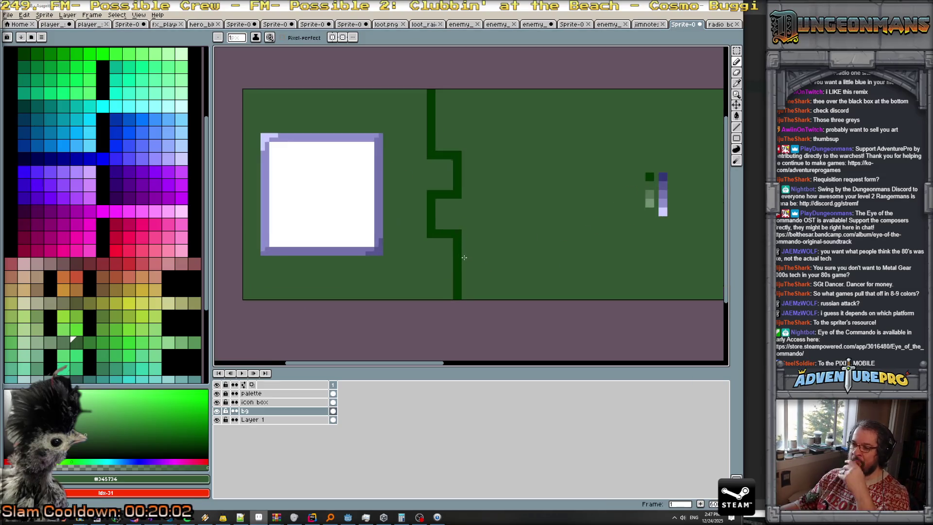
pyautogui.scroll(1, 440, 245)
pyautogui.scroll(-2, 451, 216)
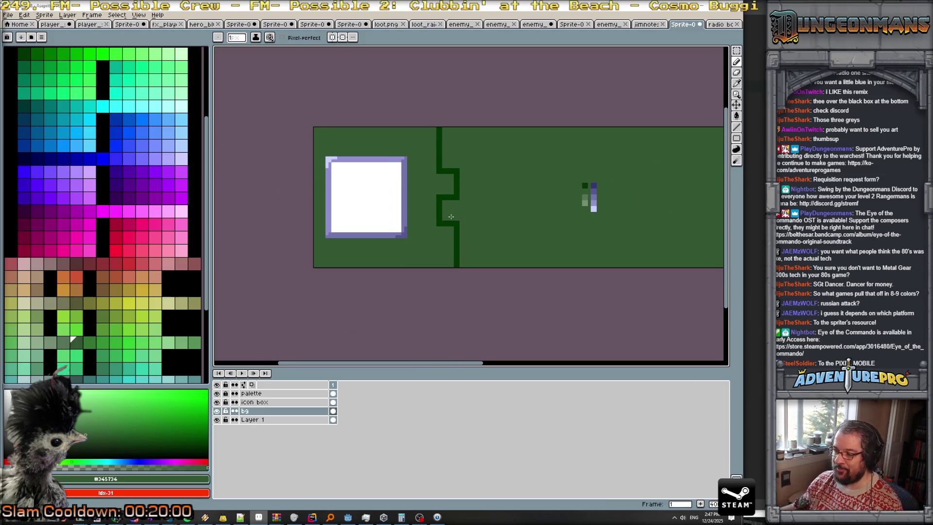
pyautogui.scroll(2, 451, 216)
pyautogui.scroll(-3, 447, 215)
pyautogui.scroll(2, 446, 214)
pyautogui.scroll(1, 446, 215)
pyautogui.scroll(-2, 446, 214)
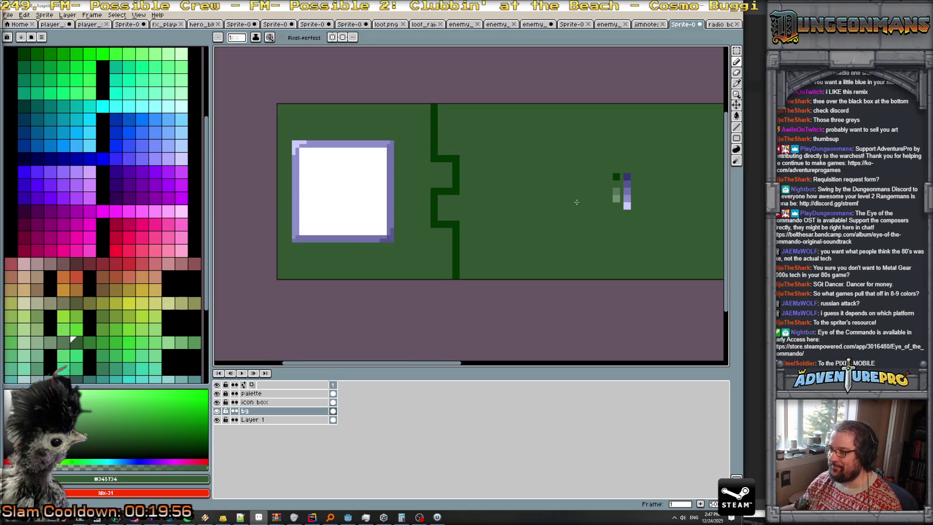
pyautogui.scroll(1, 602, 191)
# - Pick the lighter green and draw a light-green L stroke in the lower notch
pyautogui.keyDown('alt'); pyautogui.click(621, 194); pyautogui.keyUp('alt')
pyautogui.scroll(2, 419, 208)
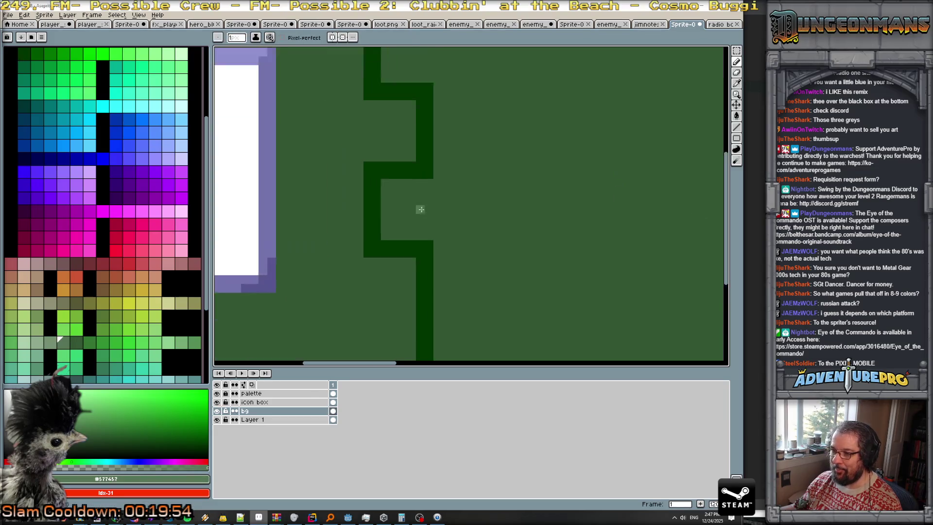
pyautogui.scroll(1, 383, 185)
pyautogui.click(385, 232)
pyautogui.rightClick(385, 198)
pyautogui.click(385, 210)
pyautogui.moveTo(386, 205); pyautogui.dragTo(409, 188)
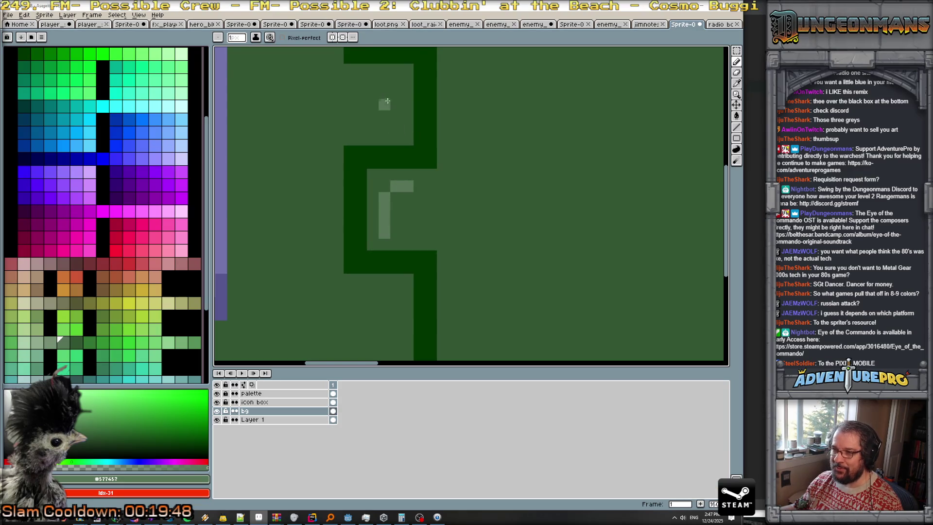
# - Draw a light-green L of a vertical column and top pixel in the upper notch
pyautogui.click(372, 81)
pyautogui.rightClick(372, 82)
pyautogui.click(396, 81)
pyautogui.moveTo(397, 81); pyautogui.dragTo(396, 123)
pyautogui.click(380, 79)
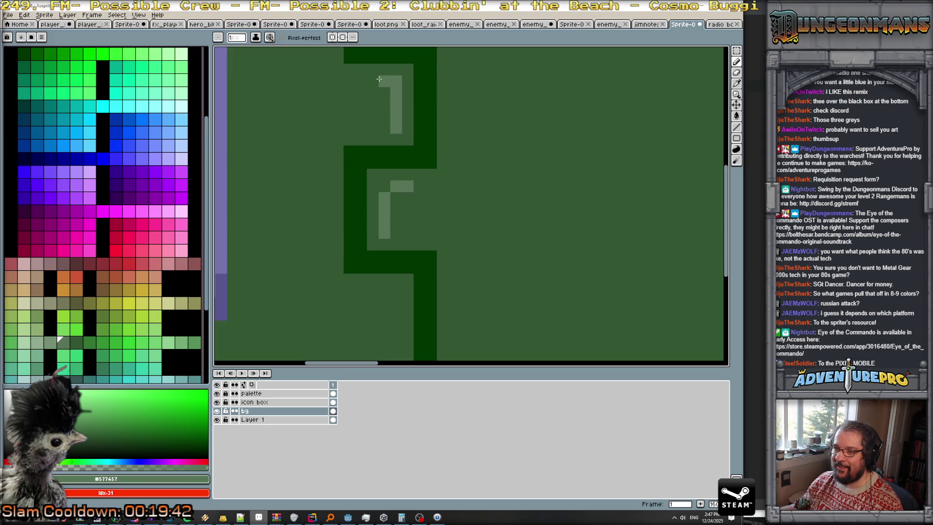
pyautogui.click(373, 81)
# - Outline the upper mark's bottom and side in dark green, clearing one stray pixel
pyautogui.click(396, 81)
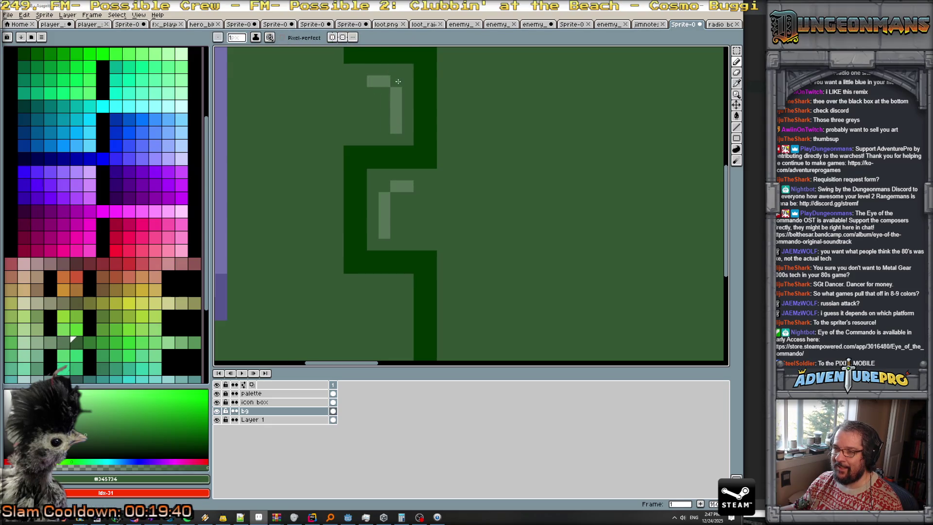
pyautogui.scroll(-4, 430, 140)
pyautogui.scroll(1, 459, 168)
pyautogui.scroll(1, 456, 160)
pyautogui.scroll(1, 447, 183)
pyautogui.scroll(1, 451, 183)
pyautogui.scroll(-2, 451, 184)
pyautogui.scroll(1, 607, 175)
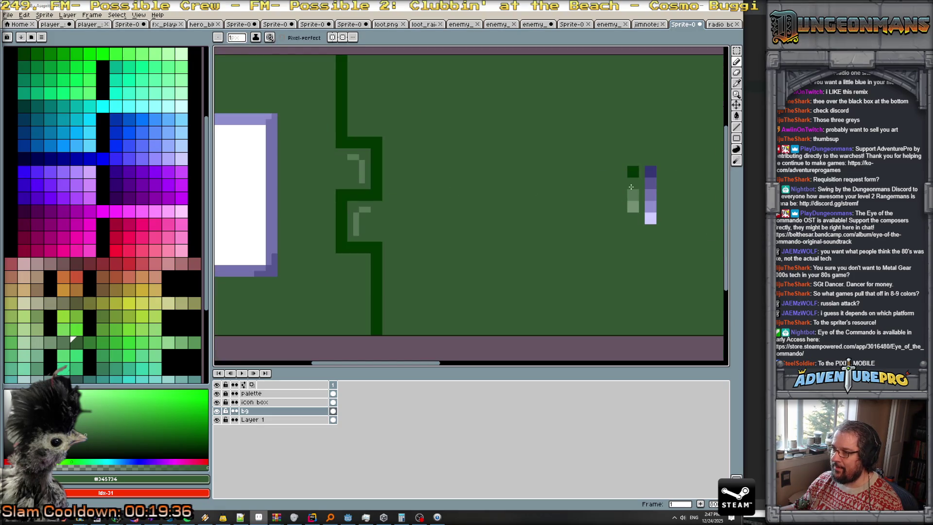
pyautogui.keyDown('alt'); pyautogui.click(632, 171); pyautogui.keyUp('alt')
pyautogui.scroll(2, 379, 183)
pyautogui.moveTo(332, 180); pyautogui.dragTo(307, 146)
pyautogui.click(341, 180)
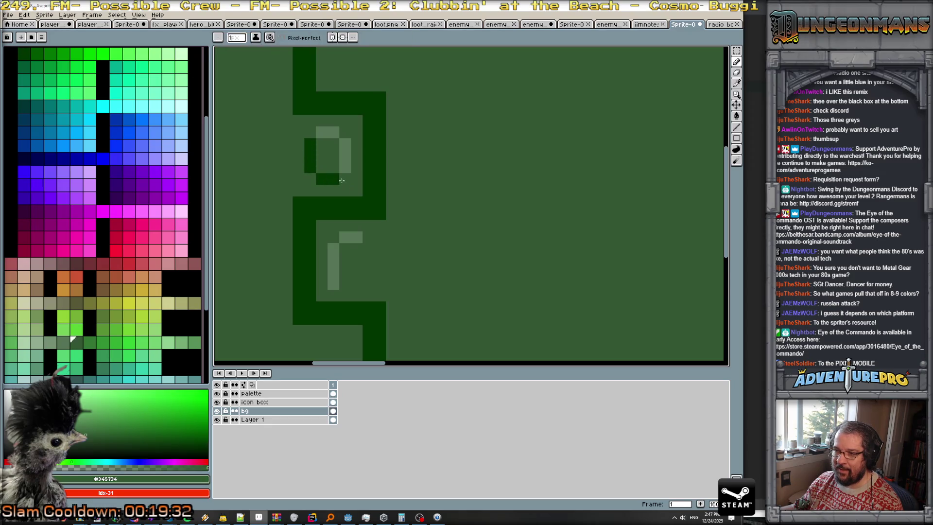
# - Outline the lower mark's bottom and right edges in dark green
pyautogui.press('x')
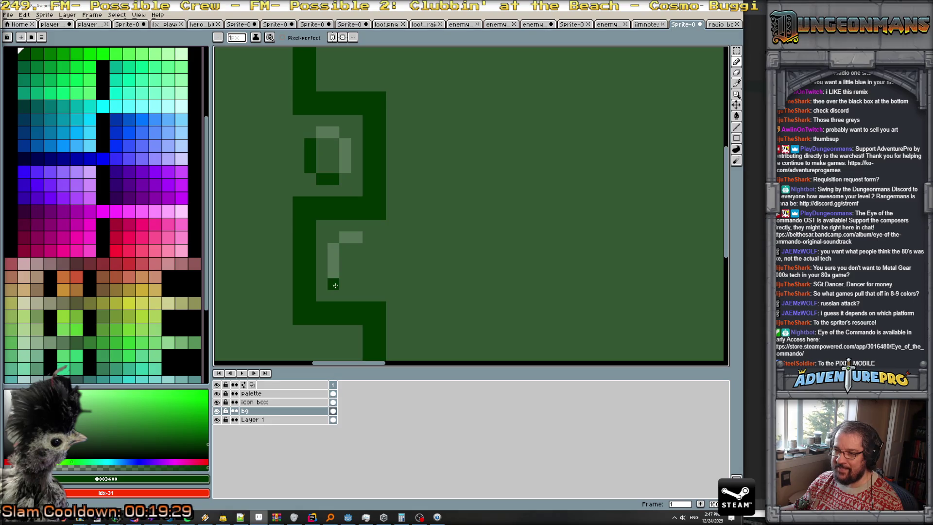
pyautogui.moveTo(346, 286)
pyautogui.mouseDown()
pyautogui.moveTo(369, 269)
pyautogui.moveTo(365, 252)
pyautogui.mouseUp()
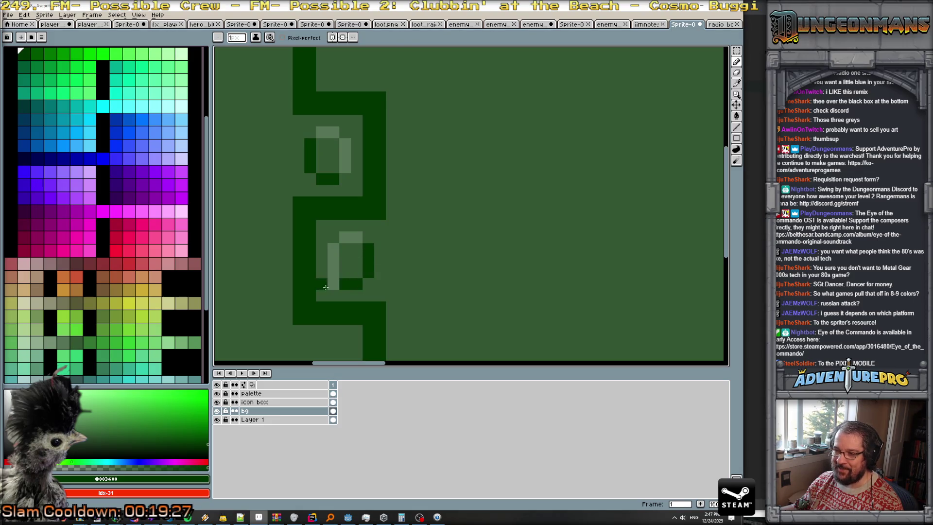
pyautogui.press('x')
pyautogui.scroll(-5, 350, 289)
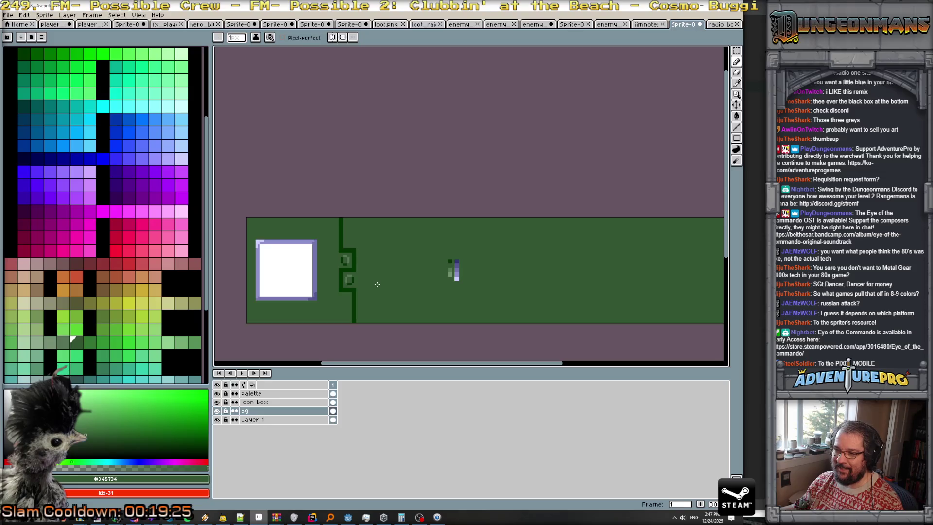
pyautogui.scroll(1, 366, 283)
pyautogui.scroll(1, 366, 277)
pyautogui.scroll(1, 364, 272)
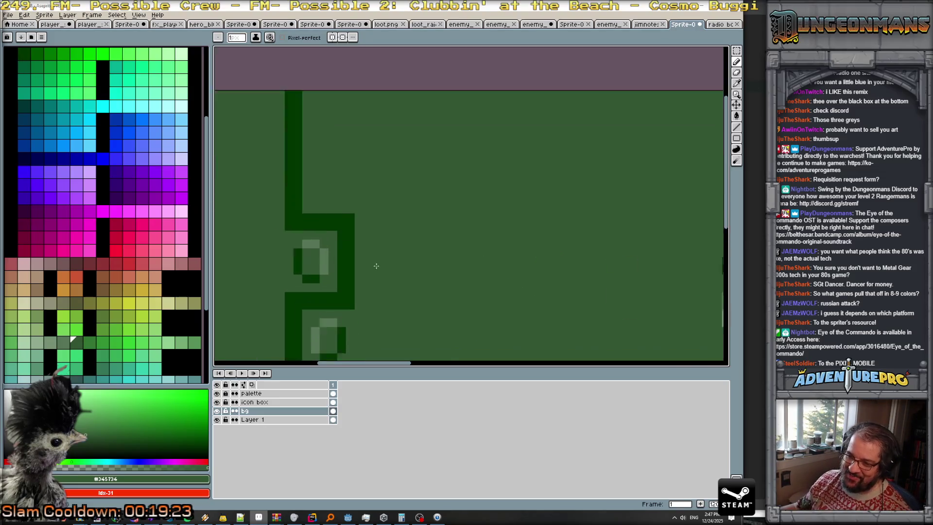
pyautogui.scroll(1, 462, 231)
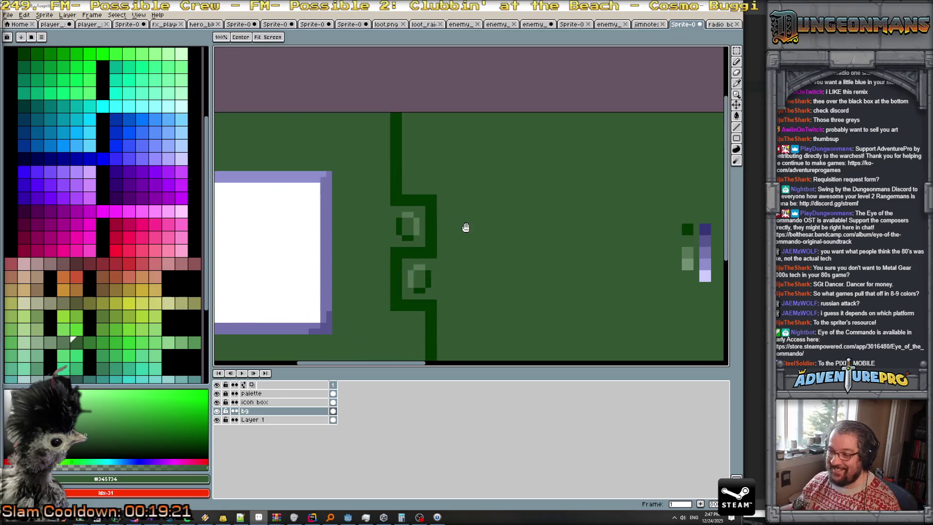
pyautogui.scroll(1, 435, 241)
pyautogui.scroll(1, 435, 242)
# - Bucket-fill the mark's left column light green and its right column dark green
pyautogui.keyDown('alt'); pyautogui.click(383, 189); pyautogui.keyUp('alt')
pyautogui.click(361, 220)
pyautogui.press('g')
pyautogui.click(326, 194)
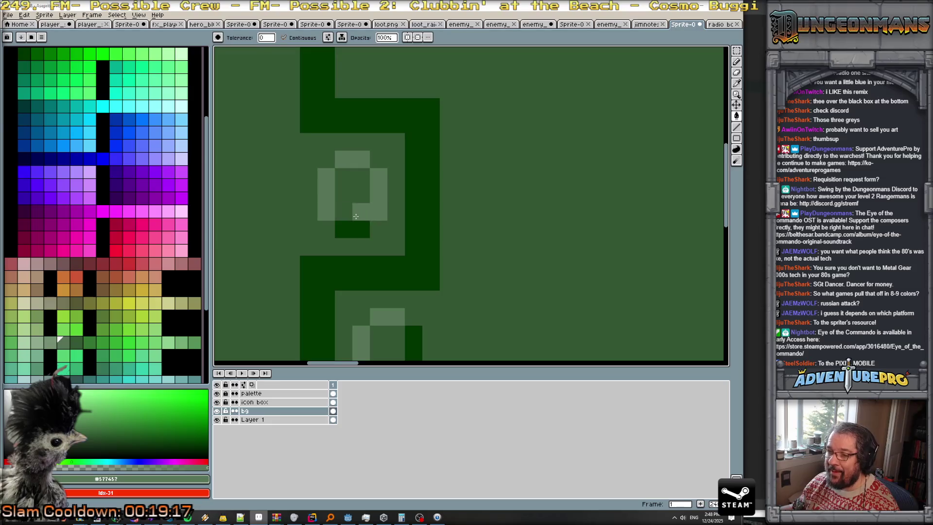
pyautogui.keyDown('alt'); pyautogui.click(360, 228); pyautogui.keyUp('alt')
pyautogui.click(376, 203)
pyautogui.scroll(-1, 389, 253)
pyautogui.scroll(1, 401, 299)
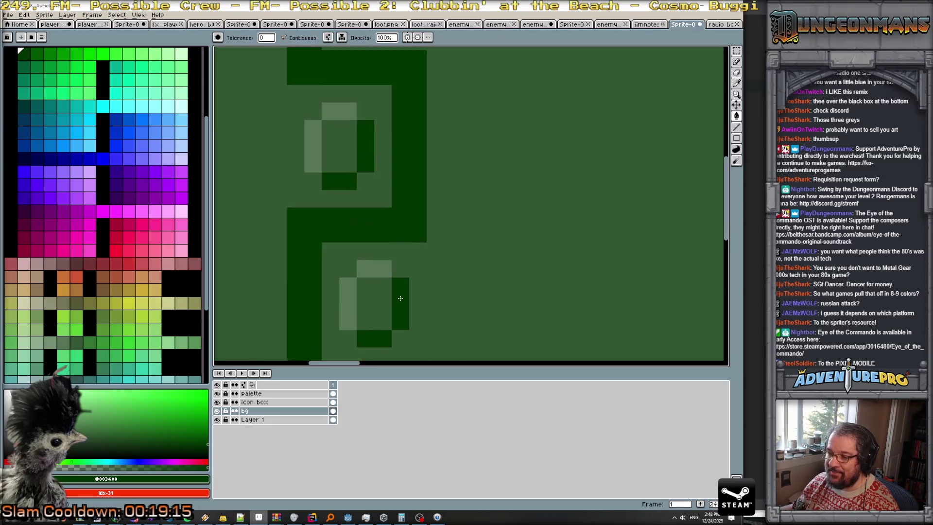
pyautogui.scroll(-2, 418, 296)
pyautogui.scroll(-1, 436, 292)
pyautogui.scroll(1, 435, 292)
pyautogui.scroll(1, 434, 292)
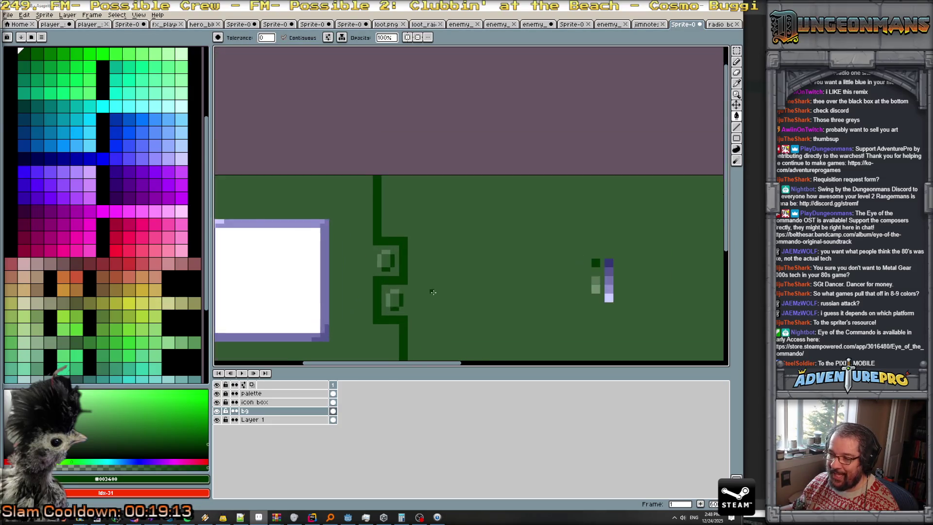
pyautogui.scroll(1, 433, 292)
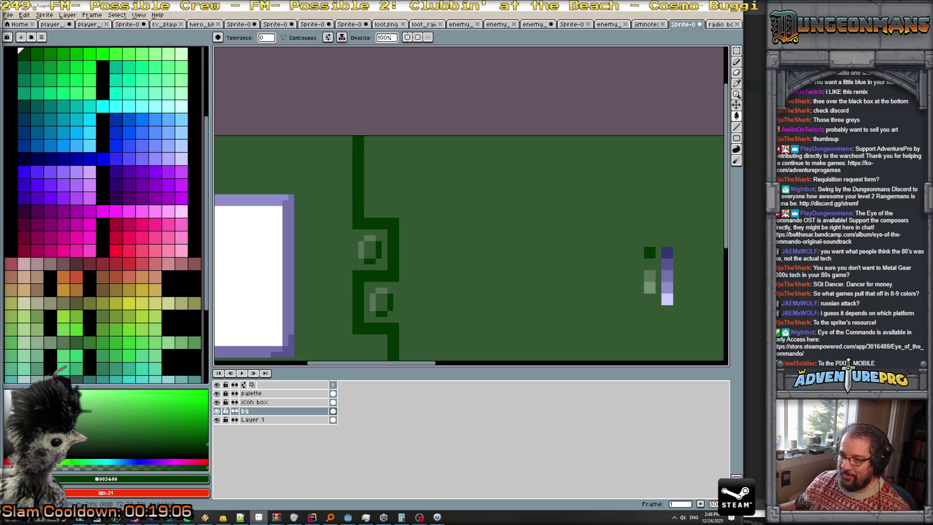
pyautogui.scroll(1, 407, 219)
pyautogui.keyDown('alt'); pyautogui.click(394, 217); pyautogui.keyUp('alt')
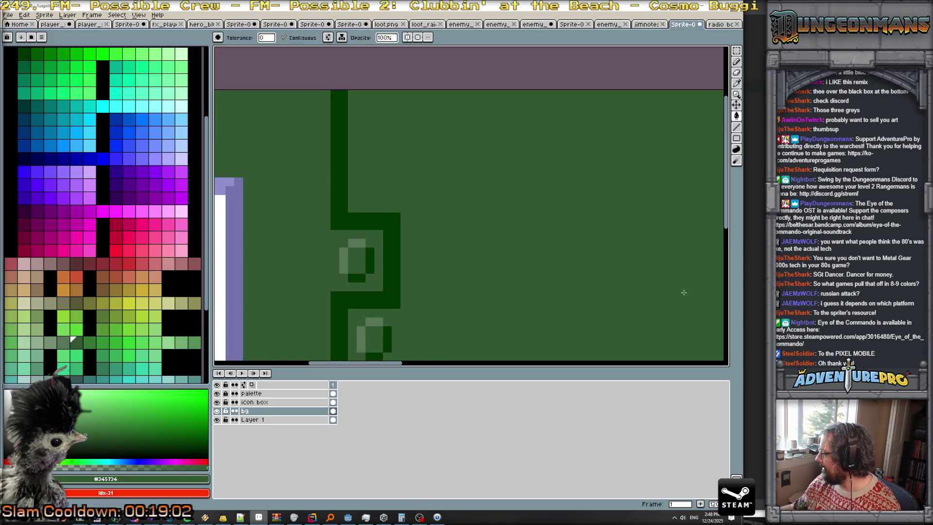
pyautogui.scroll(-3, 417, 227)
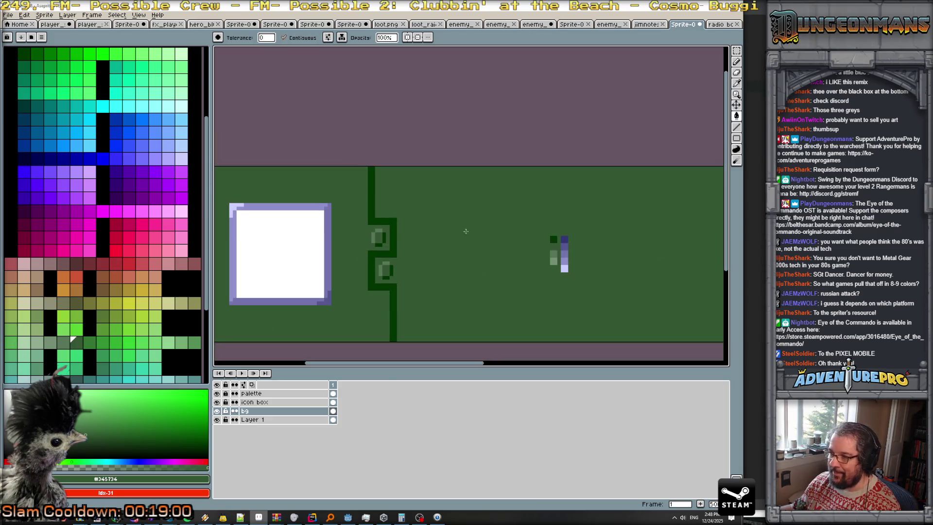
pyautogui.scroll(3, 561, 249)
pyautogui.scroll(-3, 540, 243)
pyautogui.scroll(3, 501, 243)
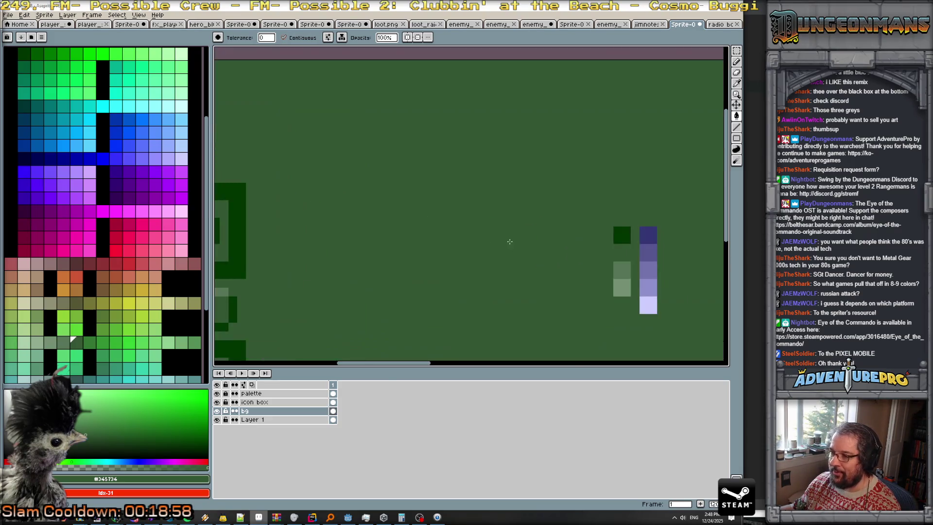
pyautogui.scroll(-3, 500, 243)
pyautogui.scroll(-1, 473, 248)
pyautogui.scroll(1, 474, 248)
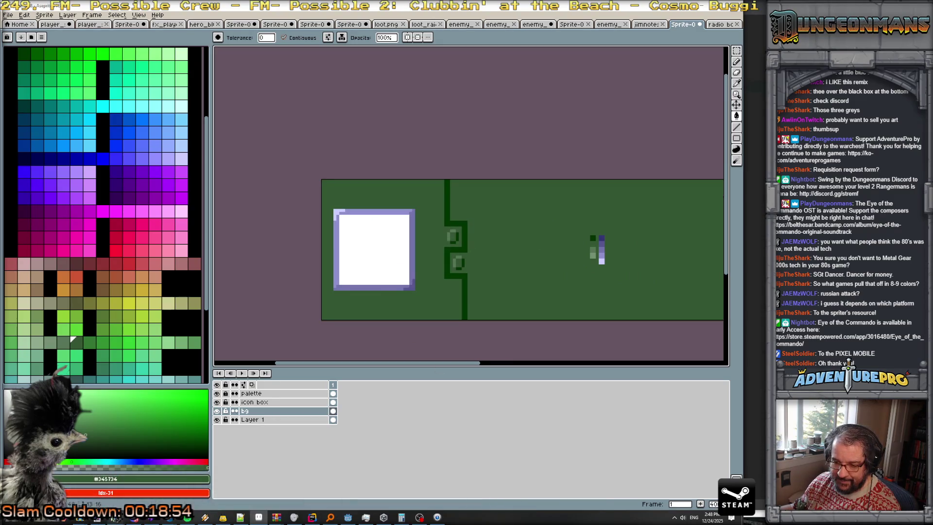
# - Zoom into the war-game reference screenshot to examine its DEPLOY and END TURN panels, then return to the sprite
pyautogui.moveTo(293, 517)
pyautogui.click(581, 491)
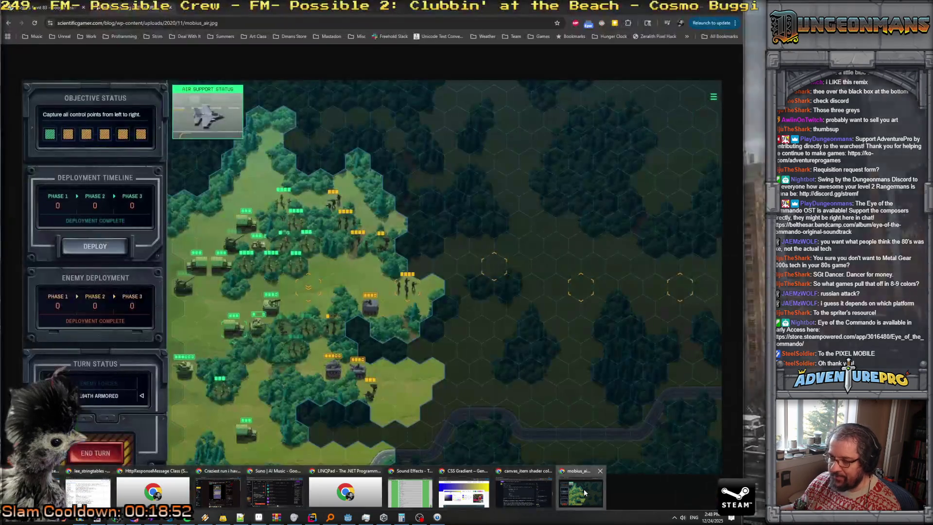
pyautogui.scroll(1, 110, 419)
pyautogui.scroll(2, 109, 419)
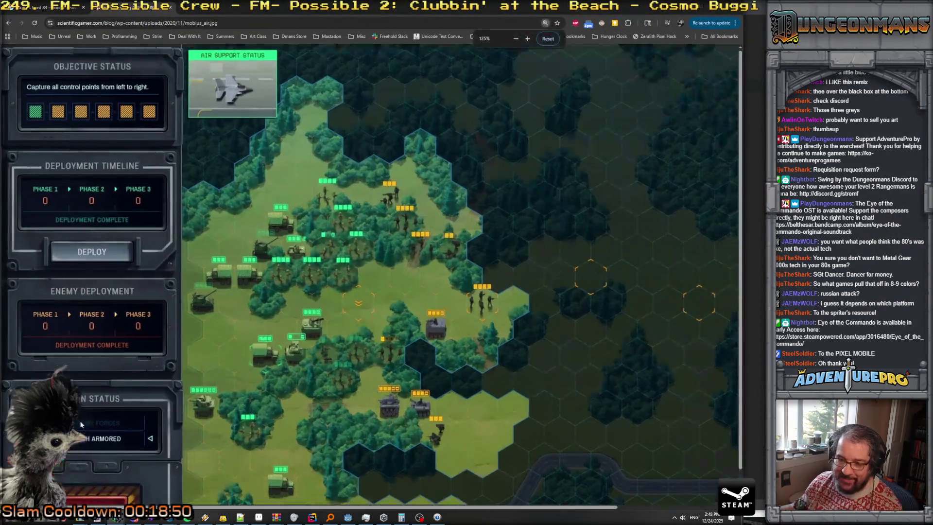
pyautogui.scroll(1, 109, 419)
pyautogui.scroll(4, 96, 438)
pyautogui.scroll(-5, 96, 438)
pyautogui.scroll(-4, 243, 398)
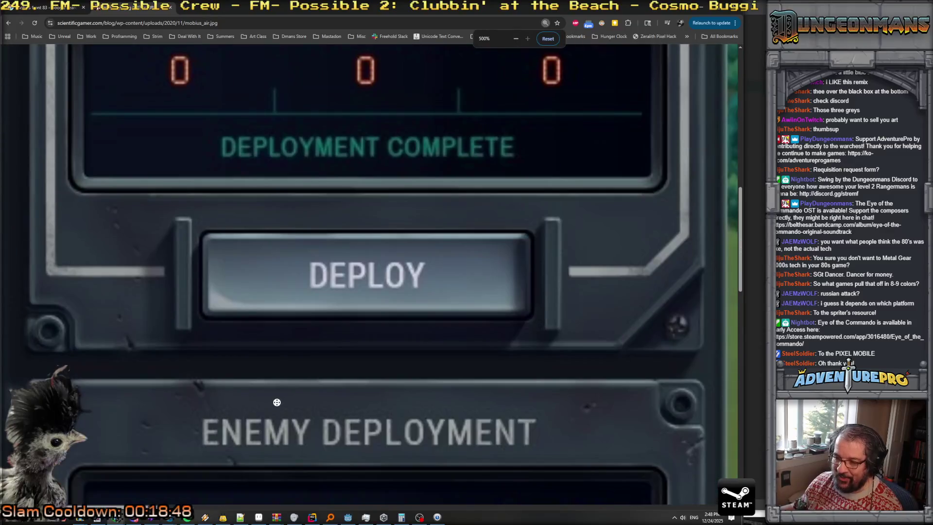
pyautogui.hscroll(1, 340, 389)
pyautogui.hscroll(2, 387, 384)
pyautogui.scroll(-4, 387, 384)
pyautogui.scroll(-4, 387, 384)
pyautogui.scroll(-4, 387, 384)
pyautogui.hscroll(-1, 387, 384)
pyautogui.hscroll(-1, 387, 384)
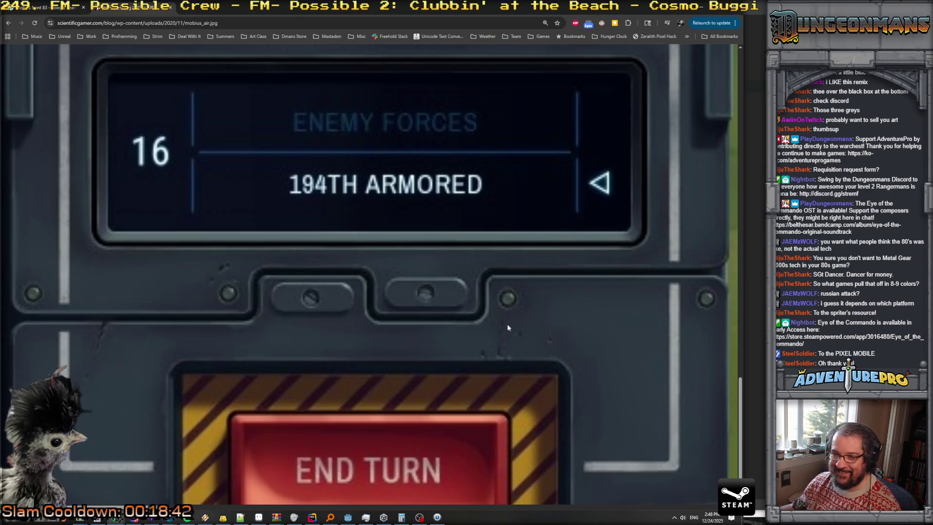
pyautogui.hotkey('alt', 'Tab')
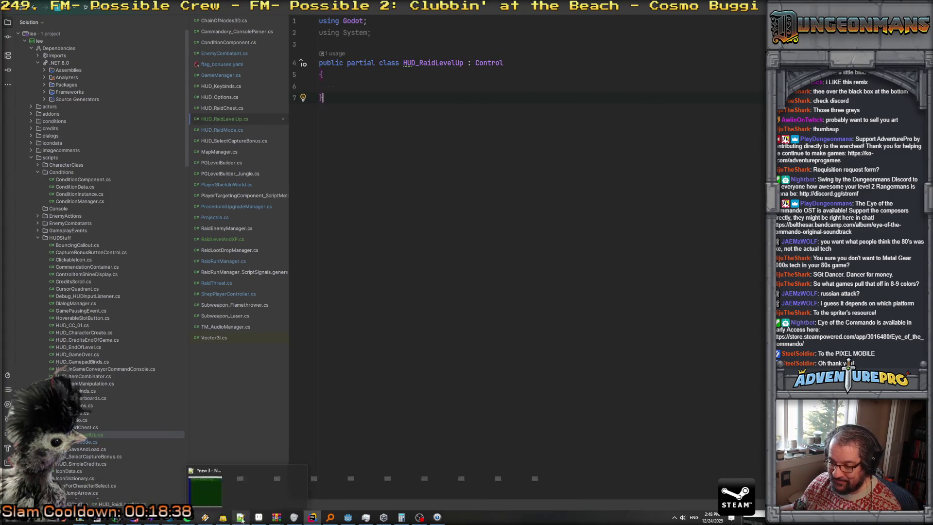
pyautogui.click(258, 520)
# - Paint a row of light-green pixels above the divider's top notch, undoing an accidental fill
pyautogui.scroll(1, 397, 283)
pyautogui.scroll(1, 396, 282)
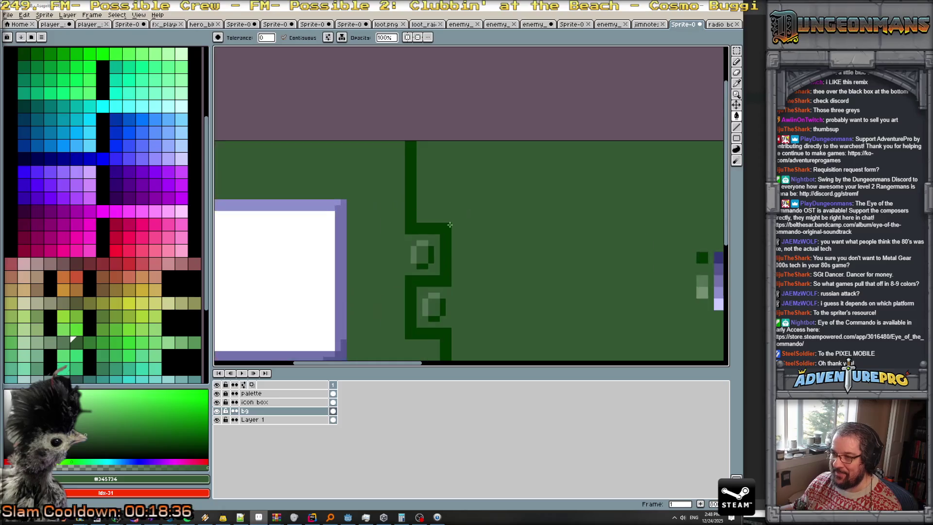
pyautogui.scroll(1, 396, 282)
pyautogui.keyDown('alt'); pyautogui.click(406, 258); pyautogui.keyUp('alt')
pyautogui.click(397, 257)
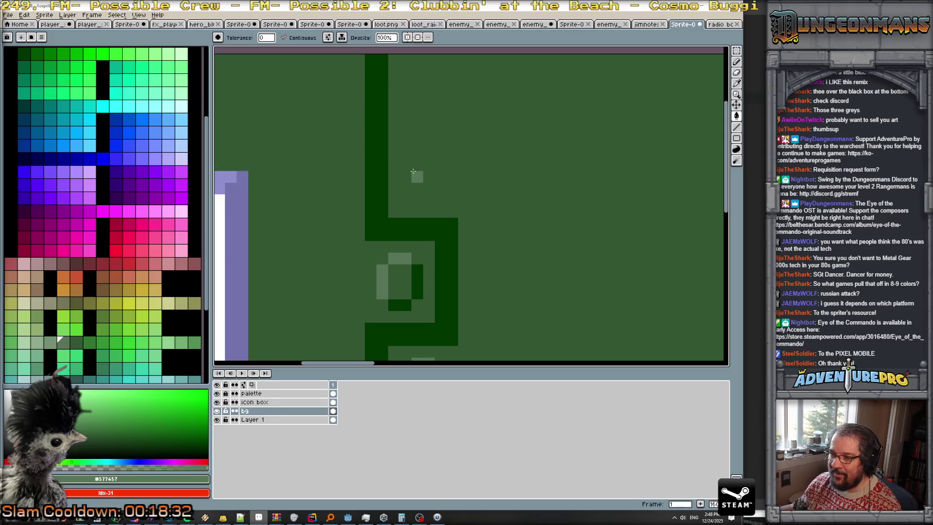
pyautogui.click(424, 176)
pyautogui.hotkey('ctrl', 'z')
pyautogui.press('b')
pyautogui.moveTo(421, 175); pyautogui.dragTo(430, 176)
# - Add dark-green pixels beside the light ones and clear stray pixels with background green
pyautogui.keyDown('alt'); pyautogui.click(417, 282); pyautogui.keyUp('alt')
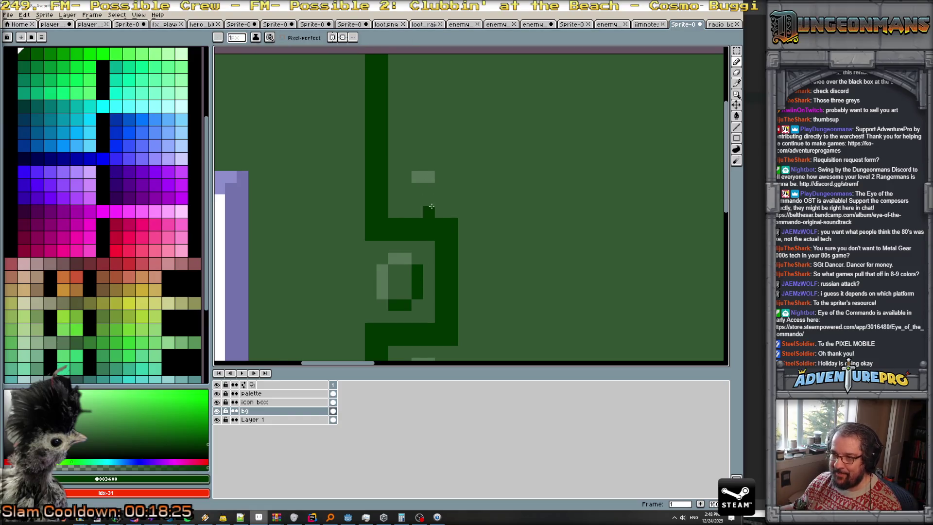
pyautogui.moveTo(423, 198); pyautogui.dragTo(441, 189)
pyautogui.keyDown('alt'); pyautogui.click(382, 281); pyautogui.keyUp('alt')
pyautogui.scroll(-5, 425, 216)
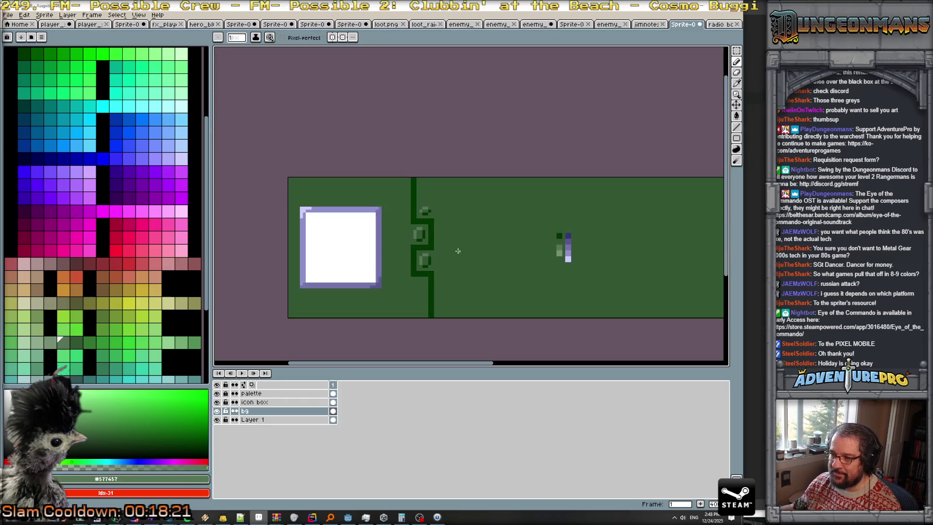
pyautogui.scroll(3, 458, 251)
pyautogui.scroll(2, 438, 233)
pyautogui.keyDown('alt'); pyautogui.click(426, 220); pyautogui.keyUp('alt')
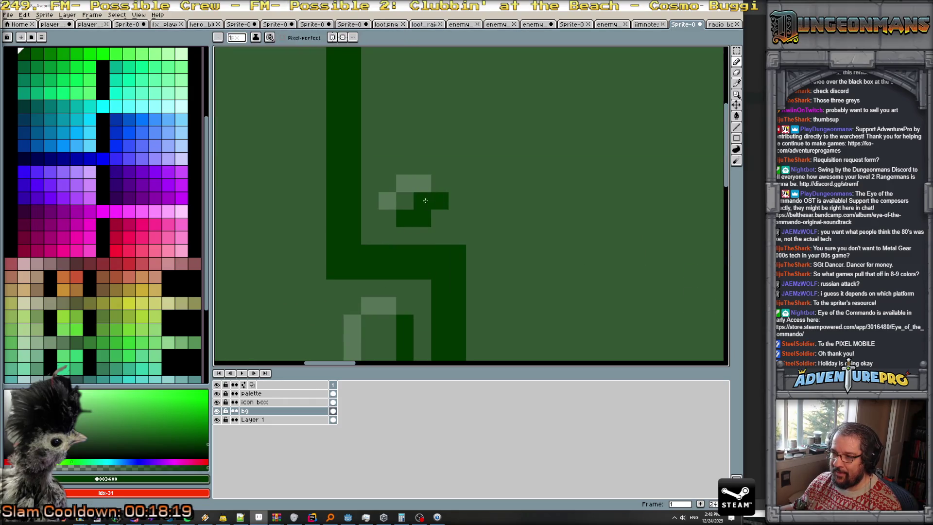
pyautogui.click(440, 201)
pyautogui.click(423, 183)
# - Add another light-green pixel to the top accent mark
pyautogui.scroll(-3, 438, 219)
pyautogui.scroll(-2, 457, 241)
pyautogui.scroll(1, 460, 252)
pyautogui.scroll(2, 438, 197)
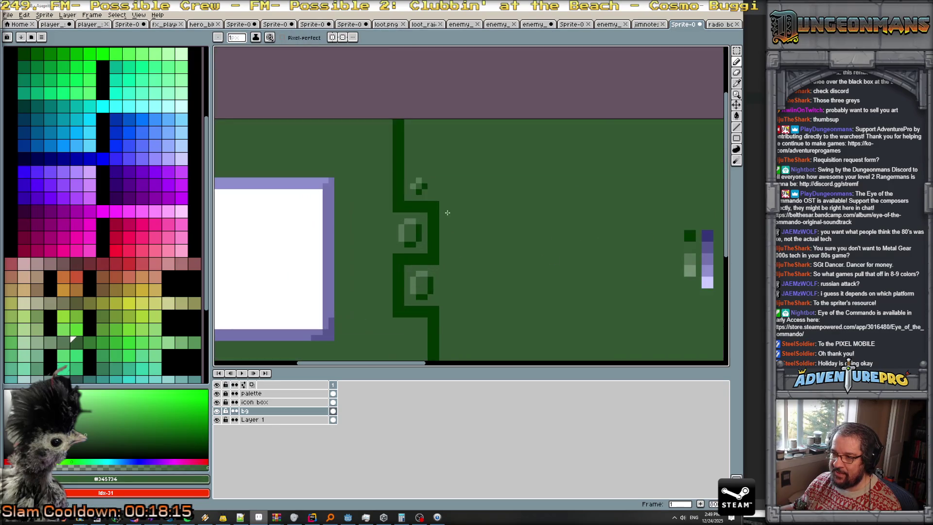
pyautogui.scroll(2, 438, 198)
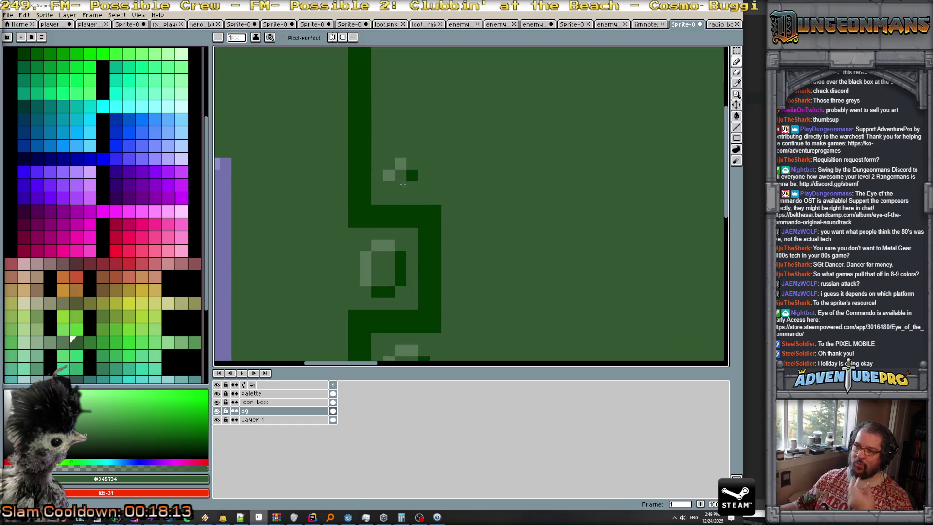
pyautogui.scroll(-3, 404, 195)
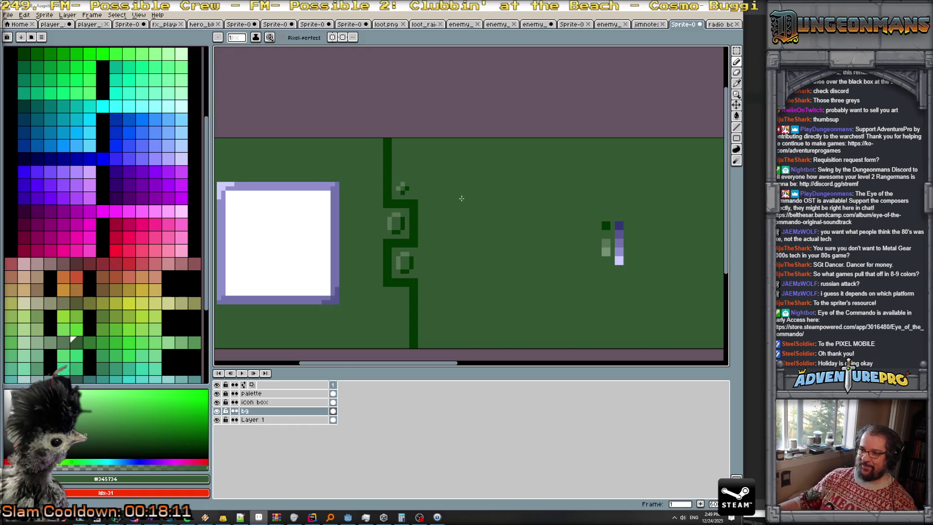
pyautogui.scroll(2, 438, 199)
pyautogui.scroll(4, 384, 192)
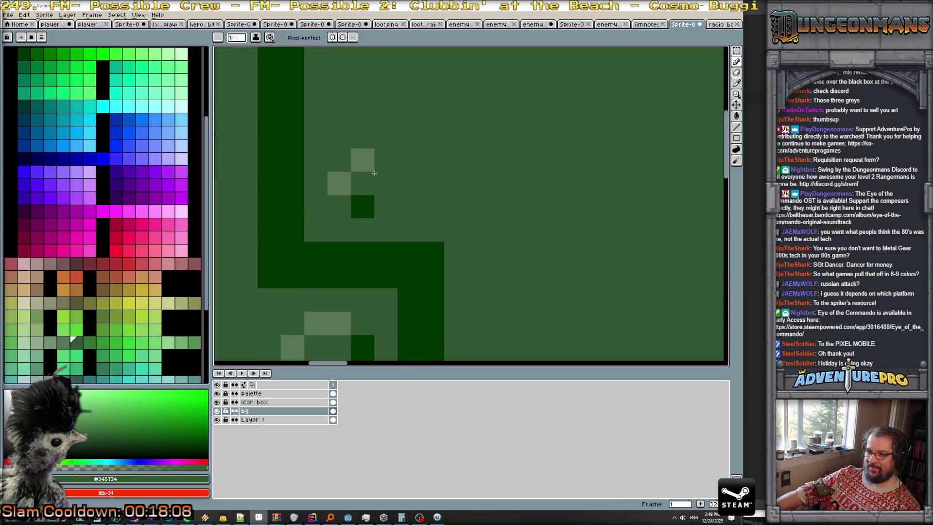
pyautogui.keyDown('alt'); pyautogui.click(368, 158); pyautogui.keyUp('alt')
pyautogui.click(363, 183)
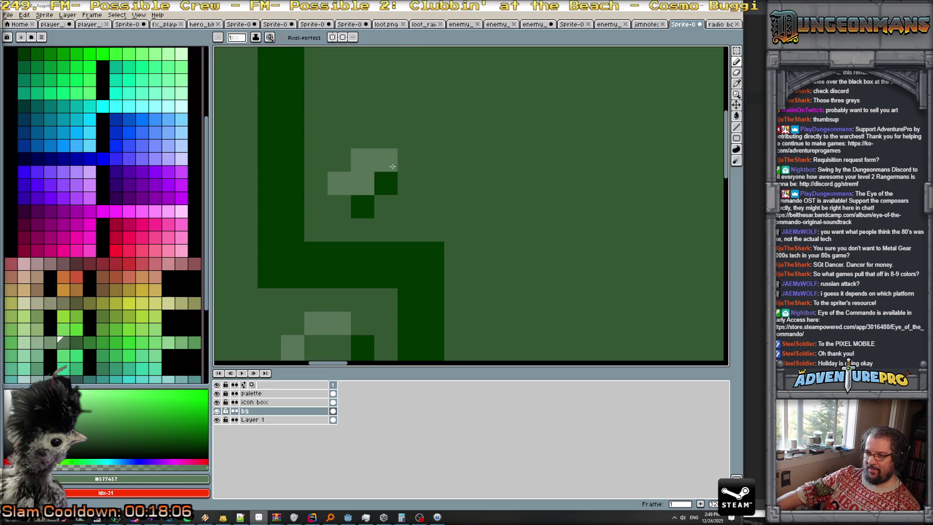
# - Clear the pixel above the mark with background green and touch up its light pixels
pyautogui.keyDown('alt'); pyautogui.click(386, 161); pyautogui.keyUp('alt')
pyautogui.click(363, 160)
pyautogui.click(362, 207)
pyautogui.click(363, 183)
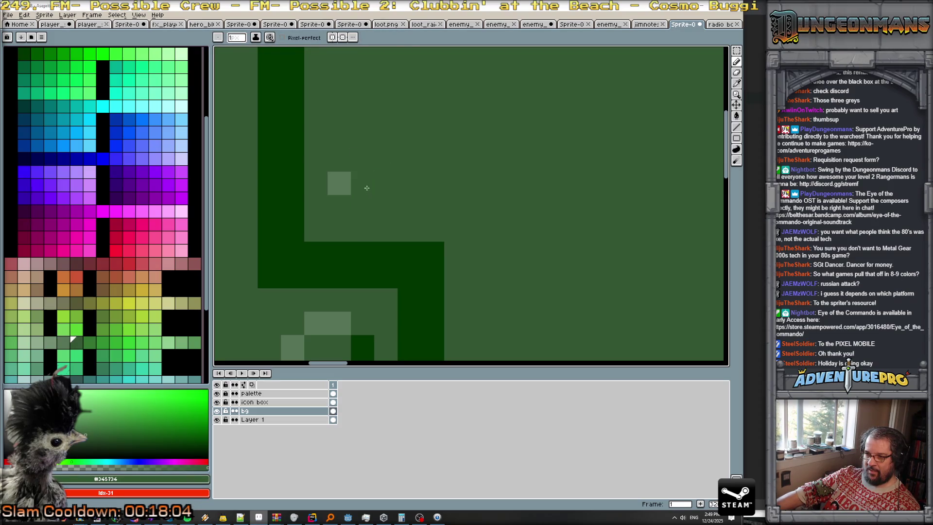
pyautogui.click(363, 183)
pyautogui.scroll(-3, 366, 283)
pyautogui.keyDown('alt'); pyautogui.click(369, 299); pyautogui.keyUp('alt')
# - Place dark-green pixels below and beside the mark's light pixel
pyautogui.scroll(2, 359, 239)
pyautogui.click(367, 258)
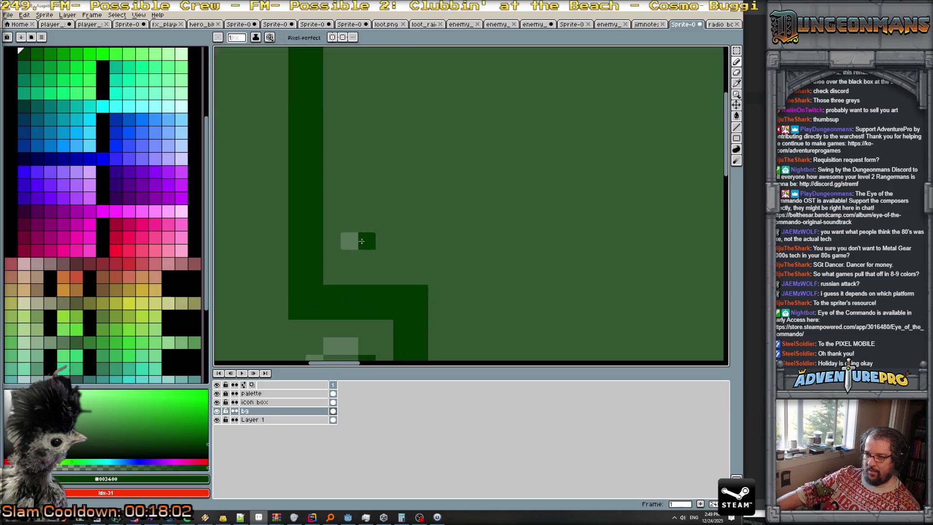
pyautogui.keyDown('alt'); pyautogui.click(367, 223); pyautogui.keyUp('alt')
pyautogui.scroll(-2, 366, 237)
pyautogui.scroll(-1, 366, 236)
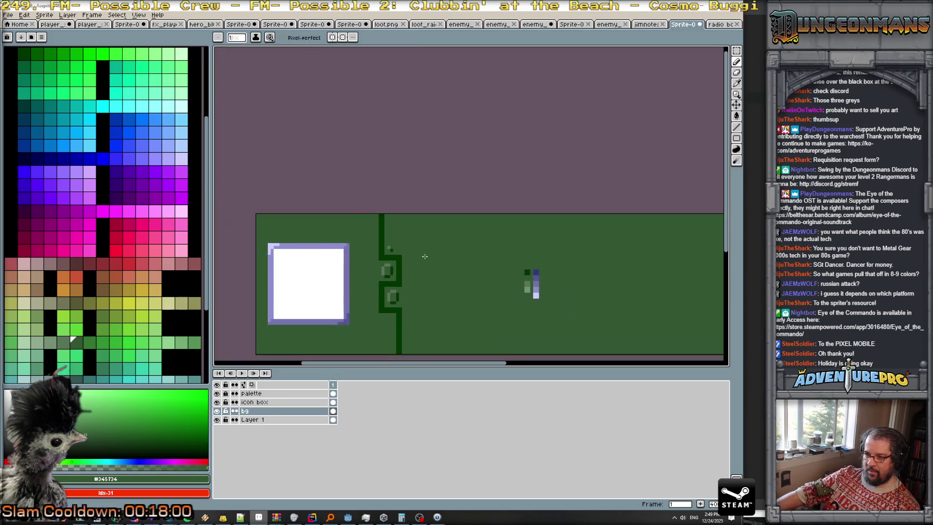
pyautogui.scroll(2, 365, 237)
pyautogui.scroll(1, 339, 256)
pyautogui.keyDown('alt'); pyautogui.click(335, 263); pyautogui.keyUp('alt')
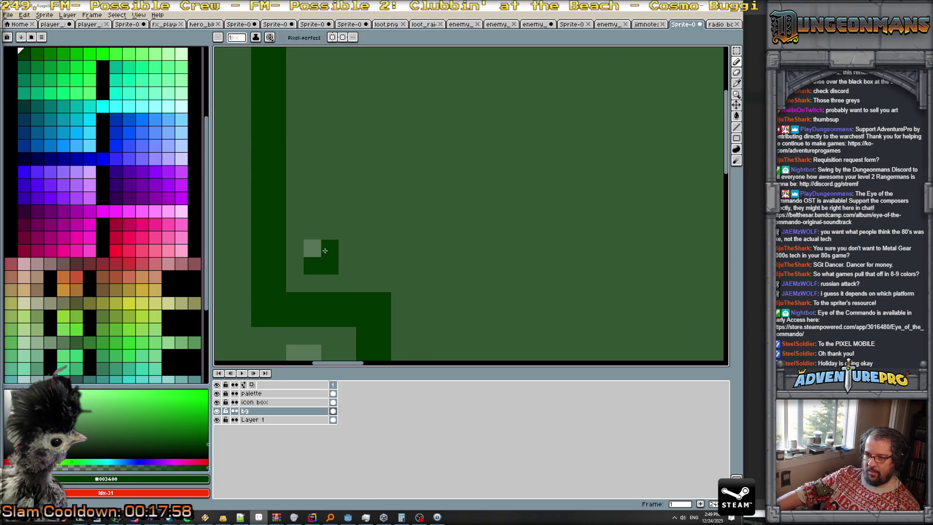
pyautogui.scroll(-2, 395, 274)
pyautogui.scroll(1, 393, 286)
pyautogui.scroll(2, 393, 286)
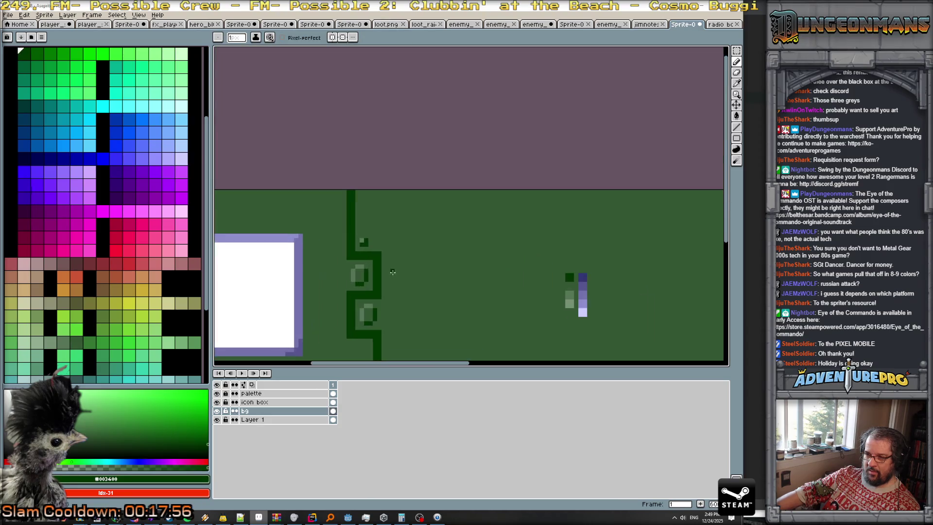
pyautogui.scroll(-2, 393, 287)
# - Add a dark-green pixel beside the lower light mark below the bottom notch
pyautogui.keyDown('alt'); pyautogui.click(575, 304); pyautogui.keyUp('alt')
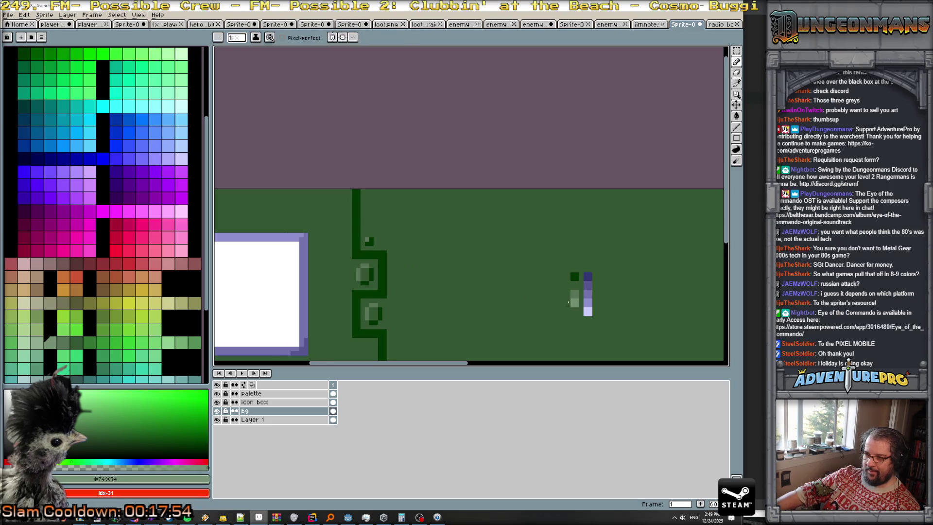
pyautogui.scroll(2, 359, 234)
pyautogui.keyDown('alt'); pyautogui.click(334, 262); pyautogui.keyUp('alt')
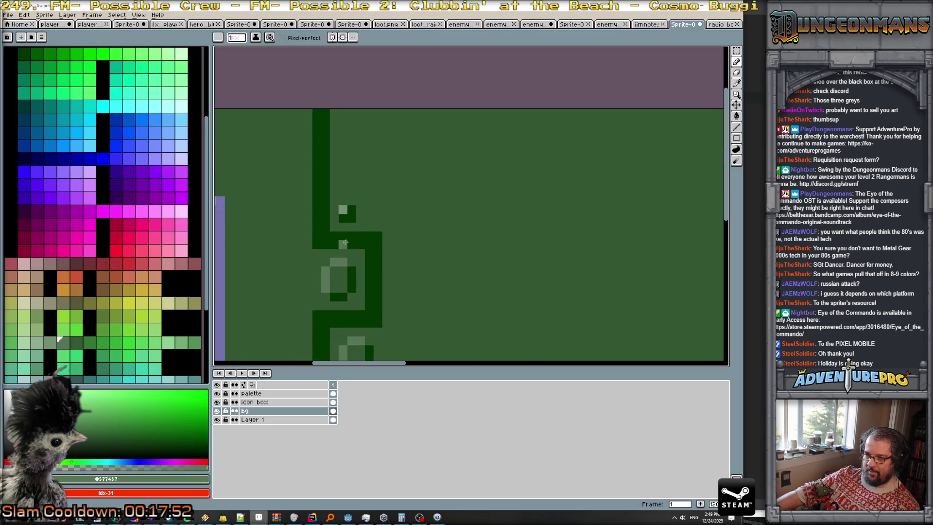
pyautogui.scroll(1, 343, 219)
pyautogui.scroll(-3, 357, 210)
pyautogui.scroll(1, 423, 239)
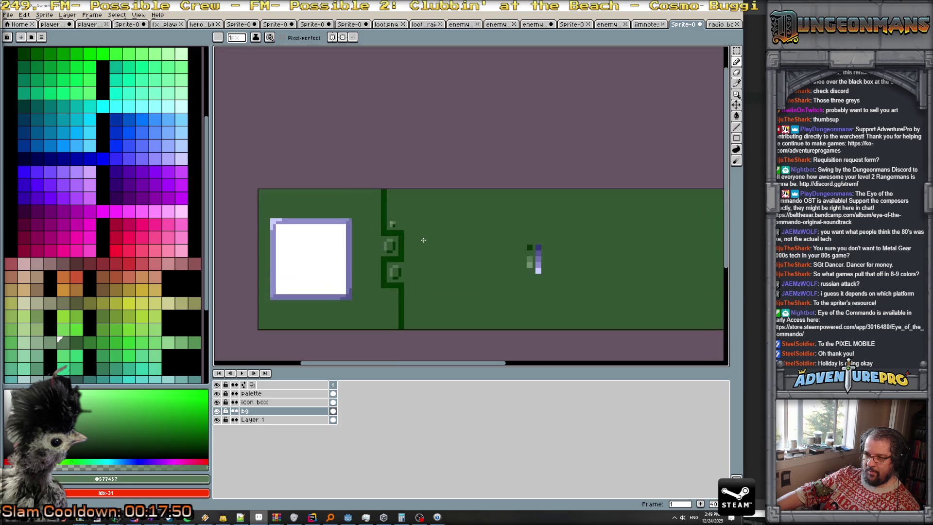
pyautogui.scroll(1, 423, 239)
pyautogui.scroll(-1, 413, 252)
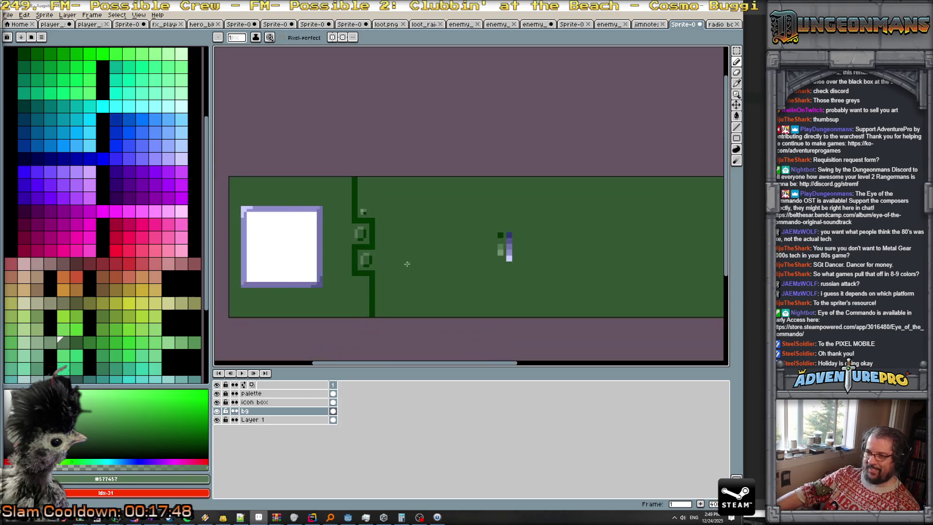
pyautogui.scroll(1, 409, 219)
pyautogui.scroll(1, 400, 169)
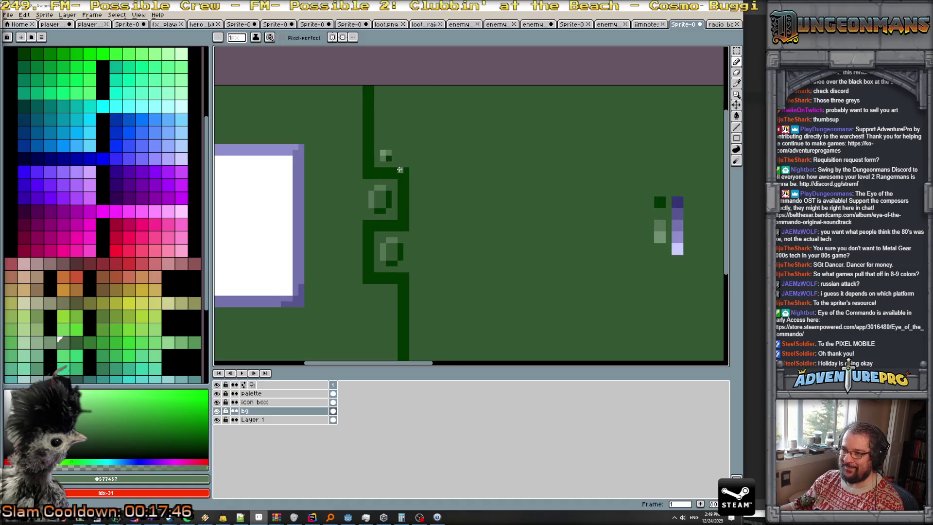
pyautogui.scroll(1, 375, 292)
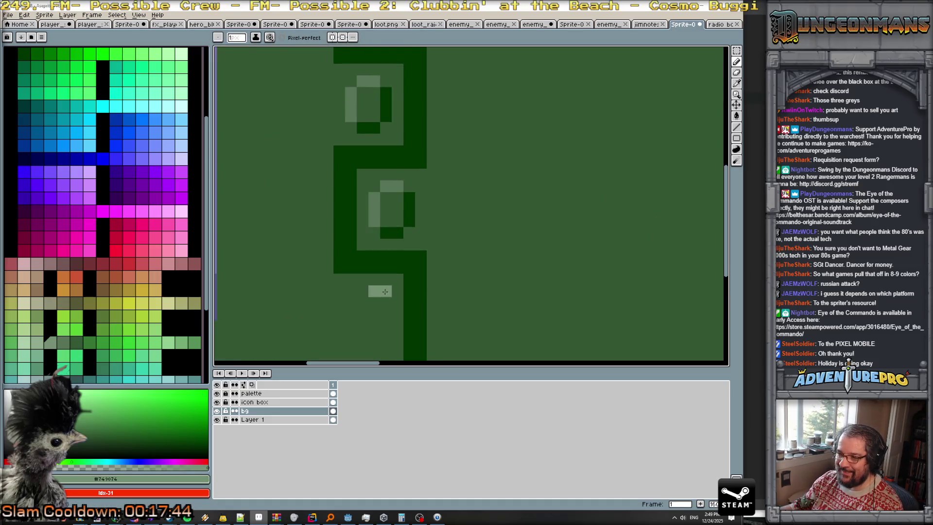
pyautogui.keyDown('alt'); pyautogui.click(397, 233); pyautogui.keyUp('alt')
pyautogui.click(386, 291)
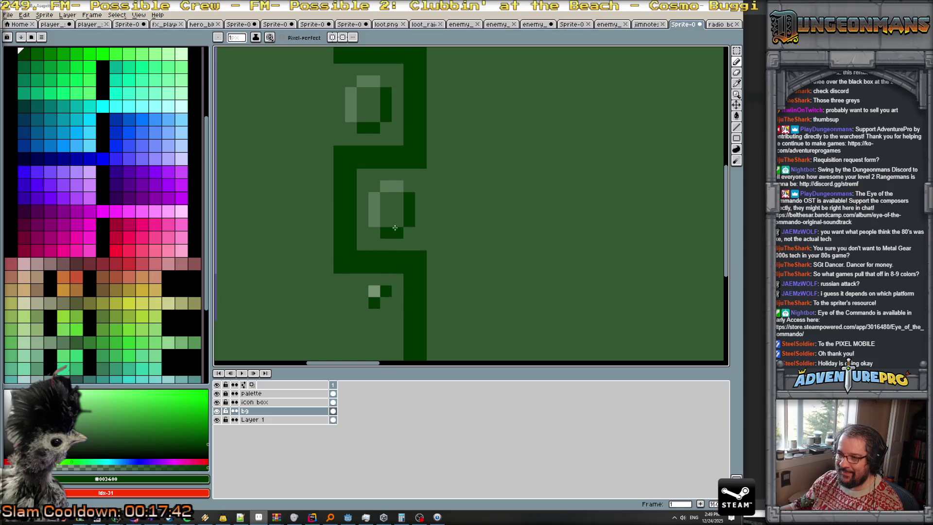
# - Repaint around the lower mark and add a light-green pixel to it
pyautogui.scroll(-3, 395, 231)
pyautogui.scroll(2, 396, 217)
pyautogui.click(388, 280)
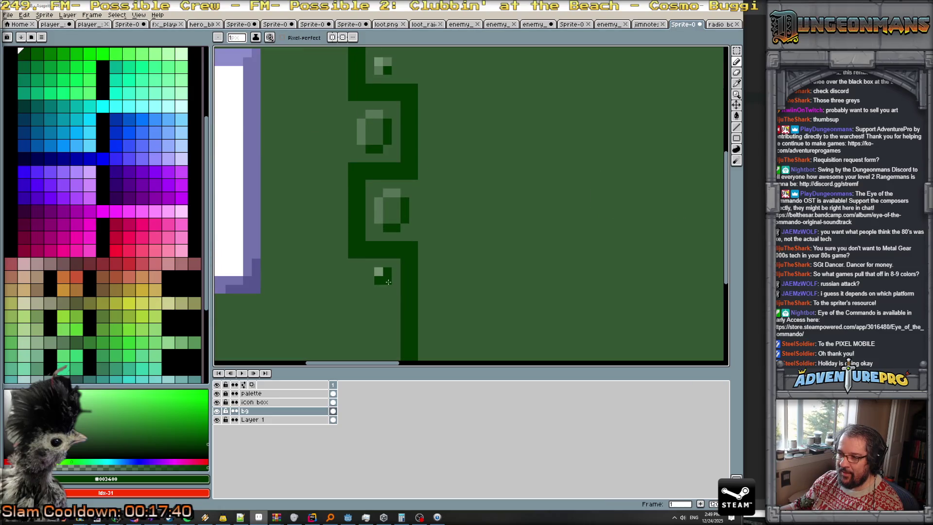
pyautogui.keyDown('alt'); pyautogui.click(378, 214); pyautogui.keyUp('alt')
pyautogui.click(387, 271)
pyautogui.scroll(-3, 376, 281)
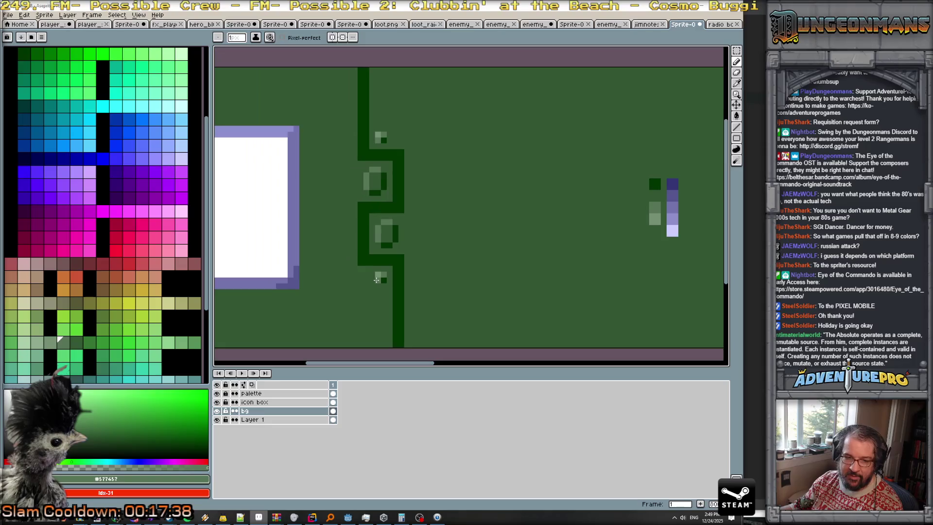
pyautogui.scroll(1, 376, 280)
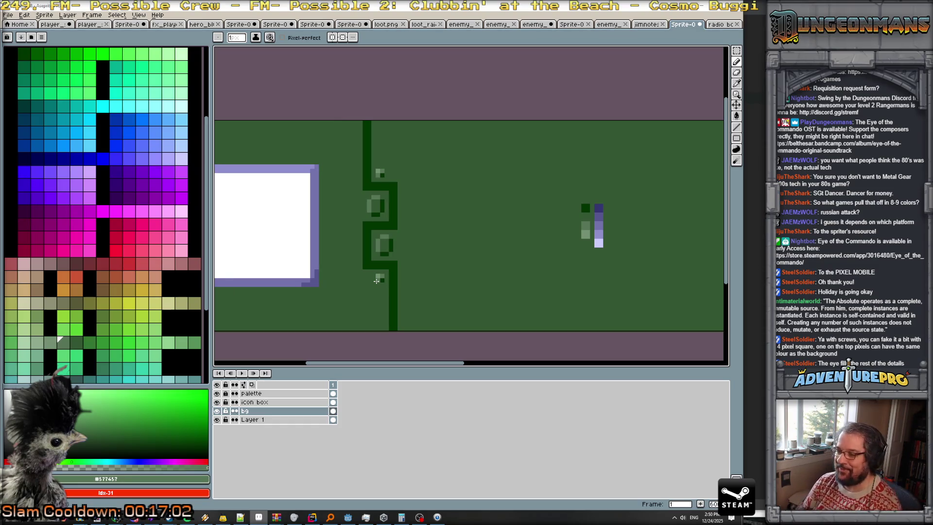
# - Zoom in and out to review the finished panel, then bring up the Chrome video window
pyautogui.scroll(2, 406, 219)
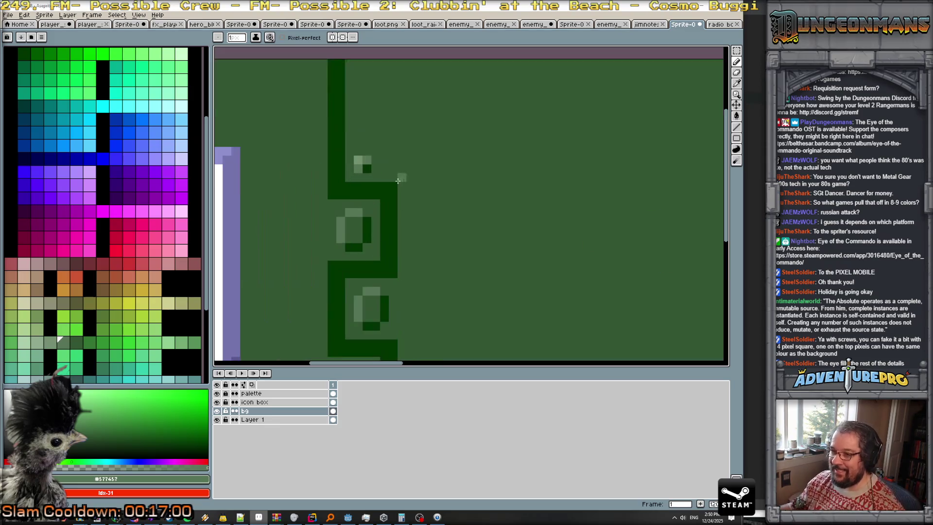
pyautogui.scroll(-1, 378, 272)
pyautogui.scroll(1, 487, 243)
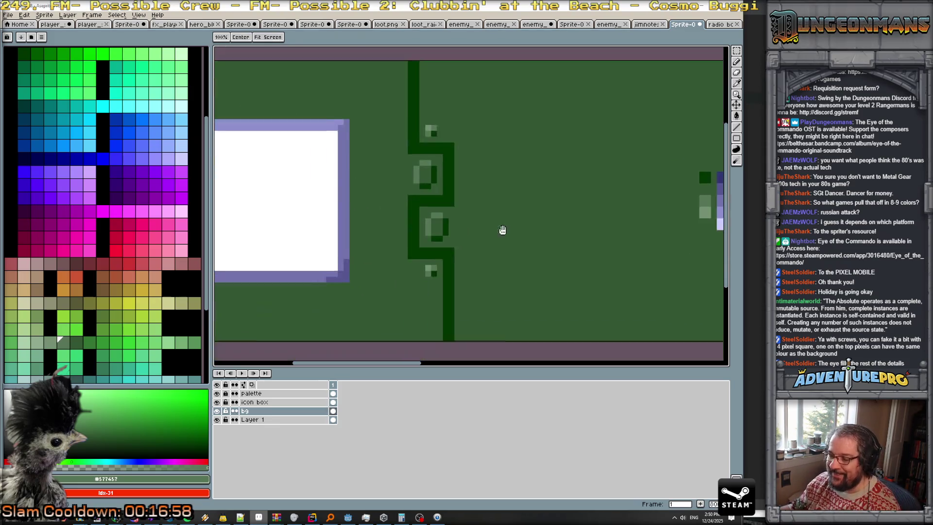
pyautogui.scroll(-2, 458, 215)
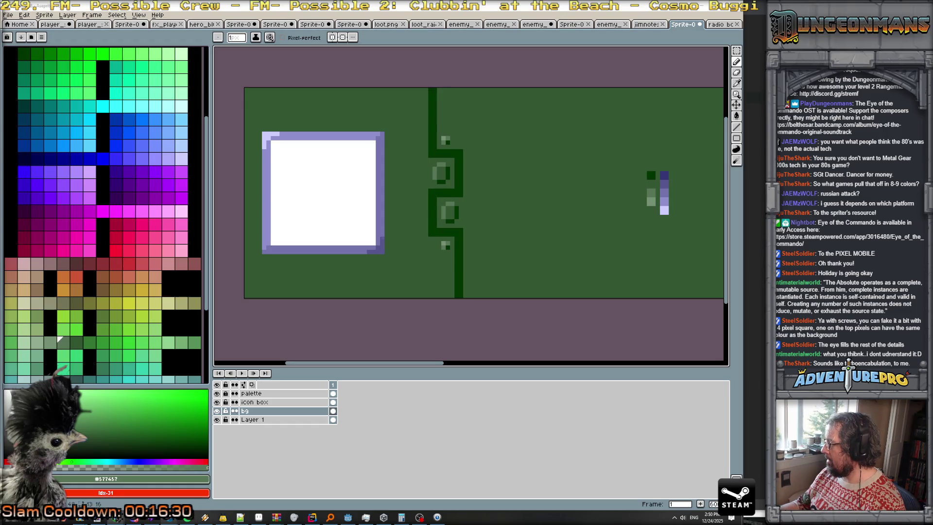
pyautogui.hotkey('alt', 'Tab')
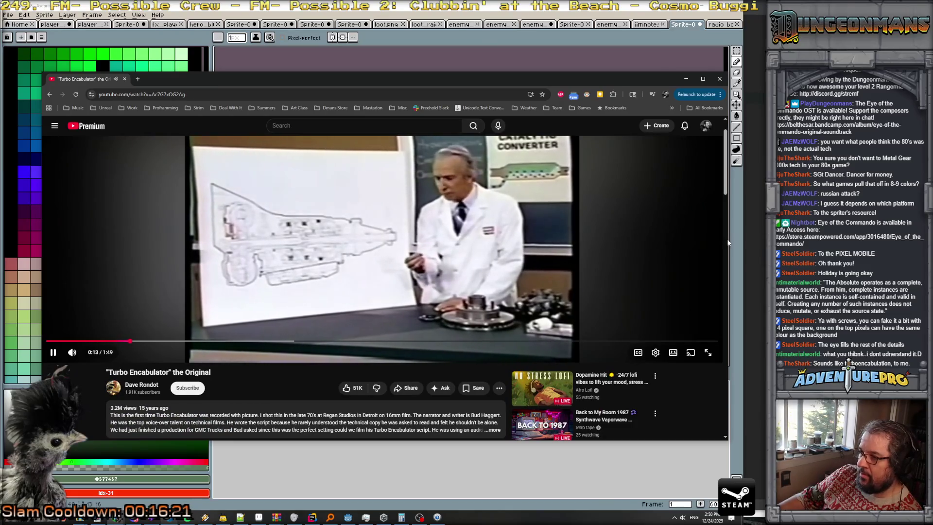
# - Move the video window and copy the Turbo Encabulator video's URL
pyautogui.moveTo(484, 81); pyautogui.dragTo(450, 39)
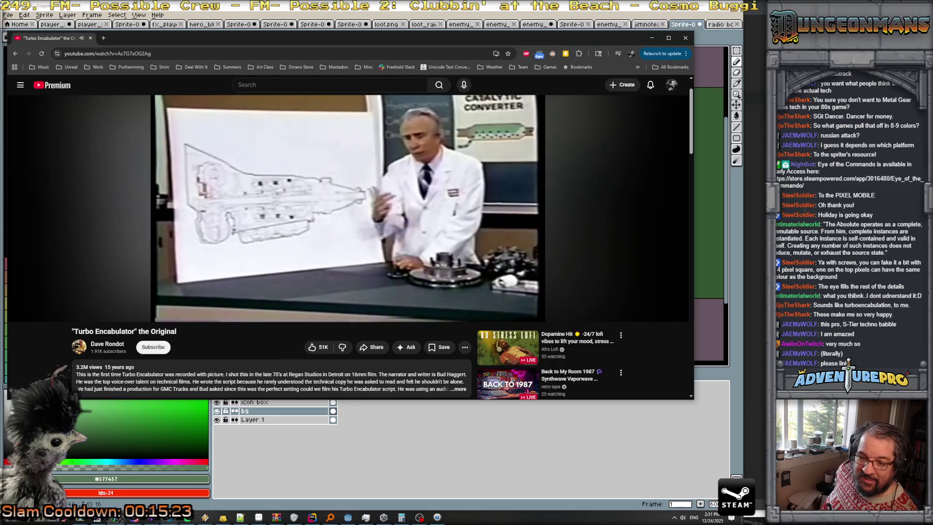
pyautogui.hotkey('ctrl', 'l')
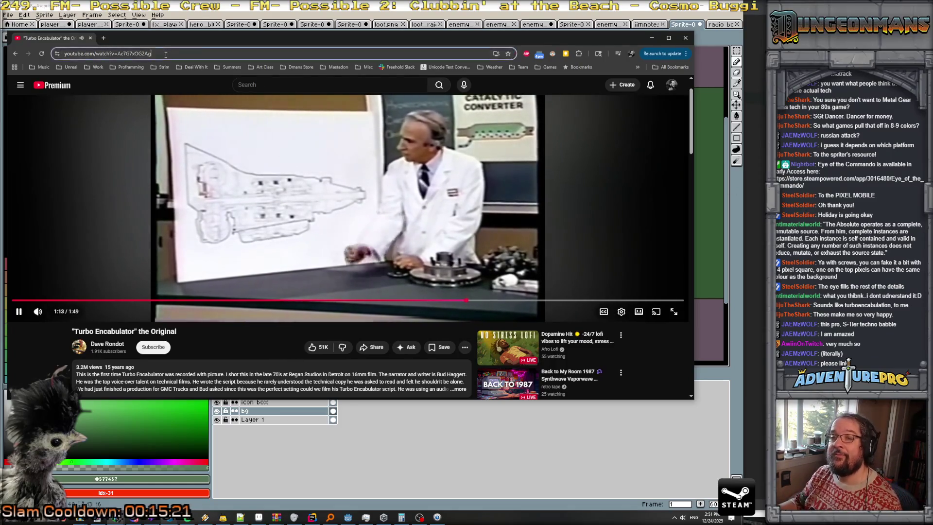
pyautogui.hotkey('ctrl', 'c')
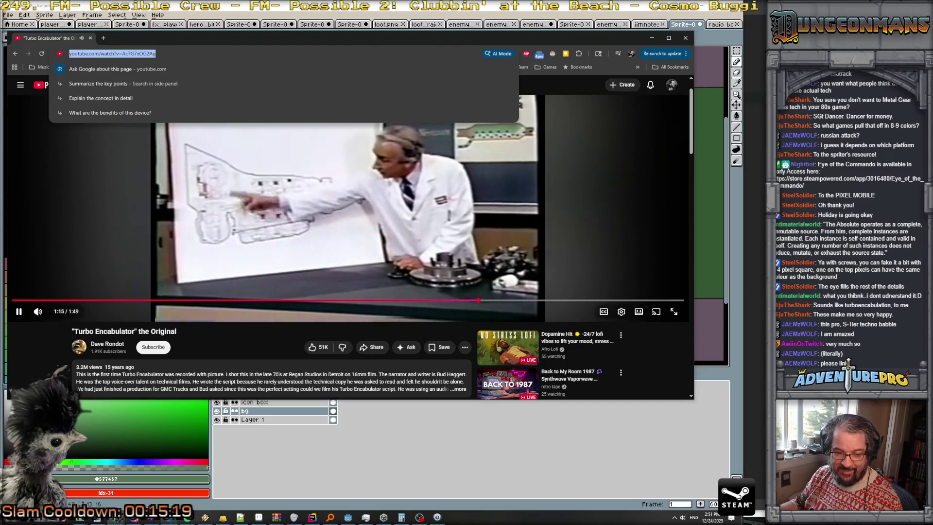
pyautogui.hotkey('alt', 'Tab')
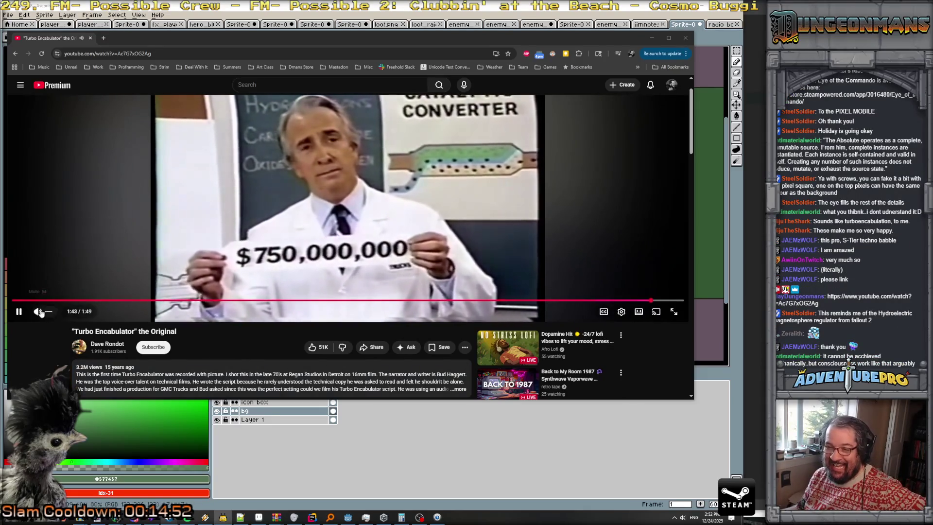
# - Pause the video, skim the comments, and drag the browser aside to reveal the sprite
pyautogui.click(20, 312)
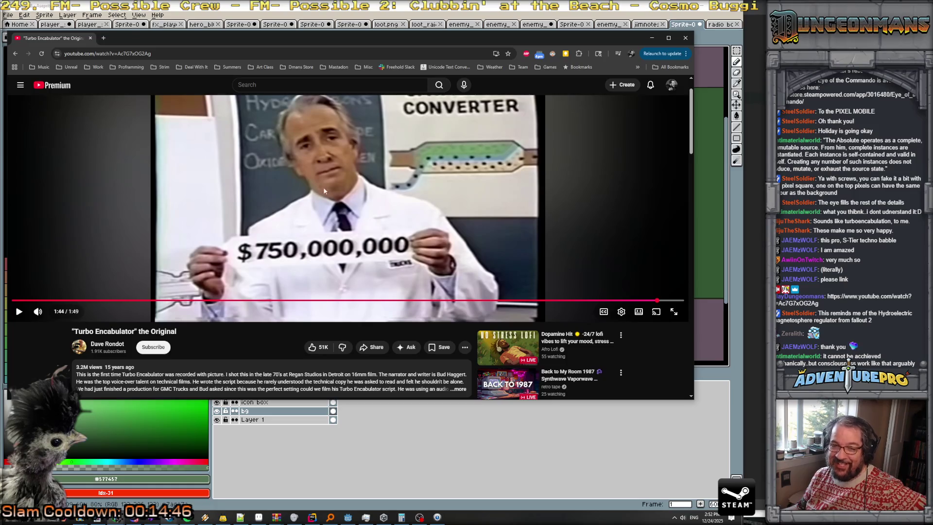
pyautogui.scroll(1, 336, 204)
pyautogui.scroll(-2, 343, 213)
pyautogui.scroll(2, 345, 217)
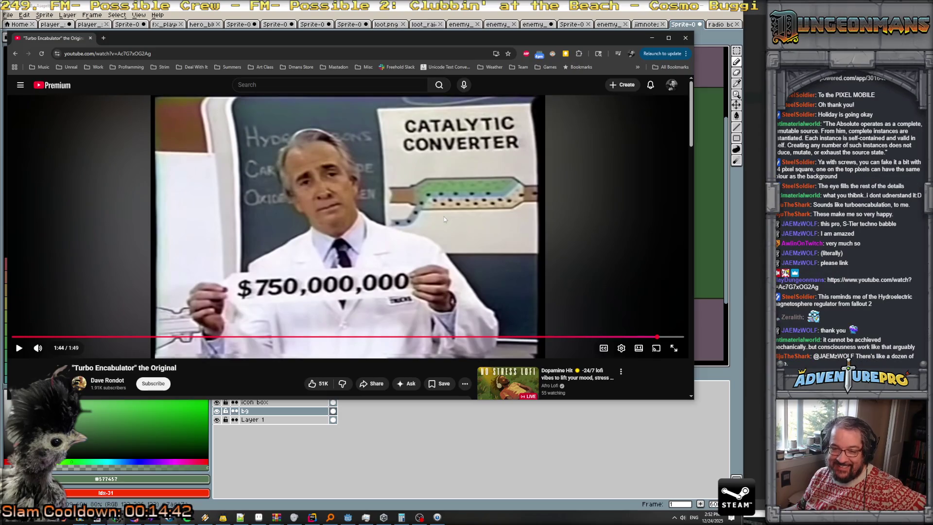
pyautogui.scroll(-4, 427, 212)
pyautogui.scroll(-4, 427, 211)
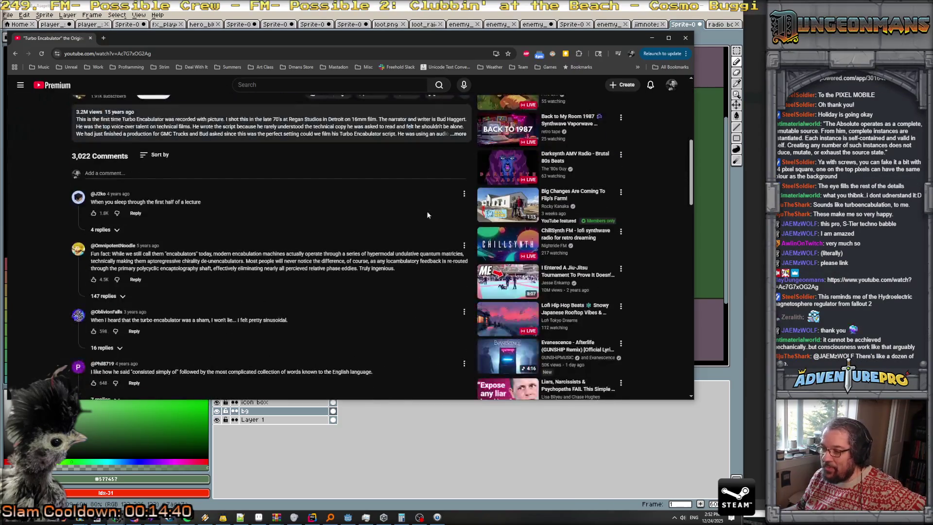
pyautogui.scroll(6, 427, 211)
pyautogui.moveTo(247, 38); pyautogui.dragTo(731, 156)
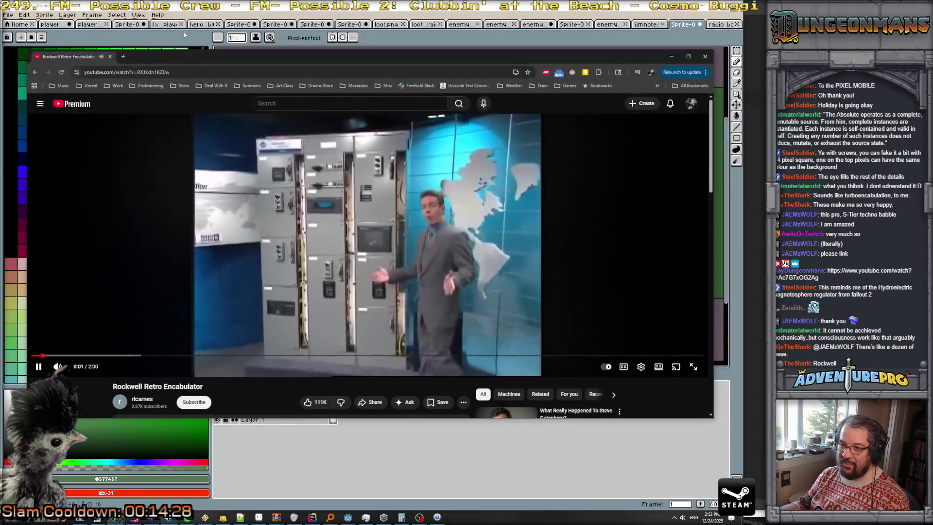
# - Maximize Chrome, watch the Retro Encabulator video to the end, and close its tab
pyautogui.moveTo(731, 157); pyautogui.dragTo(243, 57)
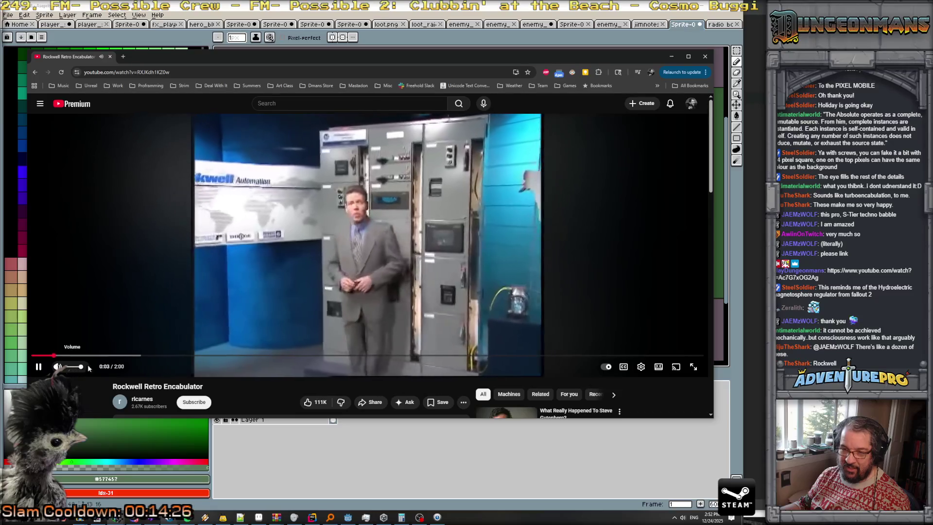
pyautogui.moveTo(343, 63); pyautogui.dragTo(329, 28)
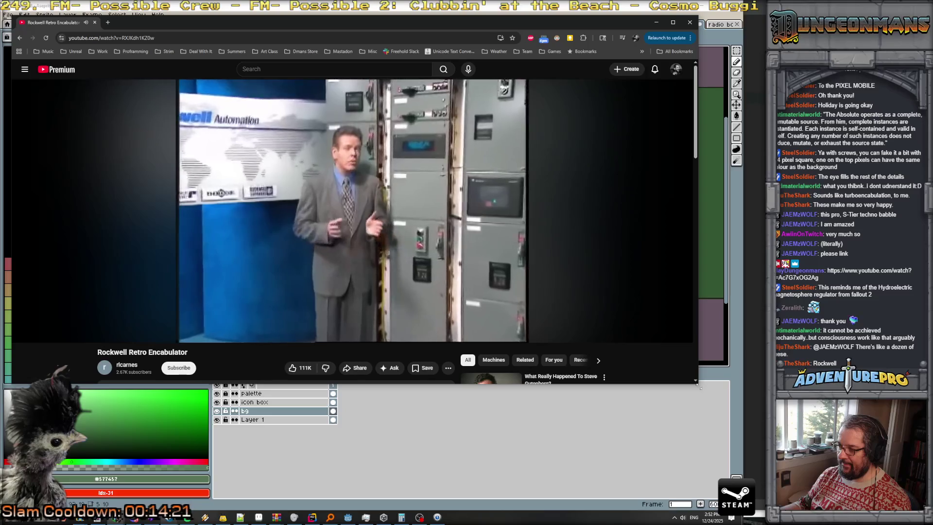
pyautogui.press('super+Up')
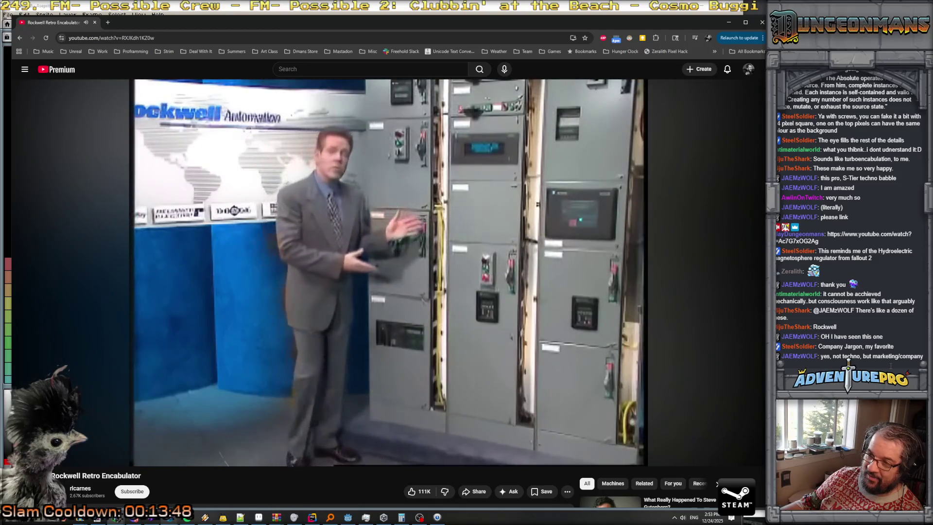
pyautogui.moveTo(189, 400)
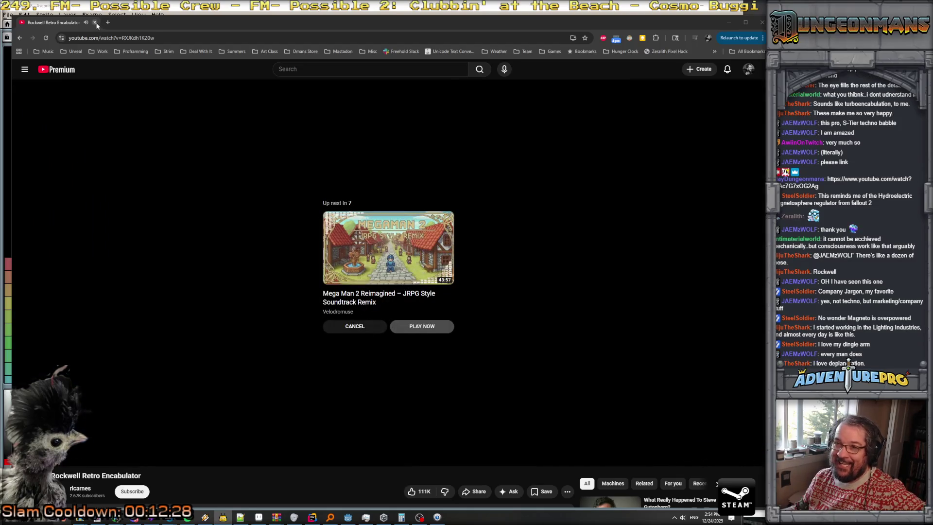
pyautogui.click(95, 22)
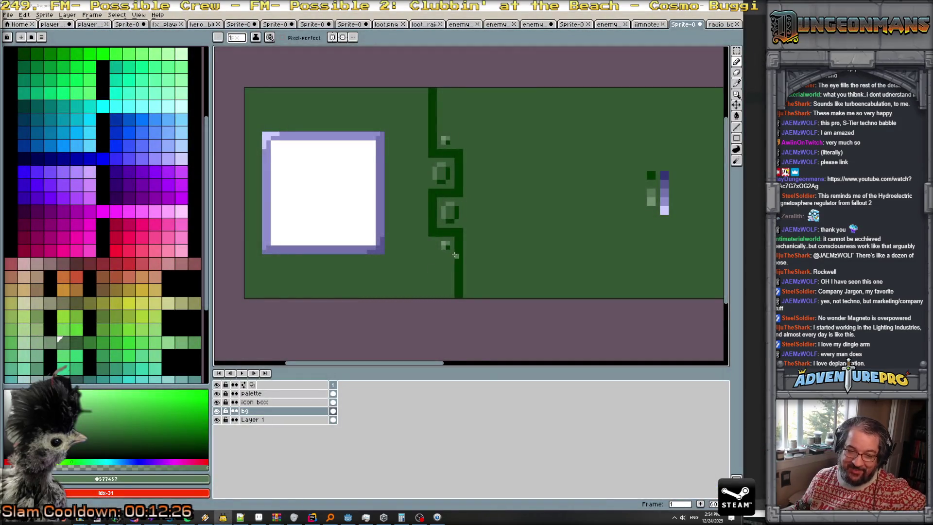
pyautogui.scroll(-1, 455, 254)
pyautogui.scroll(2, 467, 234)
pyautogui.scroll(-4, 483, 211)
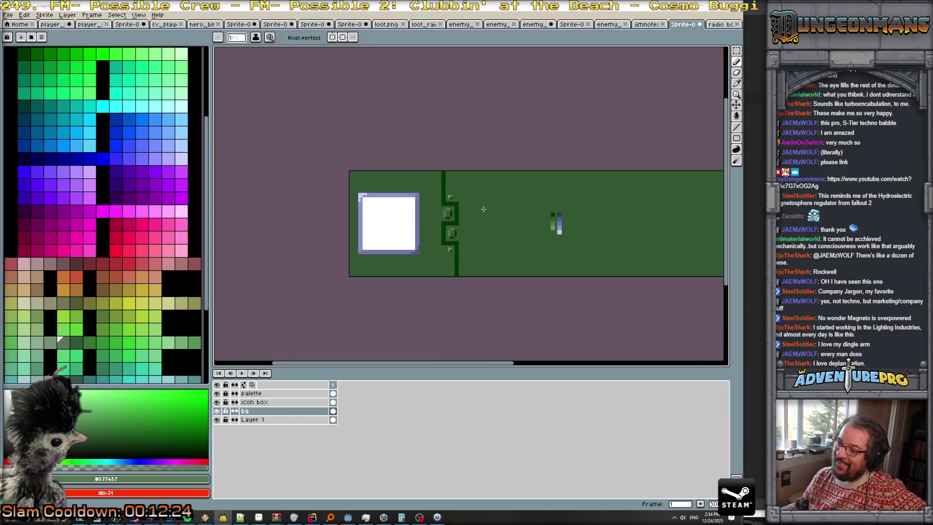
pyautogui.scroll(4, 484, 211)
pyautogui.scroll(-2, 462, 238)
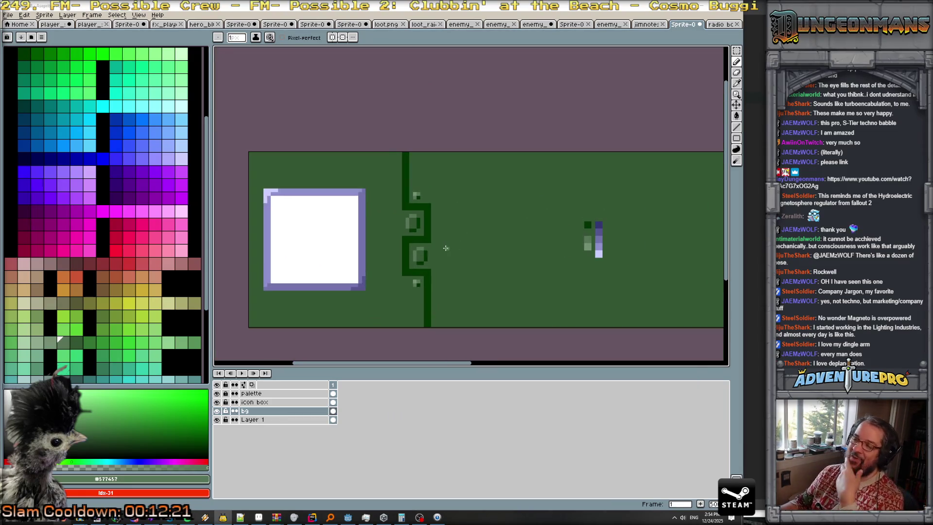
pyautogui.scroll(1, 451, 269)
pyautogui.scroll(1, 453, 254)
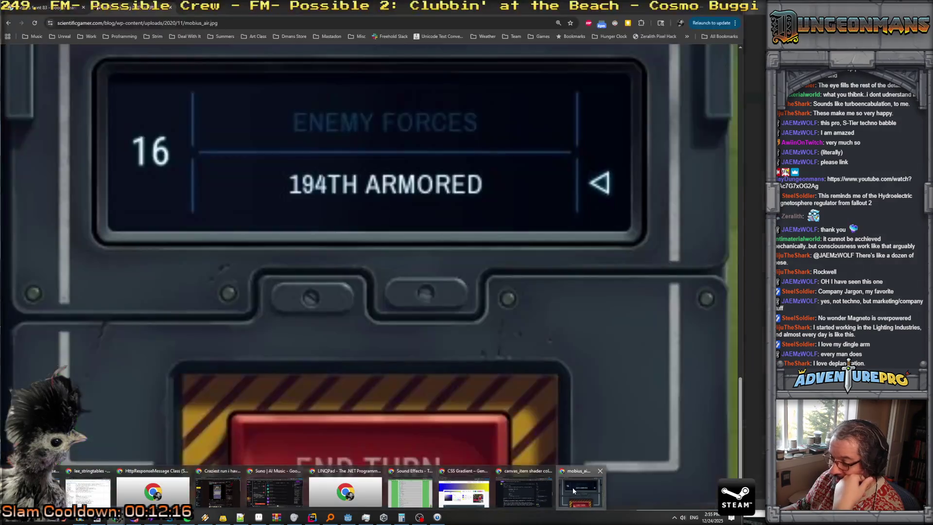
pyautogui.moveTo(419, 517)
pyautogui.click(572, 487)
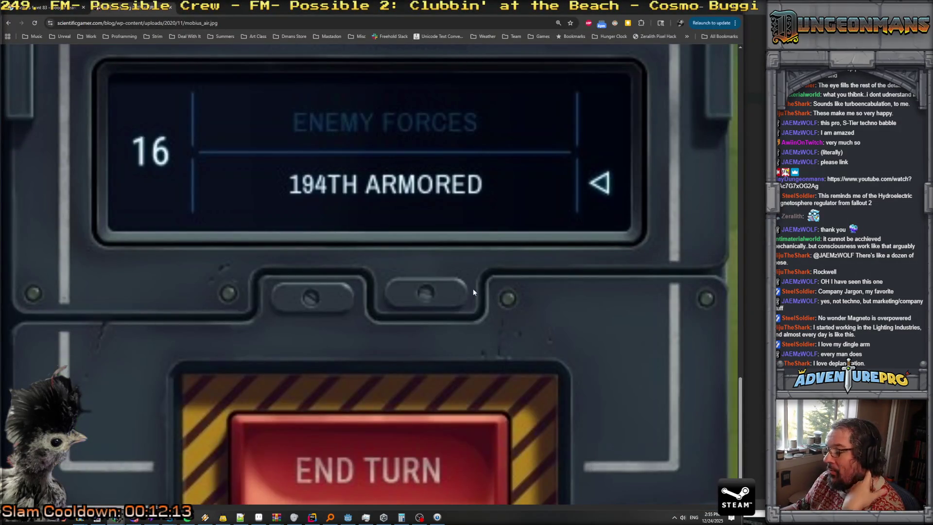
pyautogui.click(408, 325)
pyautogui.click(375, 322)
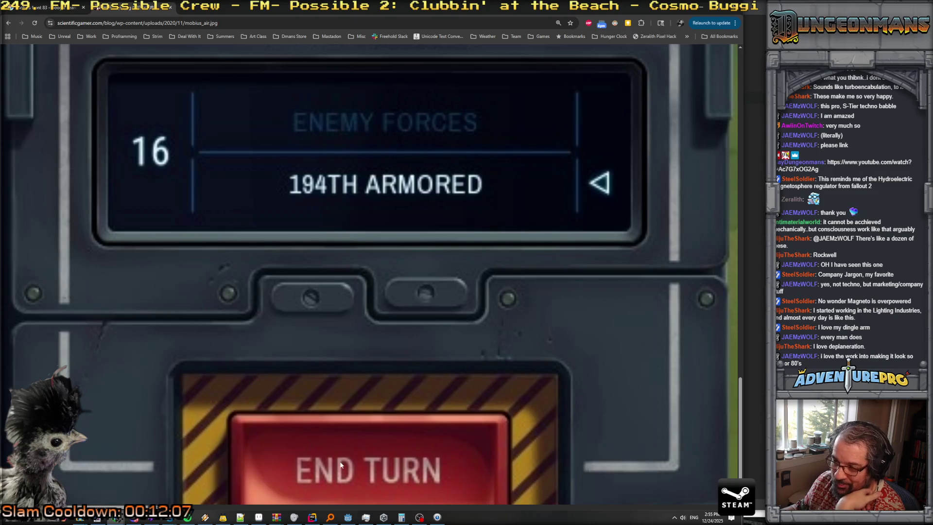
pyautogui.moveTo(223, 518)
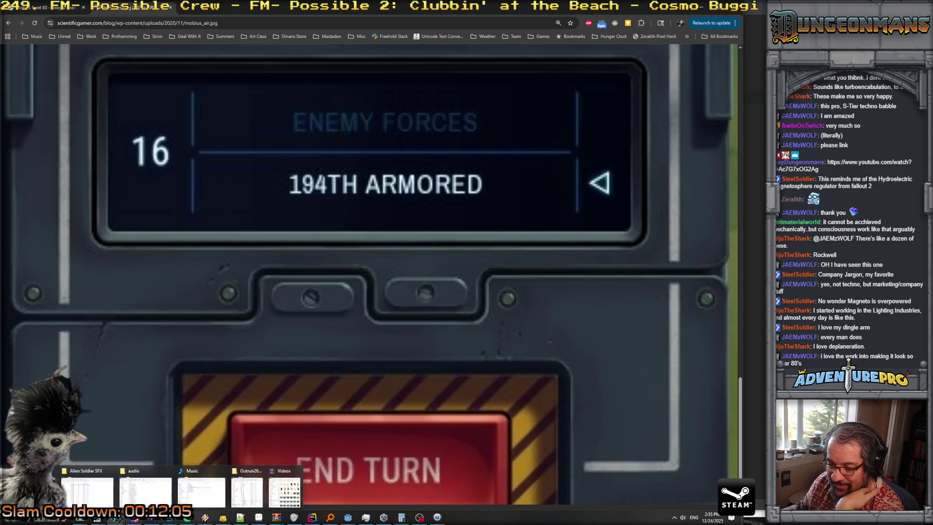
pyautogui.click(258, 517)
pyautogui.scroll(1, 396, 165)
pyautogui.scroll(-2, 369, 130)
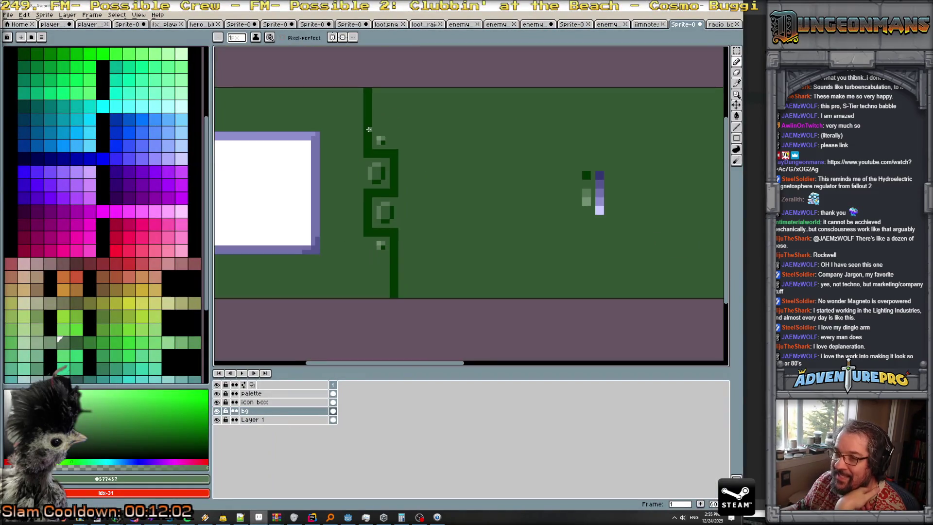
# - Try a light green line down beside the divider, then undo it
pyautogui.moveTo(361, 131); pyautogui.dragTo(361, 151)
pyautogui.scroll(2, 362, 152)
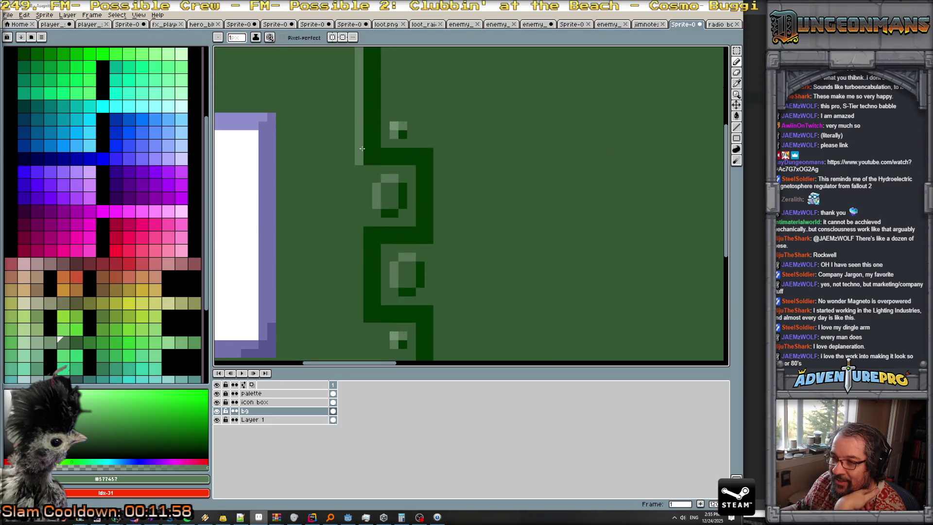
pyautogui.scroll(-4, 398, 141)
pyautogui.scroll(1, 396, 207)
pyautogui.scroll(1, 396, 207)
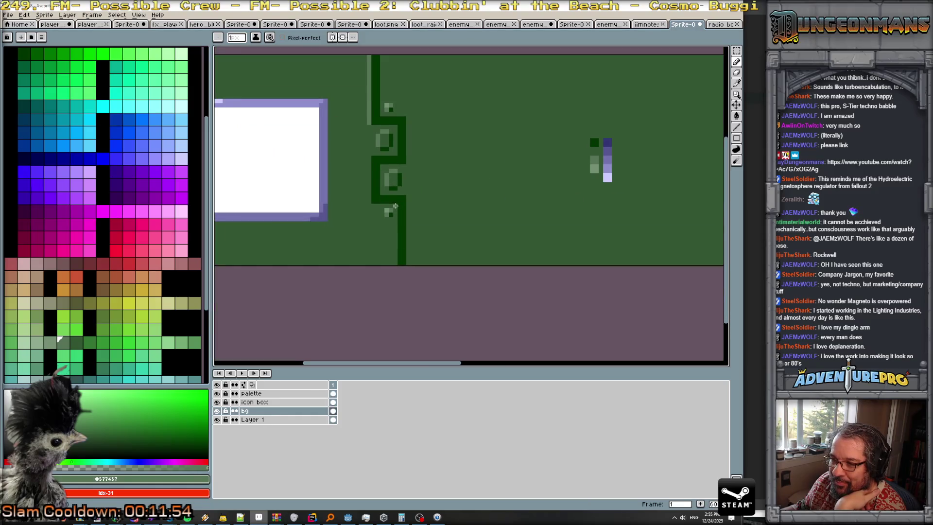
pyautogui.scroll(1, 399, 248)
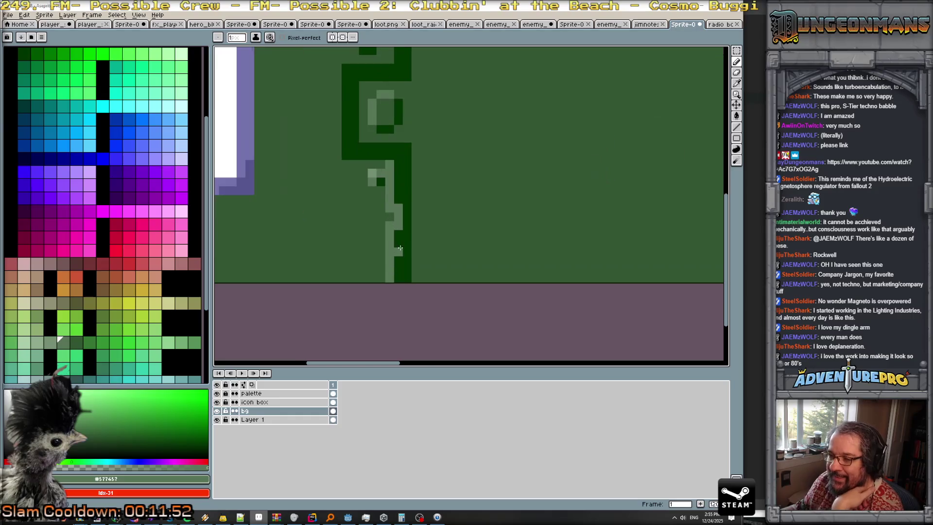
pyautogui.moveTo(399, 252); pyautogui.dragTo(388, 214)
pyautogui.scroll(-2, 389, 214)
pyautogui.scroll(-1, 391, 166)
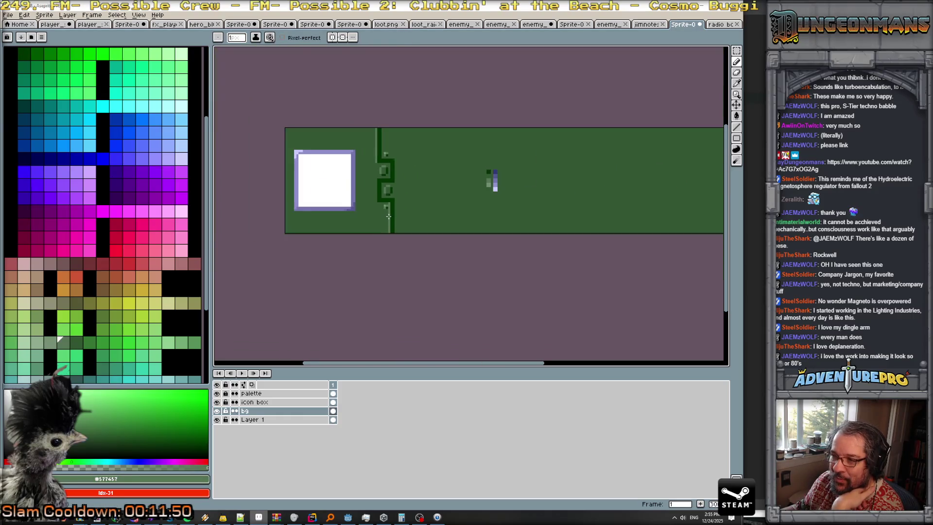
pyautogui.scroll(1, 392, 167)
pyautogui.scroll(1, 383, 153)
pyautogui.scroll(2, 383, 154)
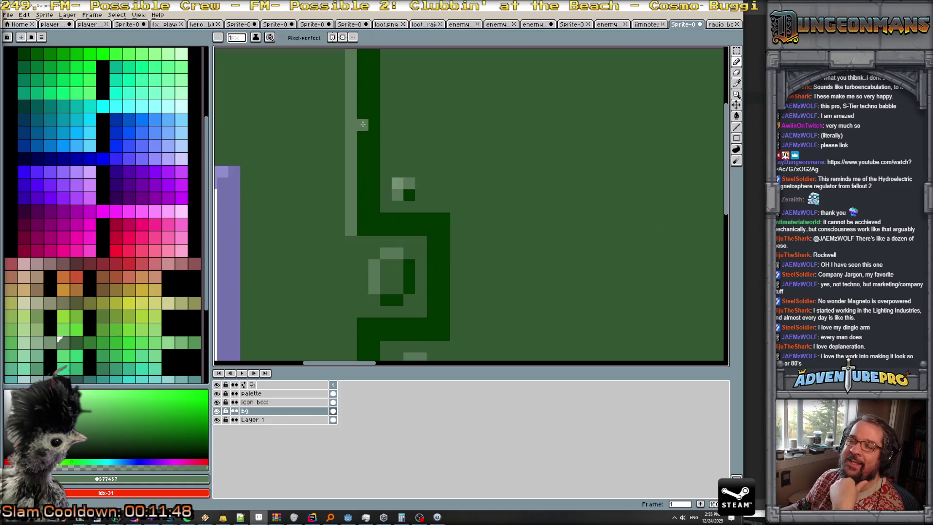
pyautogui.scroll(-1, 345, 85)
pyautogui.scroll(-1, 355, 121)
pyautogui.hotkey('ctrl', 'z')
pyautogui.hotkey('ctrl', 'z')
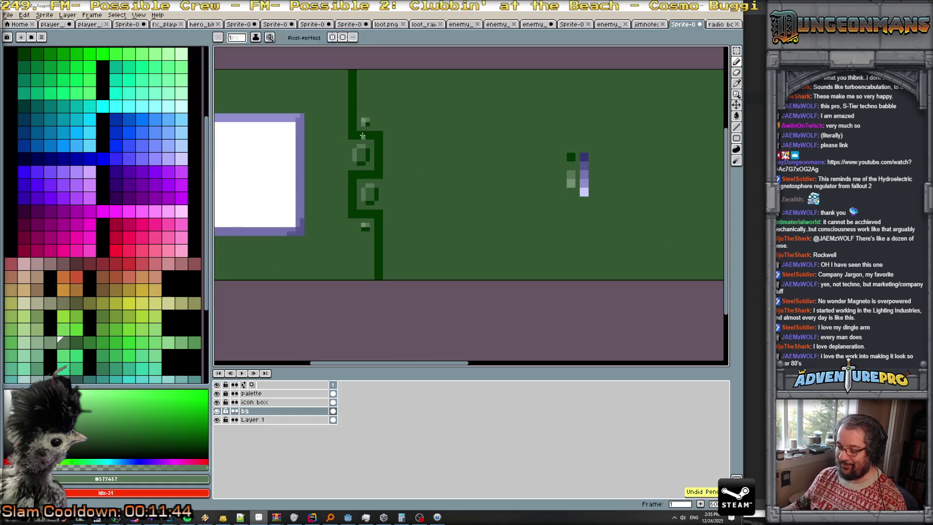
# - Draw a #749074 light green line beside the divider, then a #577457 medium green line
pyautogui.moveTo(410, 118); pyautogui.dragTo(415, 198)
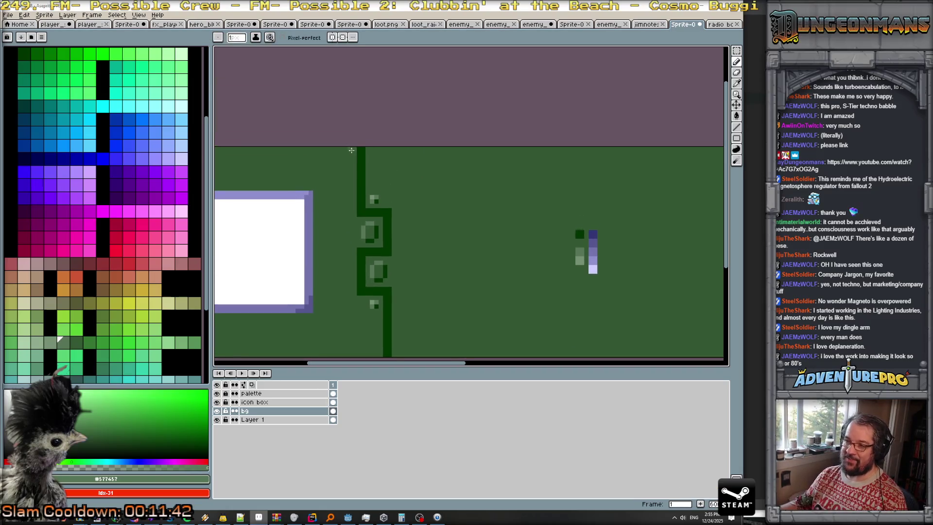
pyautogui.scroll(1, 376, 208)
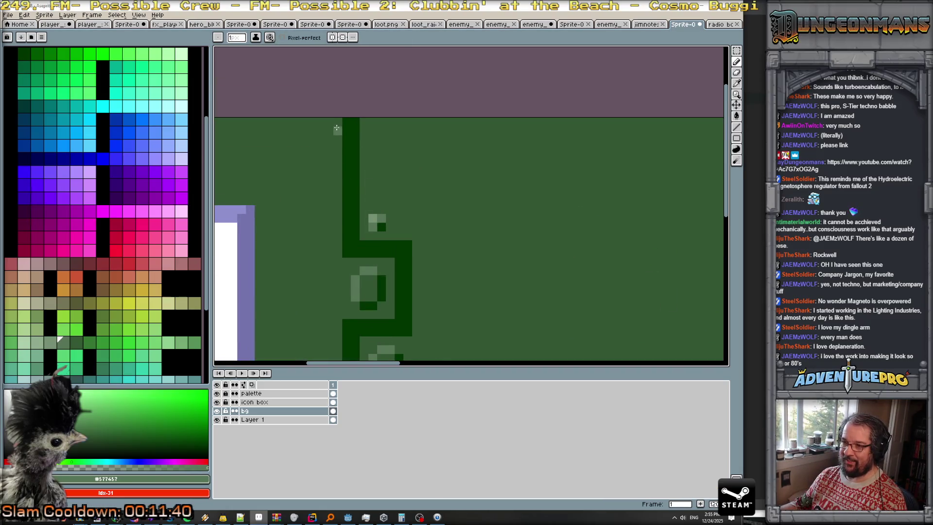
pyautogui.keyDown('alt'); pyautogui.click(373, 218); pyautogui.keyUp('alt')
pyautogui.moveTo(329, 122); pyautogui.dragTo(331, 248)
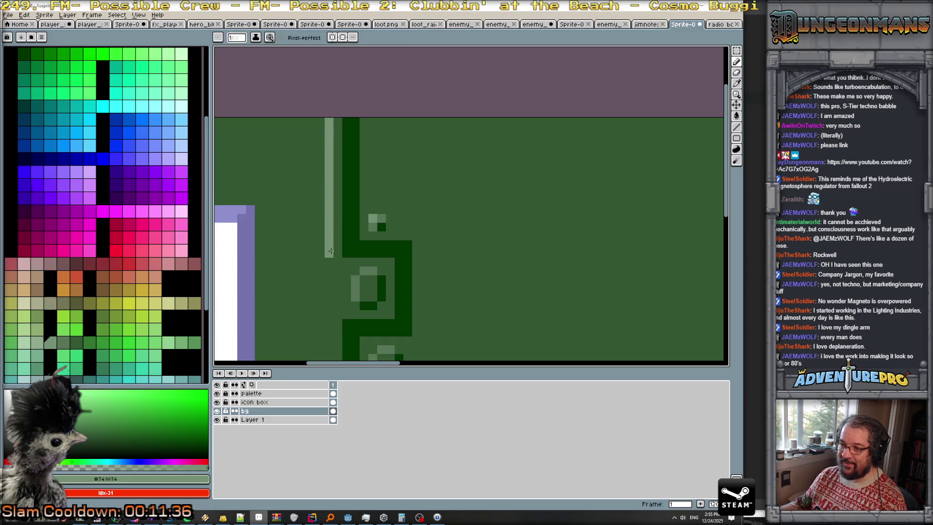
pyautogui.keyDown('alt'); pyautogui.click(382, 218); pyautogui.keyUp('alt')
pyautogui.click(346, 169)
pyautogui.moveTo(335, 127); pyautogui.dragTo(338, 250)
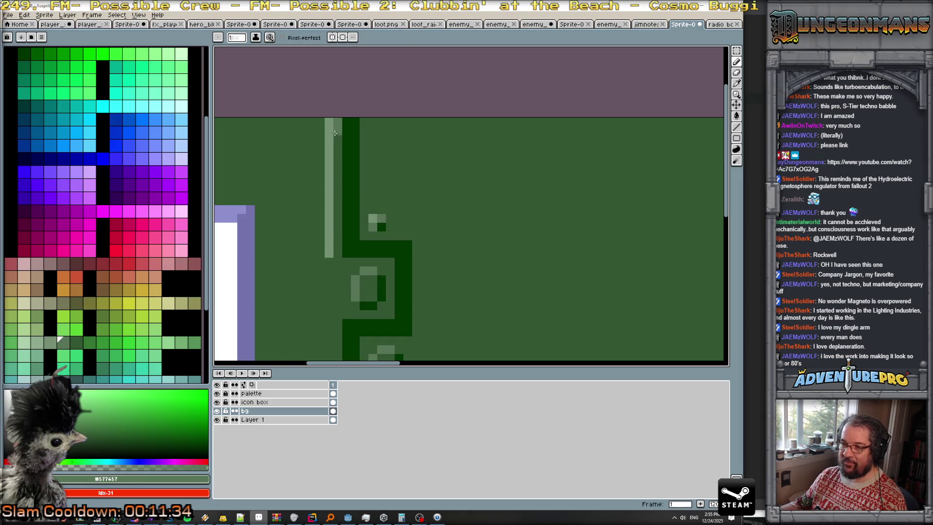
# - Sample a green from the canvas and draw a light strip beside the lower notch
pyautogui.scroll(-2, 343, 240)
pyautogui.scroll(1, 423, 250)
pyautogui.scroll(1, 348, 229)
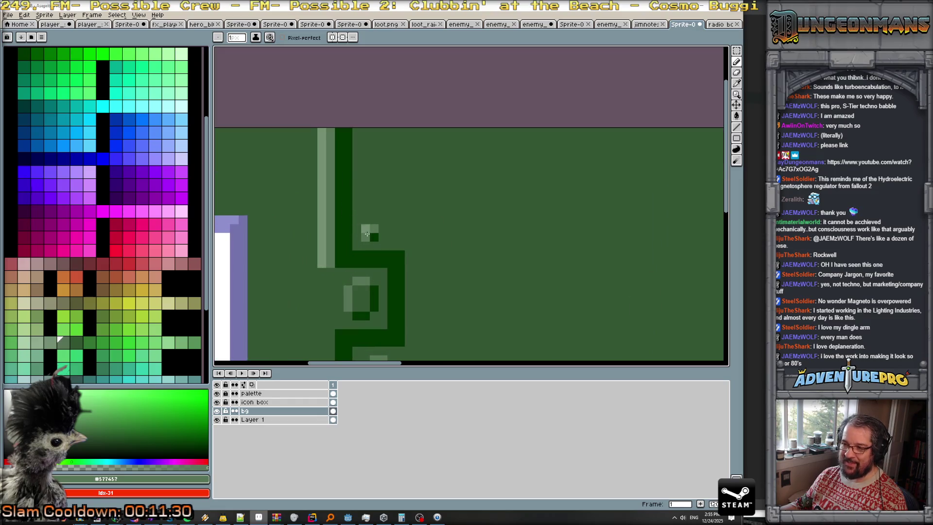
pyautogui.scroll(-1, 362, 219)
pyautogui.scroll(-1, 365, 221)
pyautogui.scroll(1, 367, 223)
pyautogui.scroll(1, 368, 224)
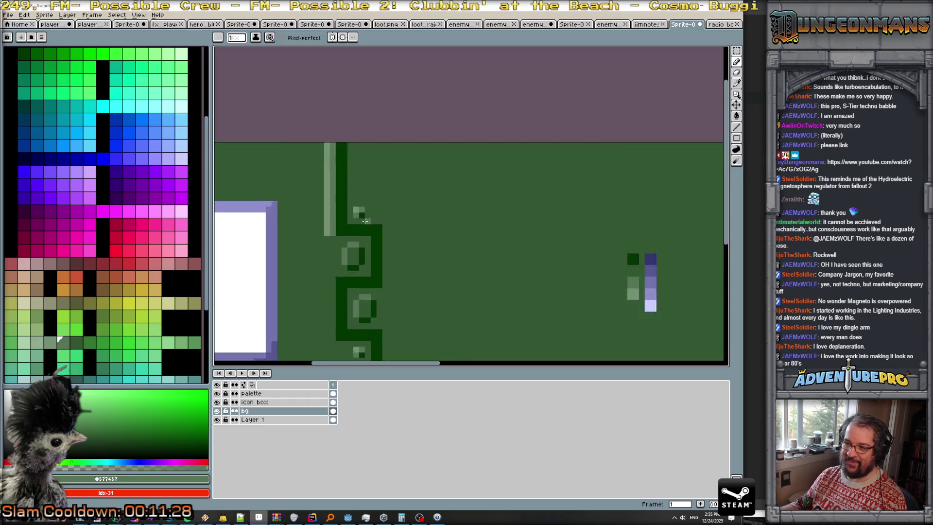
pyautogui.scroll(-2, 365, 221)
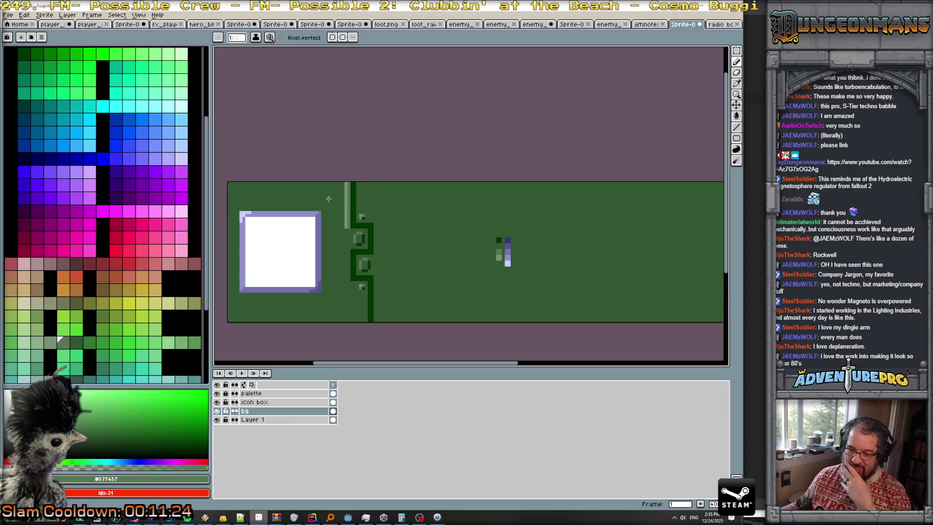
pyautogui.scroll(1, 350, 214)
pyautogui.scroll(-3, 361, 228)
pyautogui.scroll(2, 360, 226)
pyautogui.scroll(1, 359, 219)
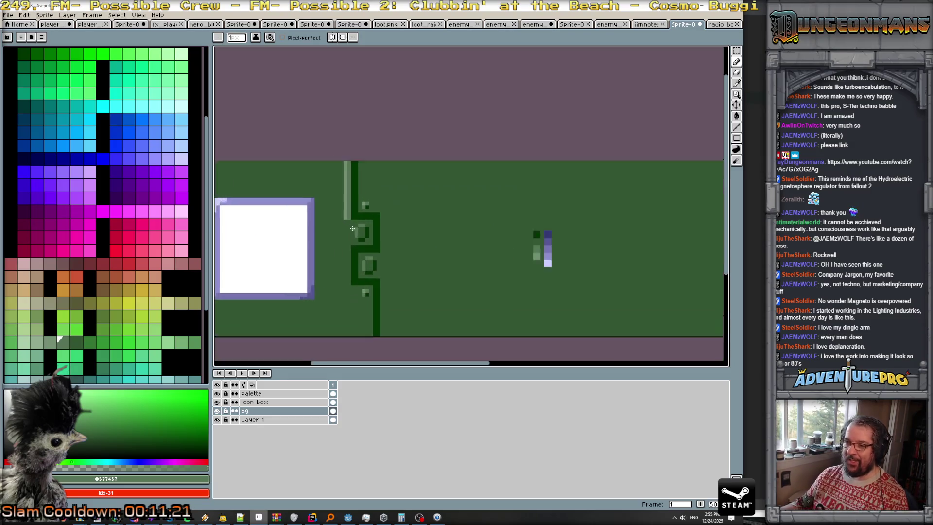
pyautogui.scroll(2, 355, 194)
pyautogui.press('alt')
pyautogui.moveTo(348, 243); pyautogui.dragTo(351, 288)
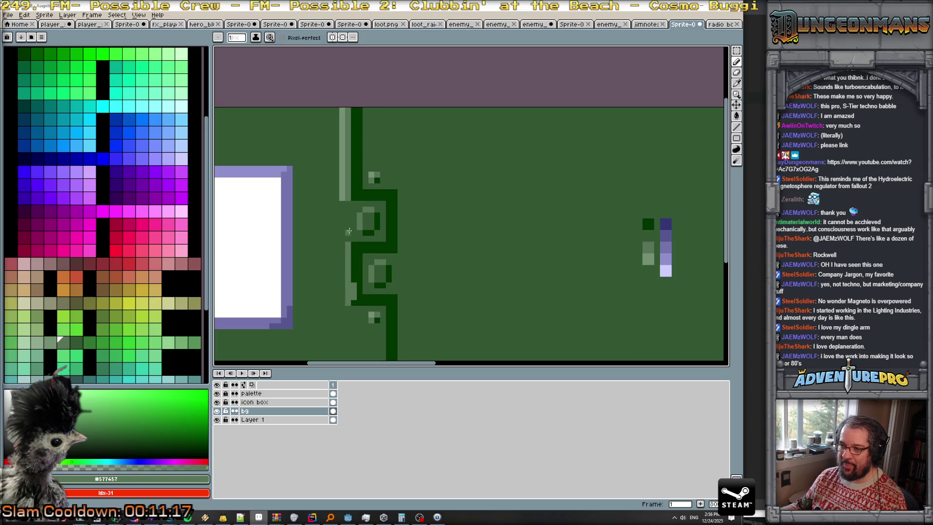
# - Sample the background green and paint over the upper light strip with it
pyautogui.keyDown('alt'); pyautogui.click(343, 204); pyautogui.keyUp('alt')
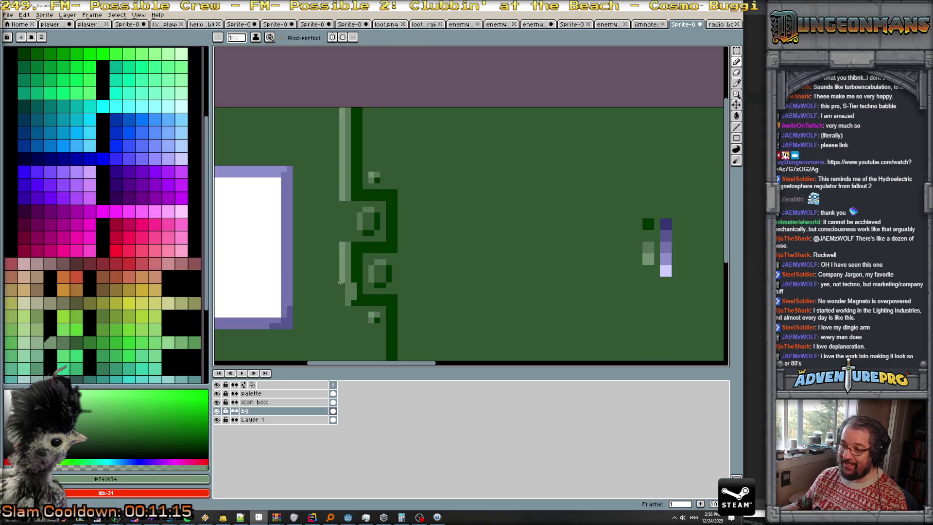
pyautogui.keyDown('alt'); pyautogui.click(355, 297); pyautogui.keyUp('alt')
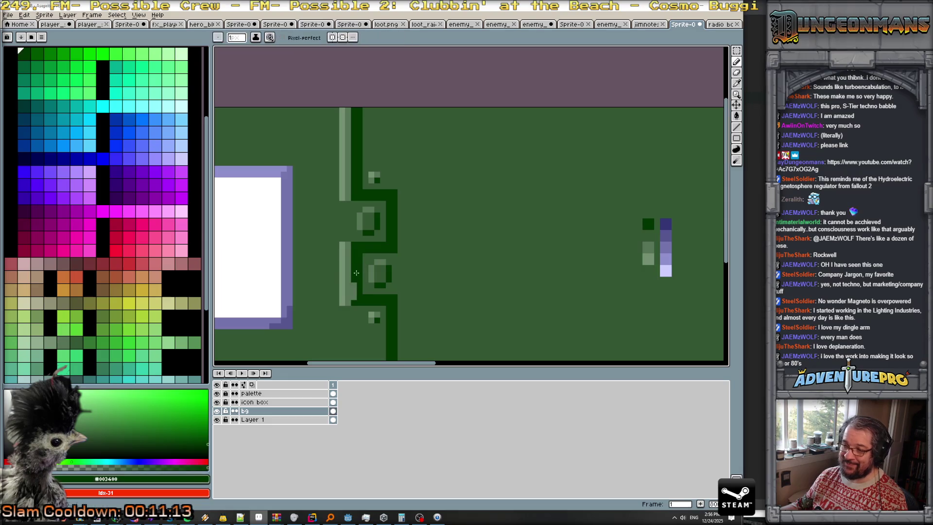
pyautogui.scroll(-1, 393, 295)
pyautogui.scroll(-1, 392, 295)
pyautogui.scroll(-2, 392, 295)
pyautogui.scroll(-2, 393, 294)
pyautogui.scroll(1, 392, 294)
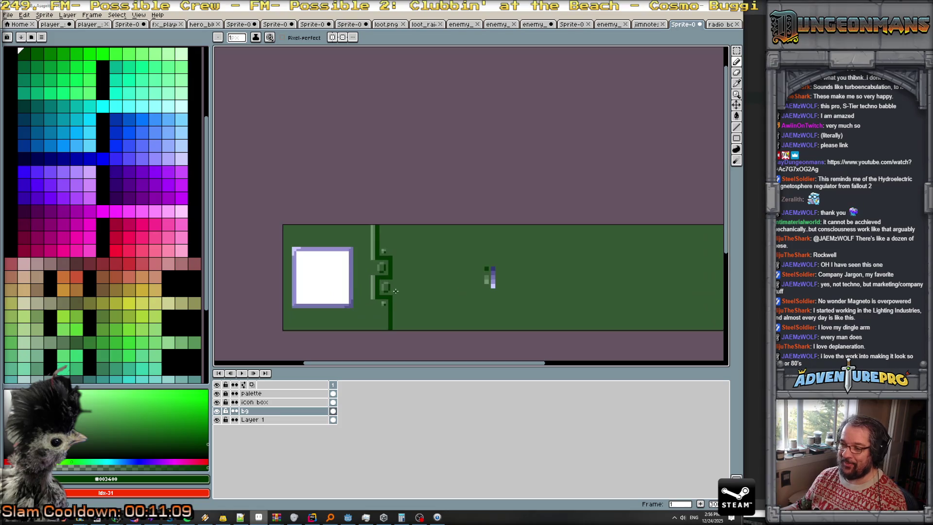
pyautogui.scroll(1, 387, 282)
pyautogui.scroll(1, 374, 278)
pyautogui.scroll(-1, 357, 272)
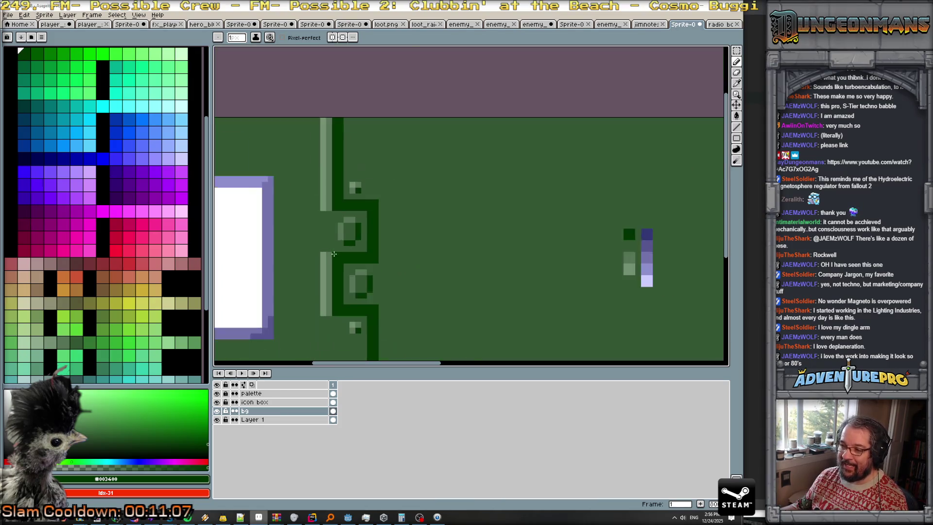
pyautogui.scroll(-1, 350, 273)
pyautogui.scroll(-1, 350, 273)
pyautogui.scroll(3, 344, 261)
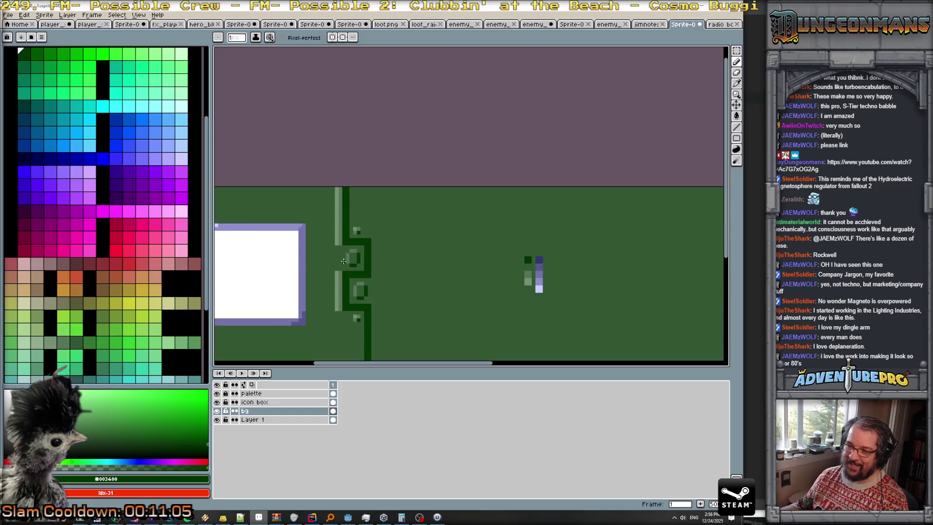
pyautogui.scroll(2, 348, 248)
pyautogui.scroll(2, 340, 245)
pyautogui.keyDown('alt'); pyautogui.click(323, 244); pyautogui.keyUp('alt')
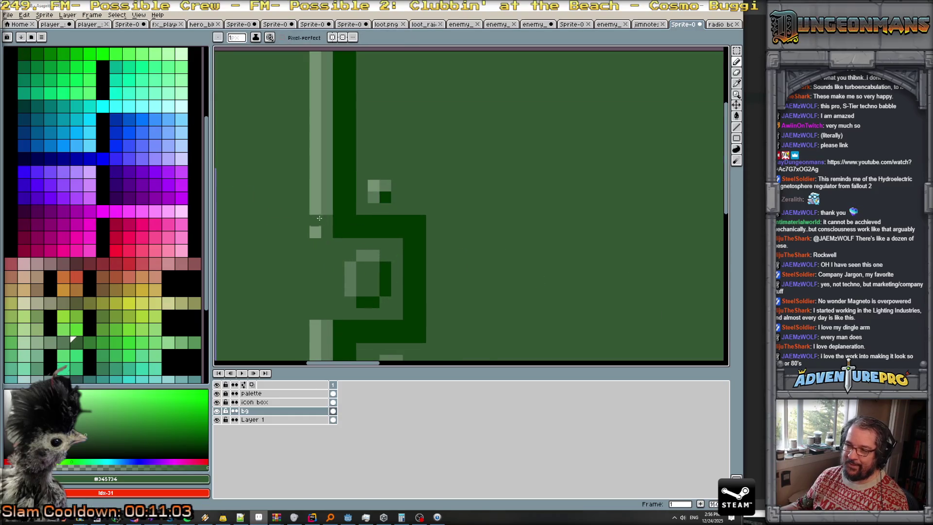
pyautogui.moveTo(327, 191); pyautogui.dragTo(327, 156)
# - Bucket-fill the remaining light strips beside the divider with background green
pyautogui.press('g')
pyautogui.click(325, 128)
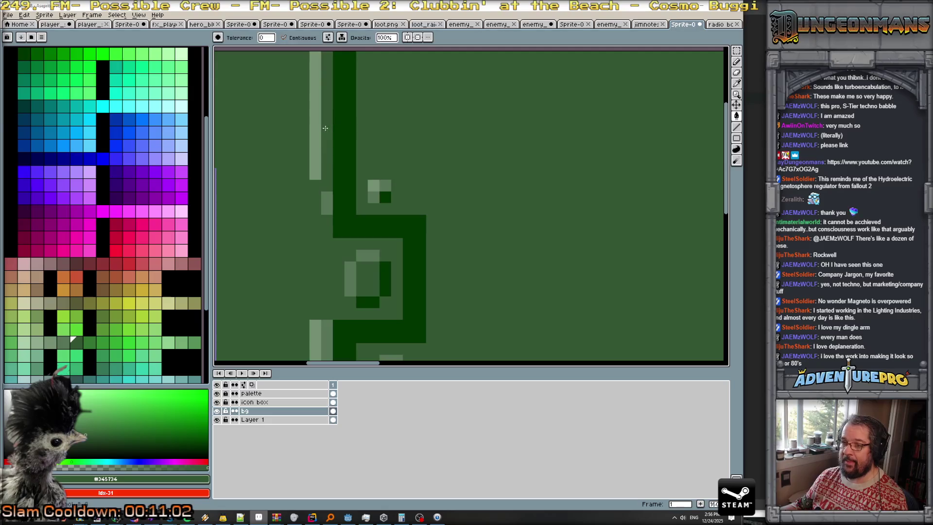
pyautogui.click(316, 167)
pyautogui.click(326, 202)
pyautogui.click(326, 326)
pyautogui.click(326, 345)
pyautogui.click(316, 340)
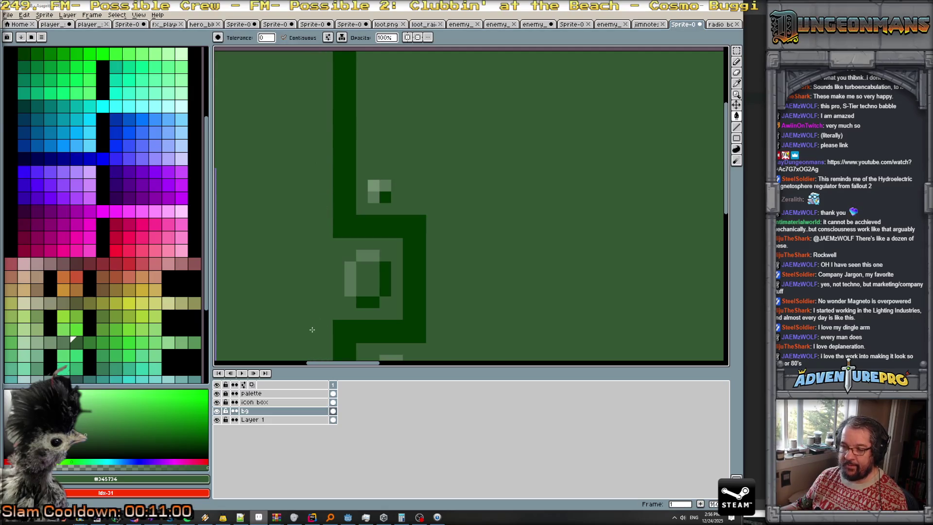
# - Try a mid green fill left of the divider and undo it
pyautogui.scroll(-2, 323, 309)
pyautogui.scroll(-1, 324, 309)
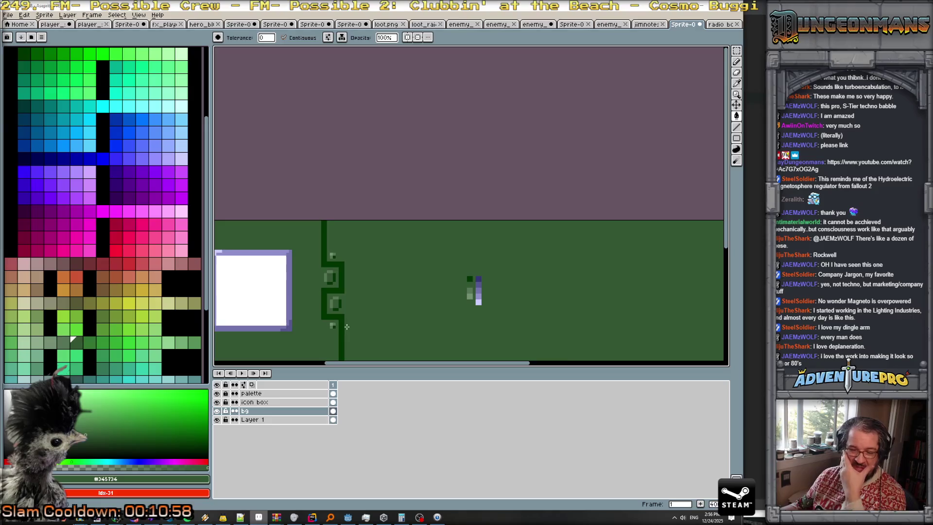
pyautogui.scroll(-2, 346, 327)
pyautogui.scroll(1, 356, 291)
pyautogui.scroll(-1, 357, 291)
pyautogui.scroll(-1, 356, 291)
pyautogui.scroll(2, 351, 301)
pyautogui.scroll(1, 369, 292)
pyautogui.scroll(-2, 369, 284)
pyautogui.scroll(2, 369, 296)
pyautogui.scroll(1, 445, 202)
pyautogui.scroll(1, 431, 203)
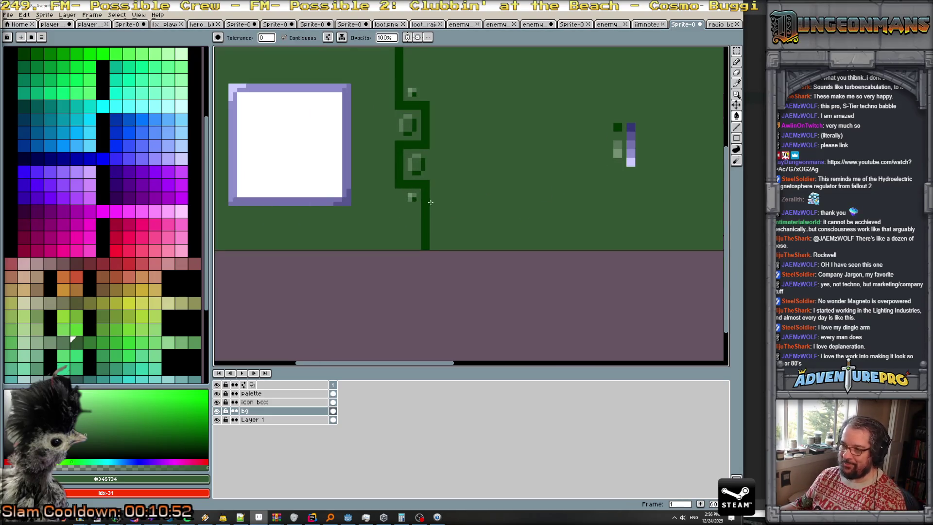
pyautogui.scroll(3, 430, 203)
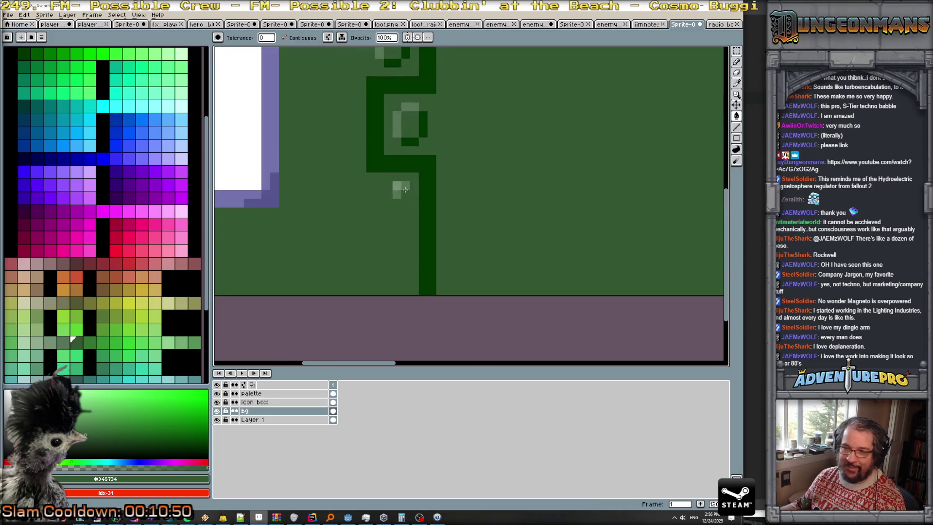
pyautogui.keyDown('alt'); pyautogui.click(406, 186); pyautogui.keyUp('alt')
pyautogui.click(406, 274)
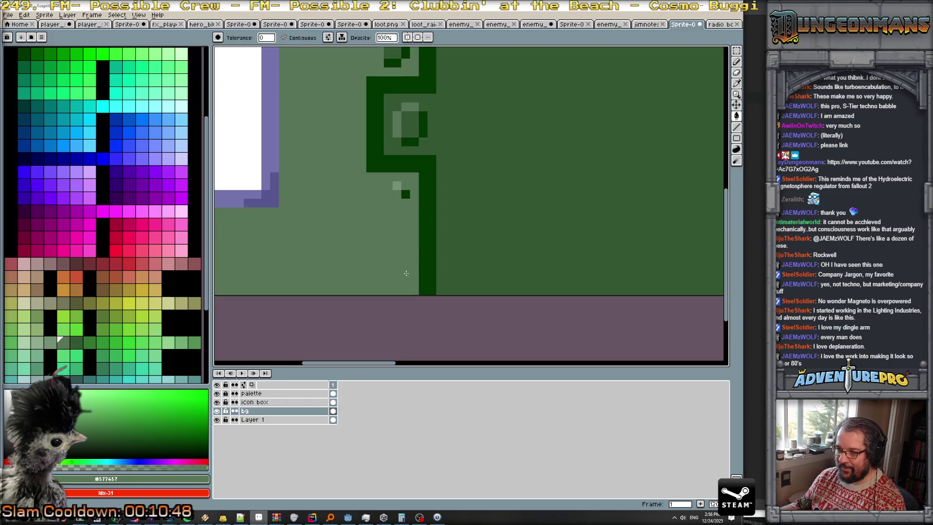
pyautogui.hotkey('ctrl', 'z')
# - Place a single light green pixel and sample the dark, mid and light greens
pyautogui.click(406, 195)
pyautogui.press('b')
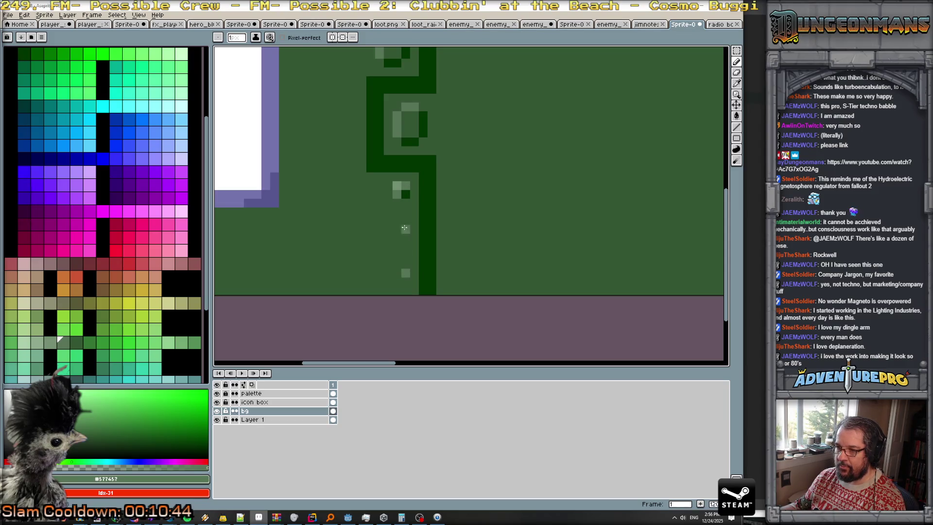
pyautogui.keyDown('alt'); pyautogui.click(405, 194); pyautogui.keyUp('alt')
pyautogui.keyDown('alt'); pyautogui.click(397, 194); pyautogui.keyUp('alt')
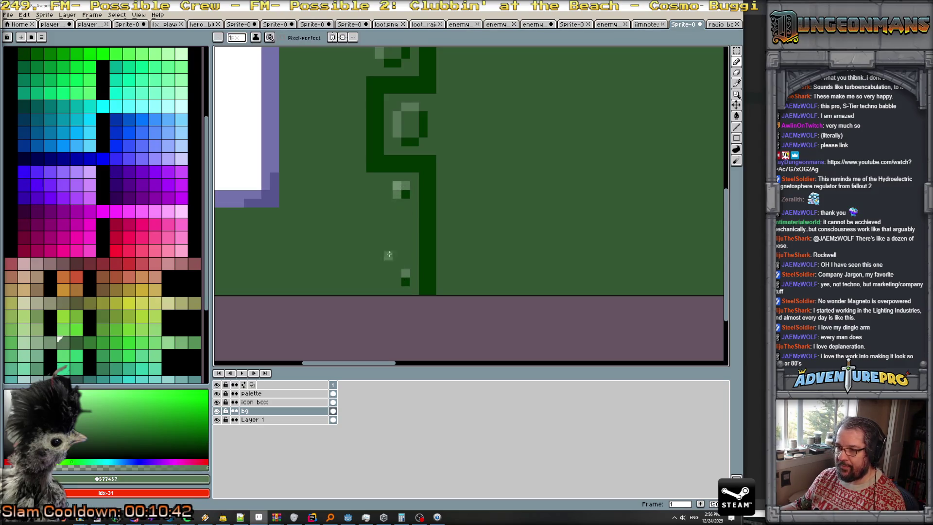
pyautogui.keyDown('alt'); pyautogui.click(397, 185); pyautogui.keyUp('alt')
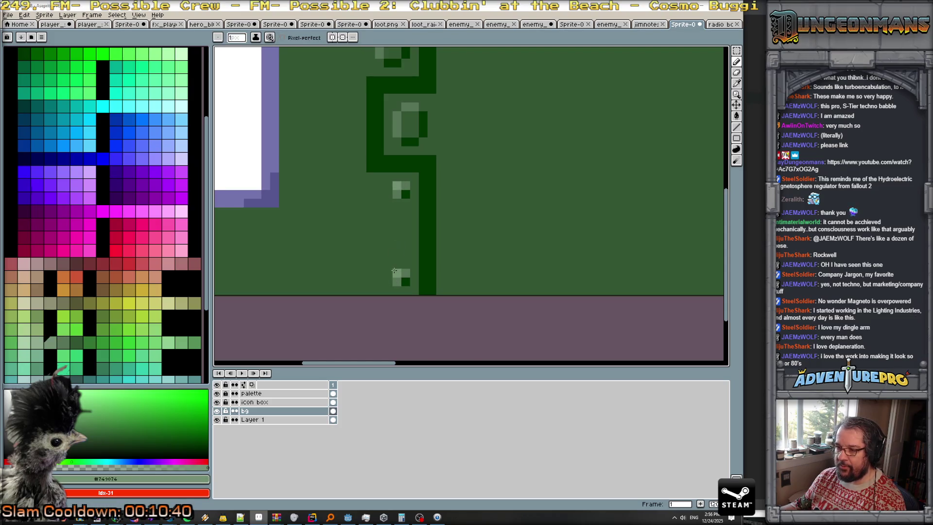
pyautogui.scroll(-2, 394, 271)
pyautogui.scroll(1, 460, 202)
pyautogui.scroll(2, 681, 141)
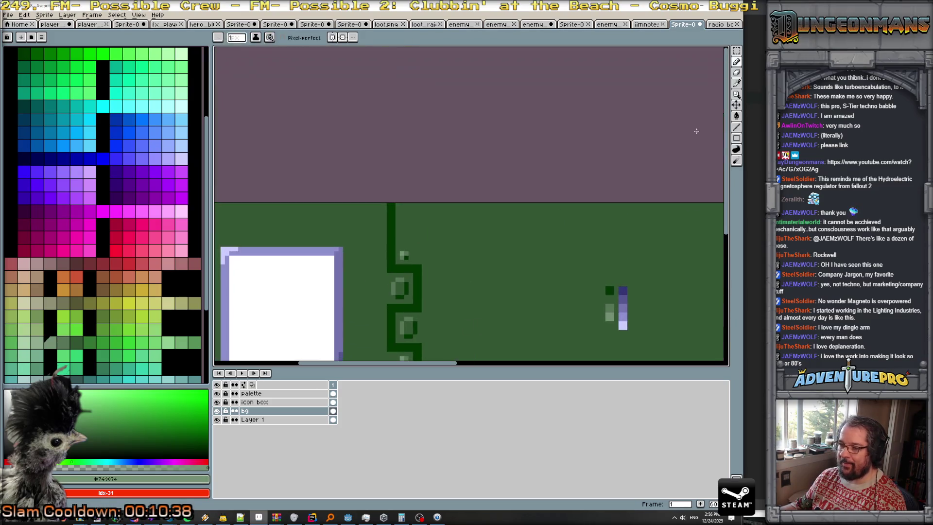
# - Magic Wand the small highlight pixel block and move it up to the divider's top
pyautogui.press('w')
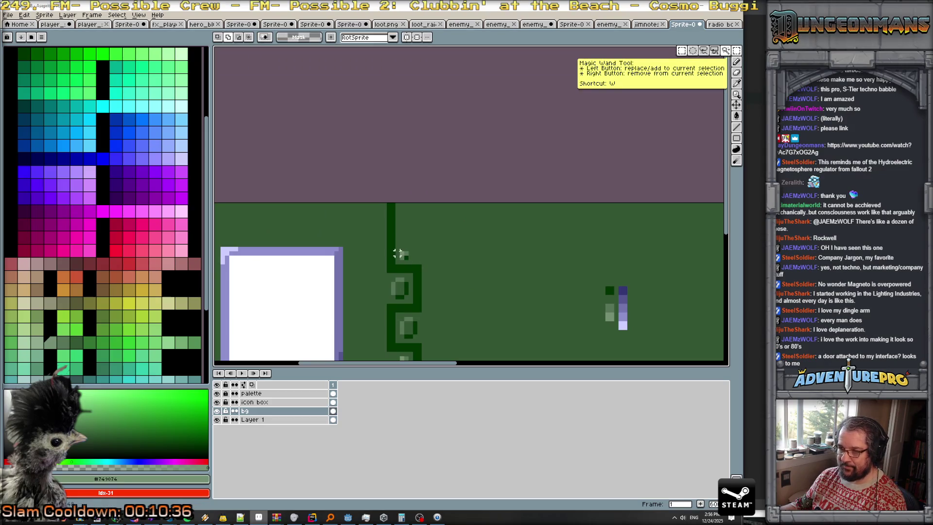
pyautogui.scroll(-1, 398, 254)
pyautogui.scroll(-1, 436, 262)
pyautogui.scroll(1, 423, 261)
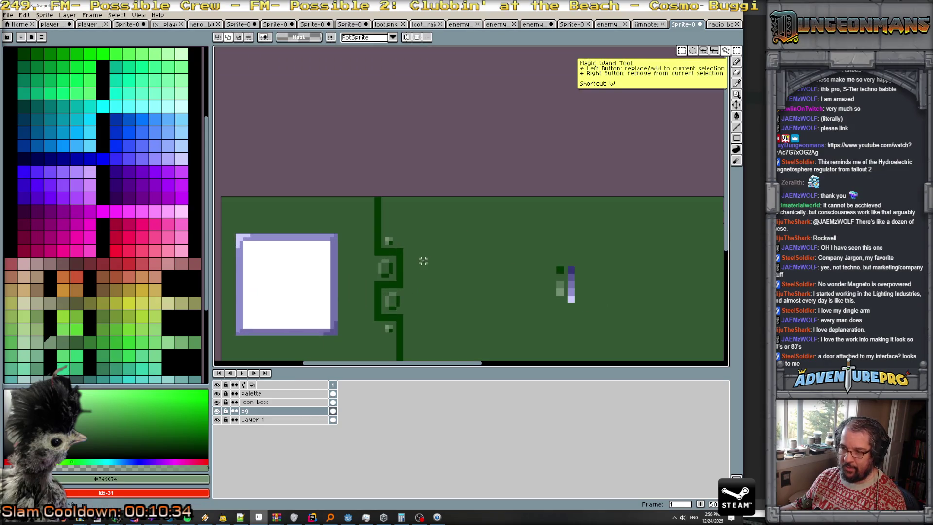
pyautogui.click(387, 240)
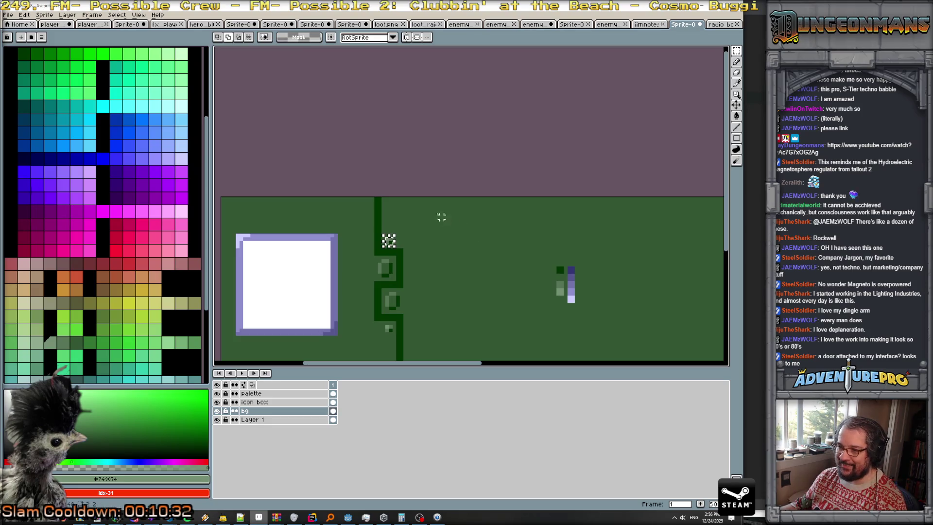
pyautogui.hotkey('ctrl', 't')
pyautogui.scroll(2, 394, 232)
pyautogui.moveTo(384, 251); pyautogui.dragTo(394, 178)
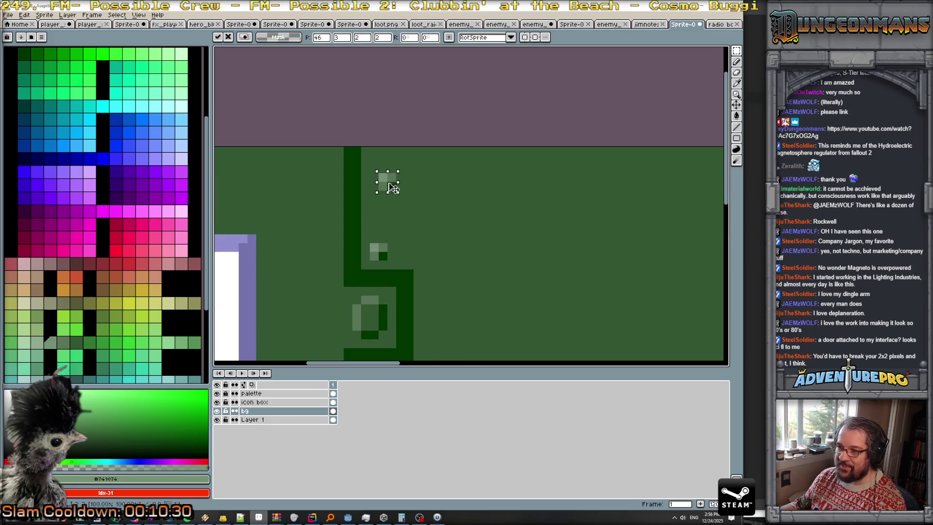
pyautogui.press('Return')
# - Review the moved block and return to the Pencil with the mid green sampled
pyautogui.scroll(-2, 462, 233)
pyautogui.scroll(-1, 477, 254)
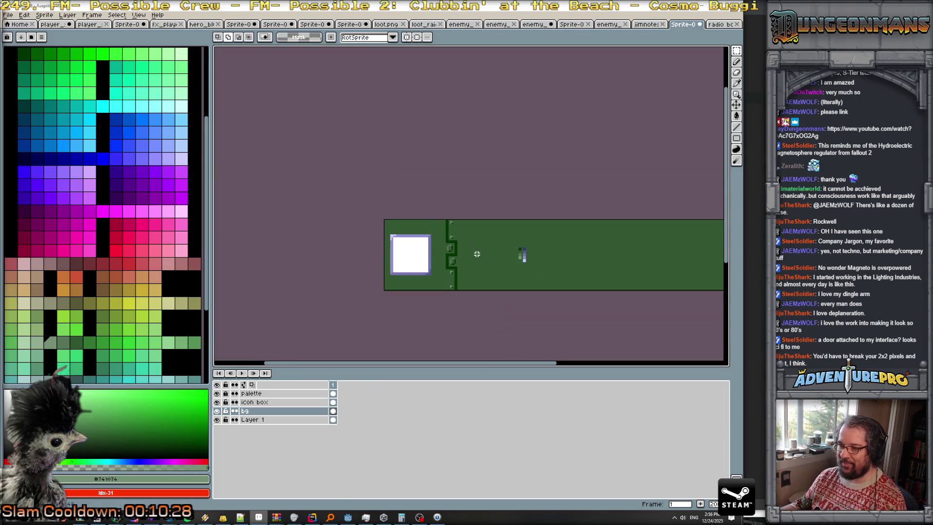
pyautogui.scroll(1, 477, 263)
pyautogui.scroll(-1, 477, 264)
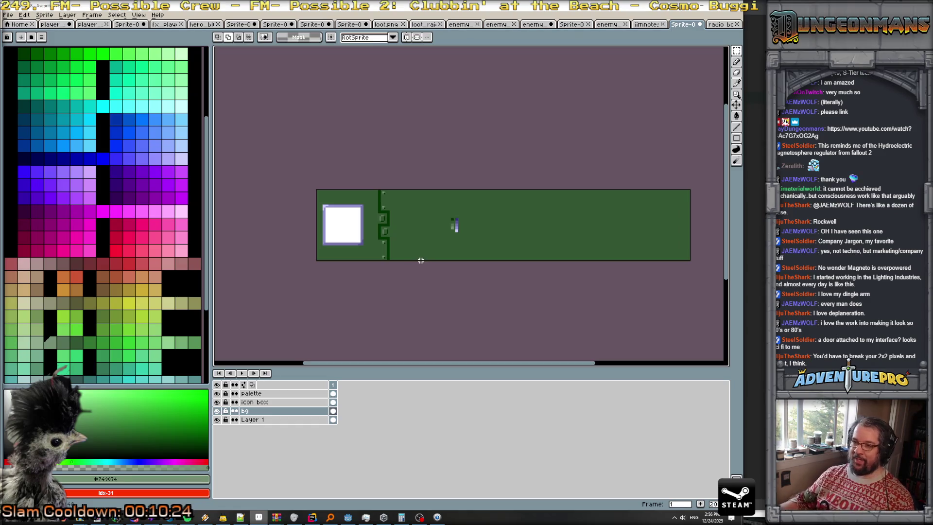
pyautogui.scroll(3, 396, 228)
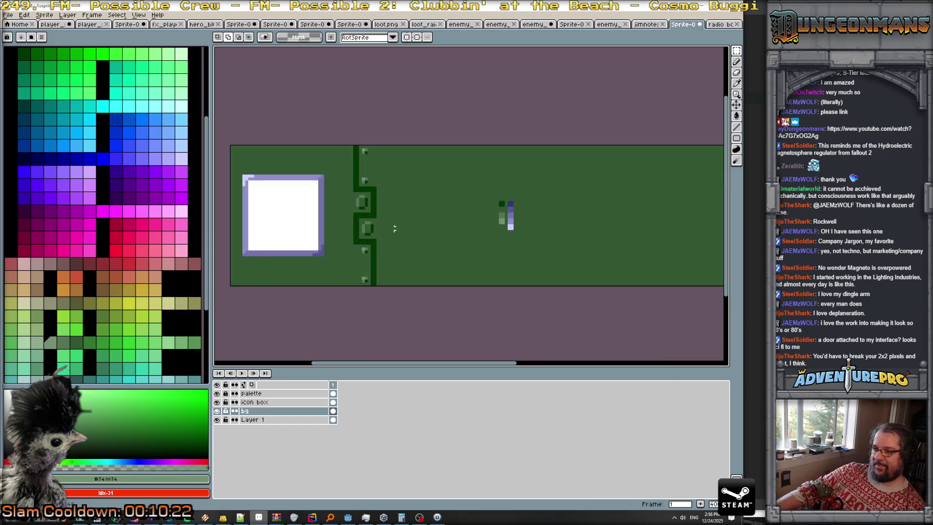
pyautogui.scroll(4, 342, 190)
pyautogui.scroll(-3, 580, 253)
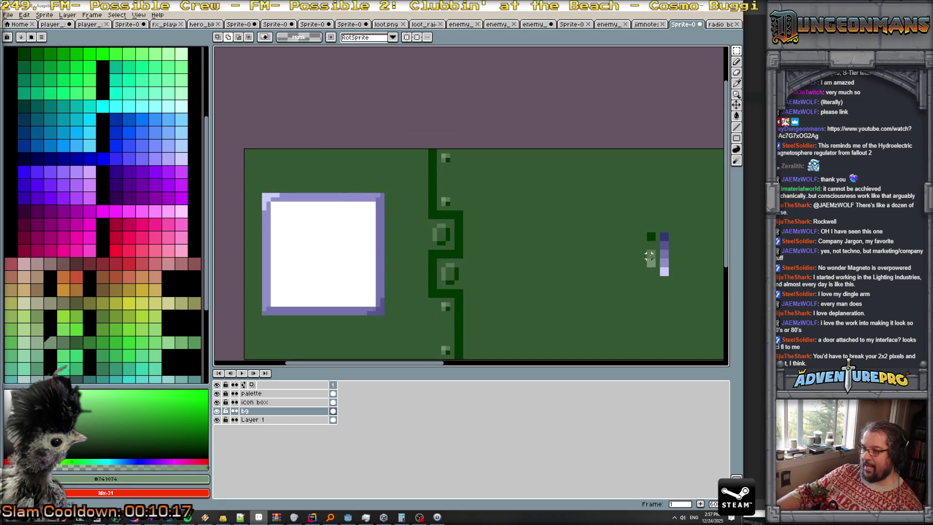
pyautogui.press('b')
pyautogui.keyDown('alt'); pyautogui.click(650, 255); pyautogui.keyUp('alt')
# - Draw a lighter green edge down and along the divider's top section
pyautogui.scroll(2, 428, 149)
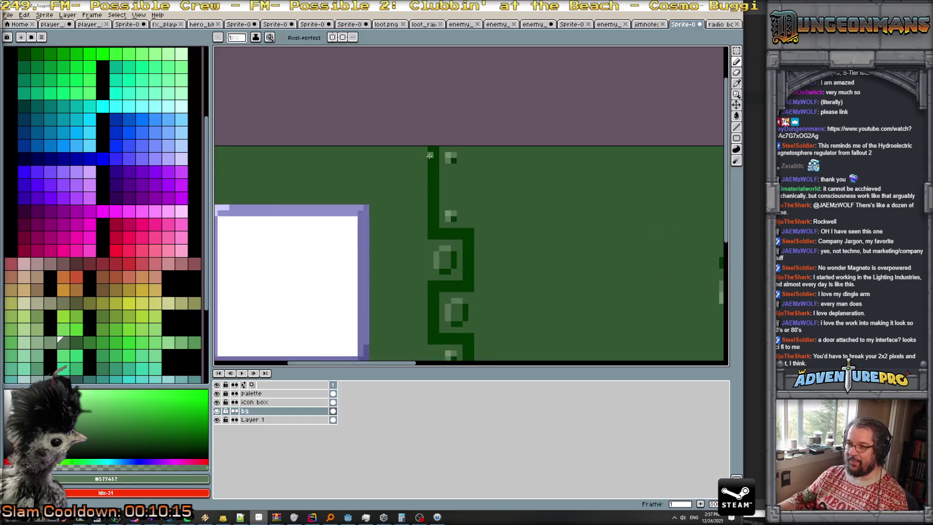
pyautogui.moveTo(428, 146); pyautogui.dragTo(433, 285)
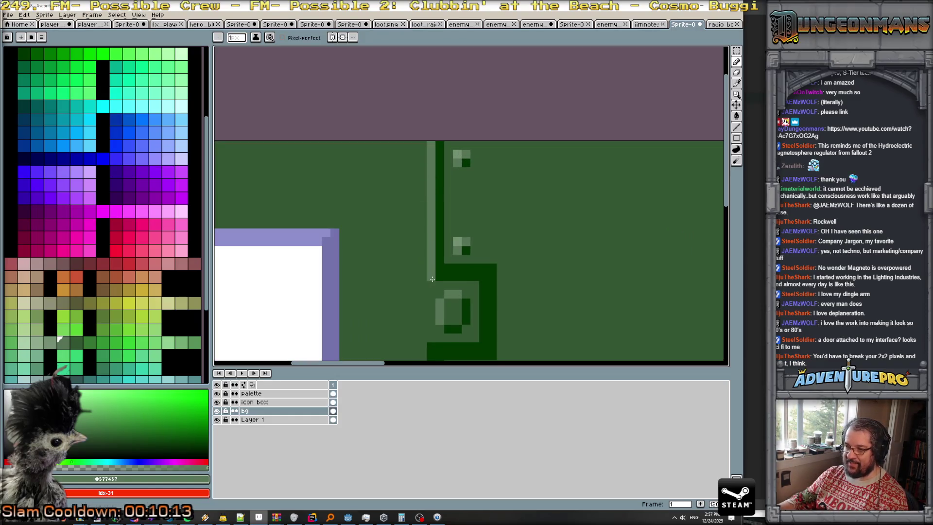
pyautogui.scroll(-3, 494, 295)
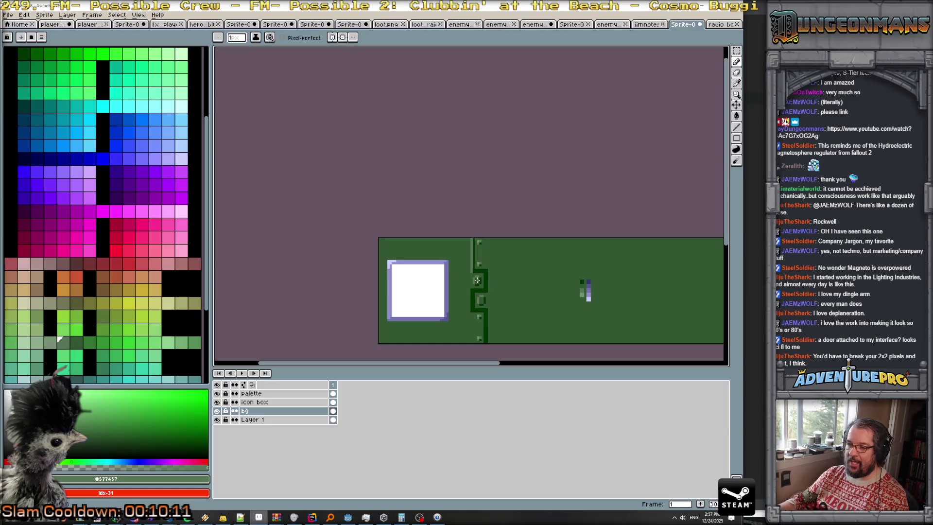
pyautogui.scroll(3, 477, 280)
pyautogui.moveTo(465, 170)
pyautogui.mouseDown()
pyautogui.moveTo(465, 248)
pyautogui.moveTo(498, 254)
pyautogui.mouseUp()
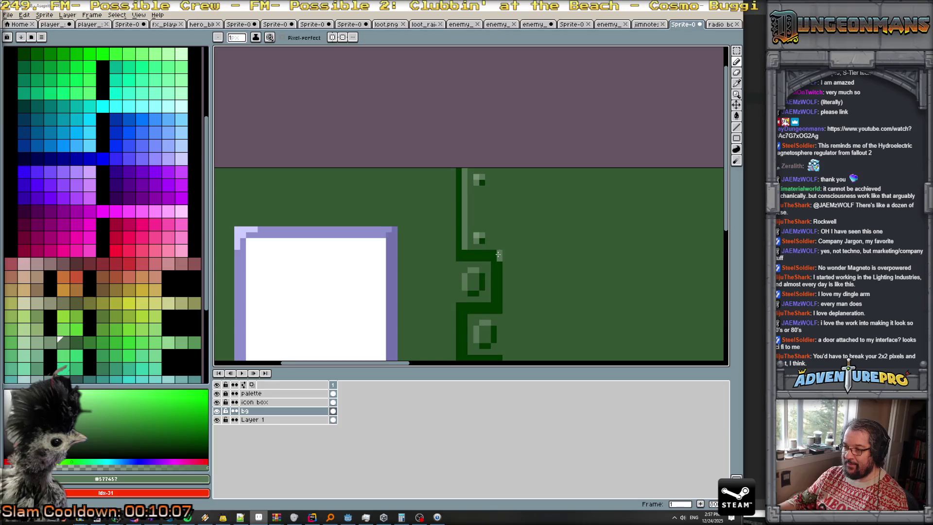
pyautogui.keyDown('shift'); pyautogui.click(501, 310); pyautogui.keyUp('shift')
# - Paint light green along the lower bracket and the line below the divider
pyautogui.moveTo(476, 321)
pyautogui.mouseDown()
pyautogui.moveTo(474, 248)
pyautogui.moveTo(461, 282)
pyautogui.mouseUp()
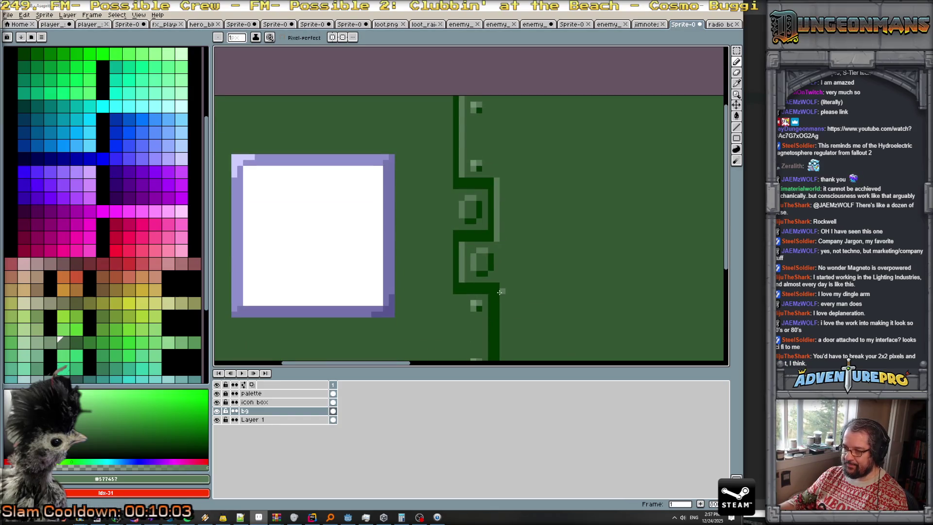
pyautogui.scroll(-3, 492, 286)
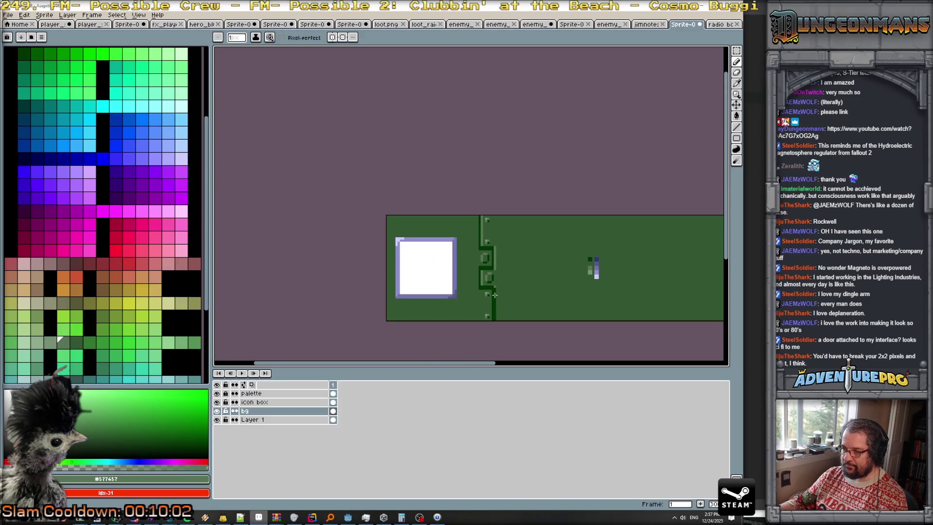
pyautogui.moveTo(496, 289); pyautogui.dragTo(494, 320)
pyautogui.scroll(-2, 591, 310)
pyautogui.scroll(2, 591, 309)
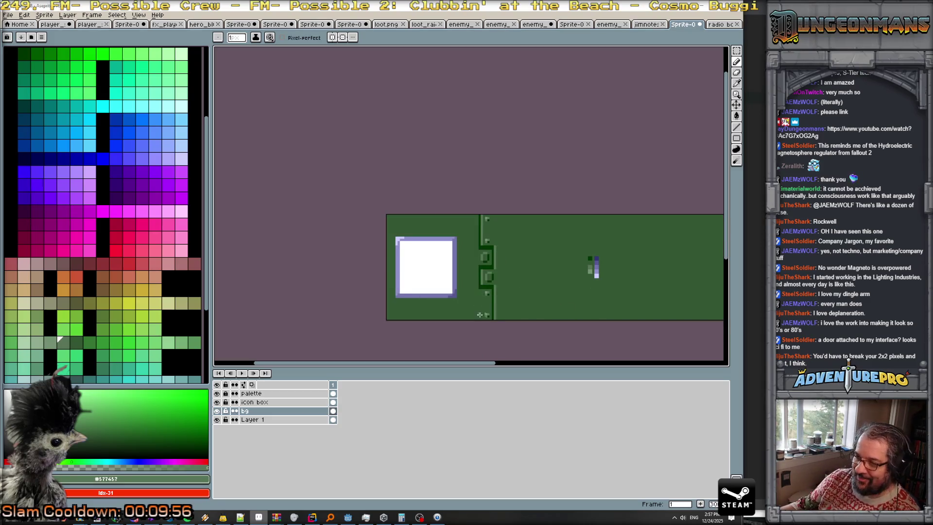
pyautogui.scroll(1, 461, 301)
pyautogui.scroll(-2, 461, 301)
pyautogui.scroll(-1, 469, 292)
pyautogui.scroll(1, 469, 291)
pyautogui.scroll(1, 470, 291)
pyautogui.scroll(1, 458, 270)
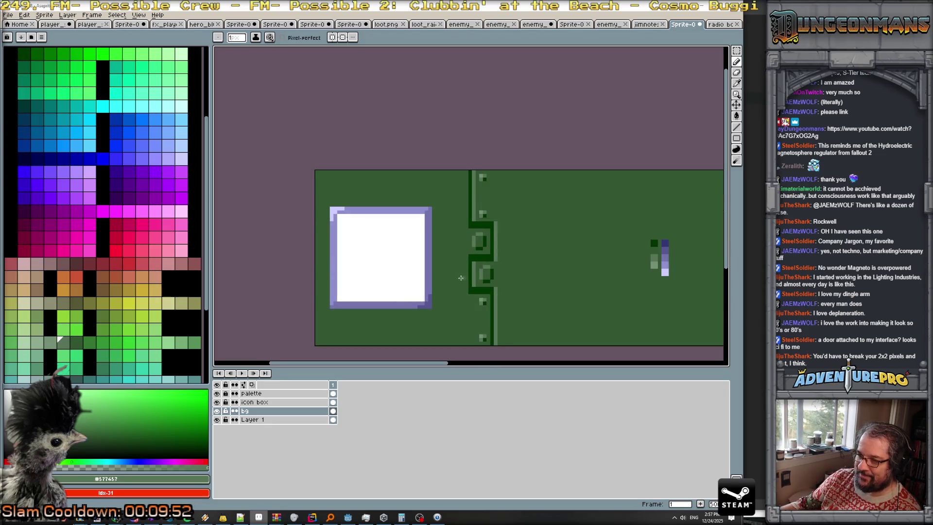
pyautogui.keyDown('alt'); pyautogui.click(653, 242); pyautogui.keyUp('alt')
# - Pencil a dark green #003400 dash beside the icon box, then undo the stroke
pyautogui.scroll(2, 486, 232)
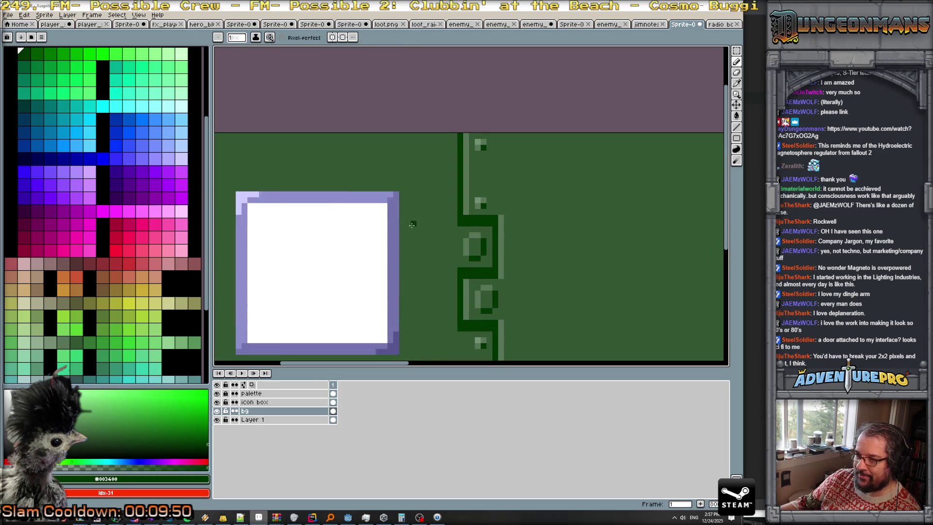
pyautogui.moveTo(408, 241); pyautogui.dragTo(427, 241)
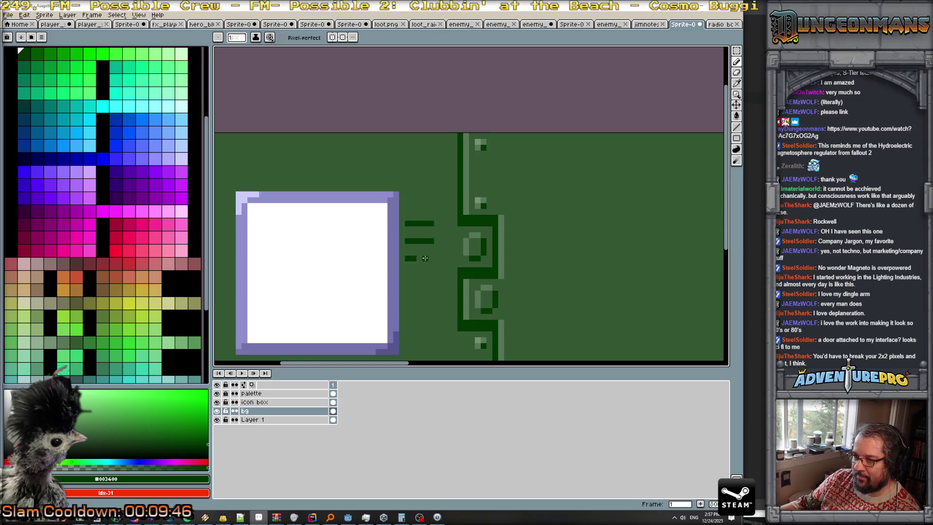
pyautogui.scroll(-2, 428, 295)
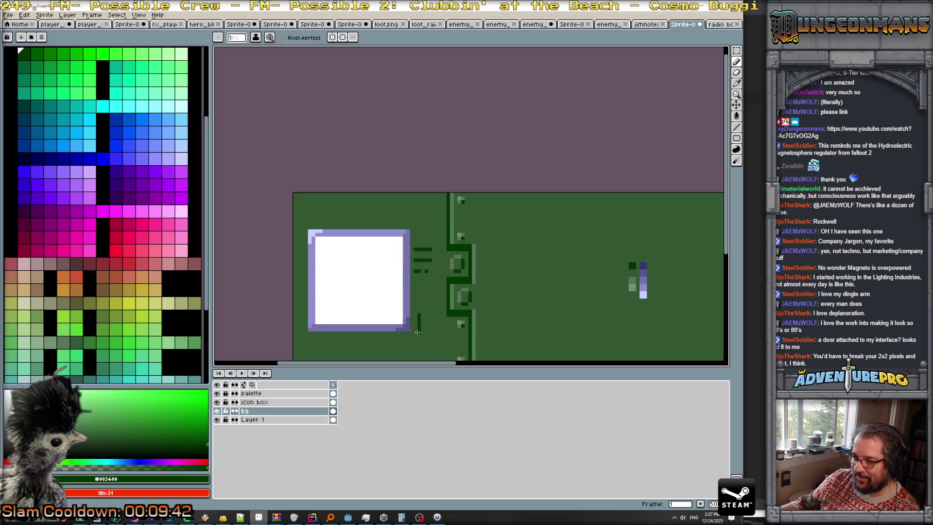
pyautogui.scroll(2, 416, 340)
pyautogui.hotkey('ctrl', 'z')
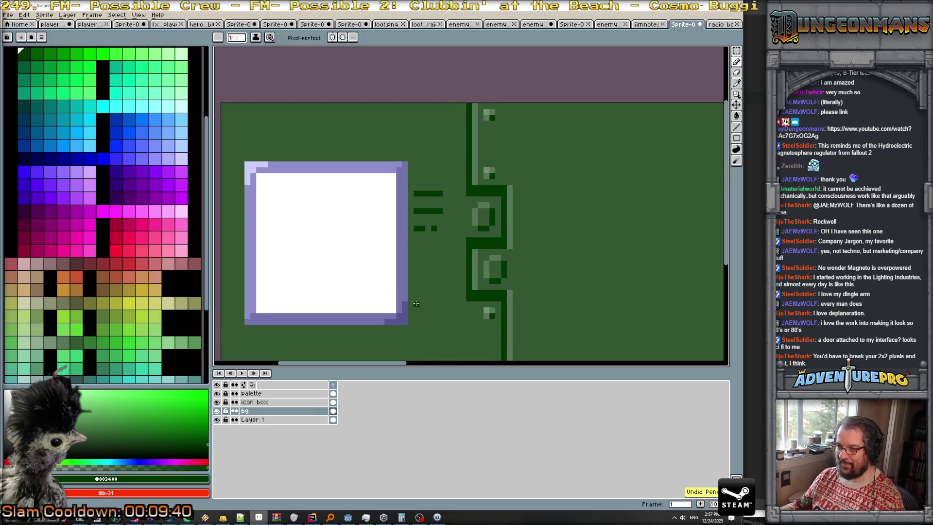
# - Draw a dark green line down past the icon box's corner and a dot below it
pyautogui.moveTo(418, 301); pyautogui.dragTo(411, 336)
pyautogui.click(385, 336)
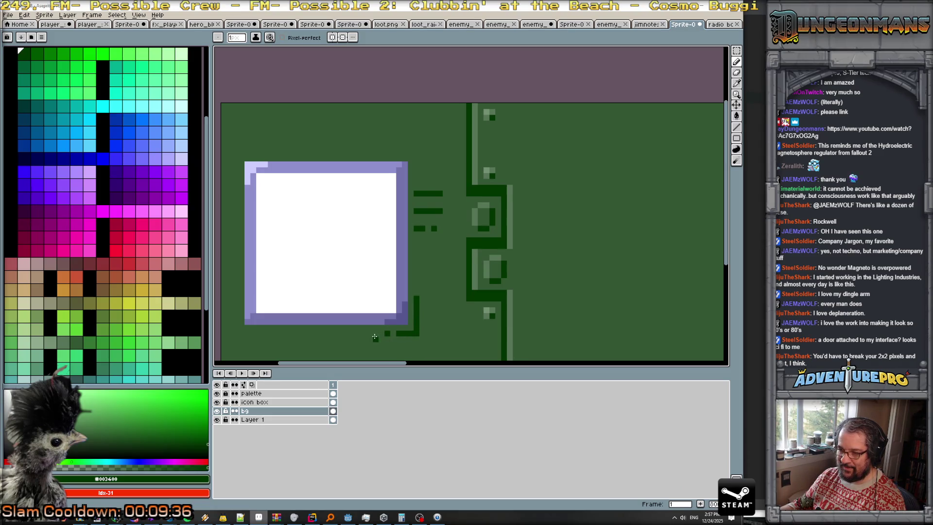
pyautogui.scroll(-4, 408, 323)
pyautogui.scroll(1, 579, 266)
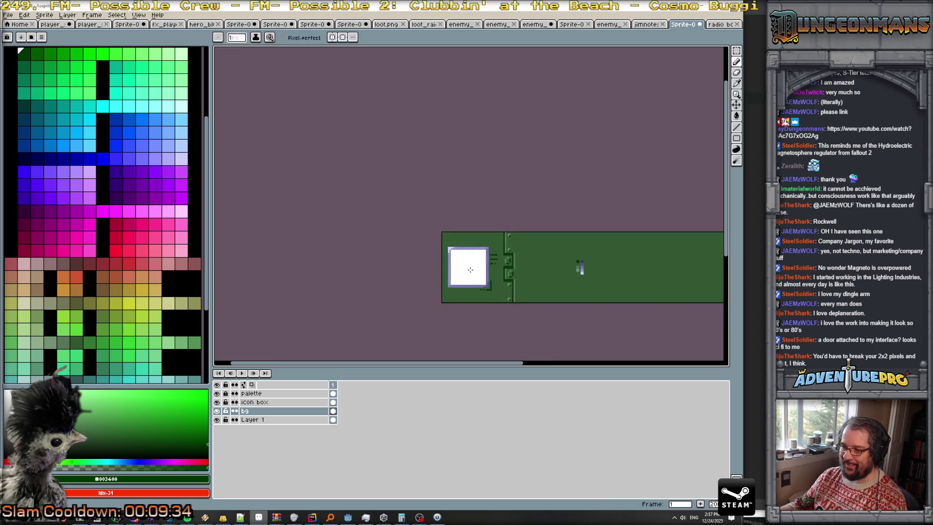
pyautogui.scroll(1, 632, 265)
pyautogui.scroll(1, 671, 273)
# - Switch the drawing colour to grey-green, then back to dark green
pyautogui.keyDown('alt'); pyautogui.click(664, 279); pyautogui.keyUp('alt')
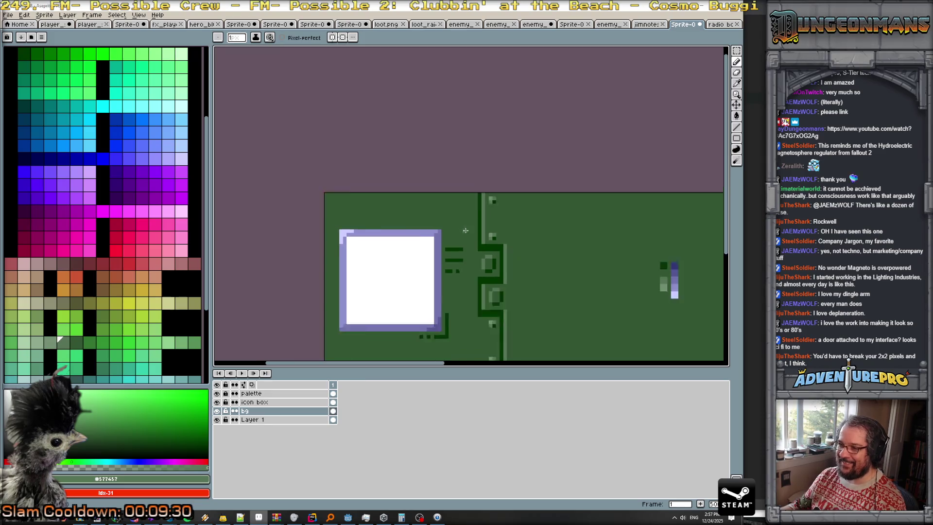
pyautogui.scroll(-2, 509, 259)
pyautogui.scroll(1, 549, 278)
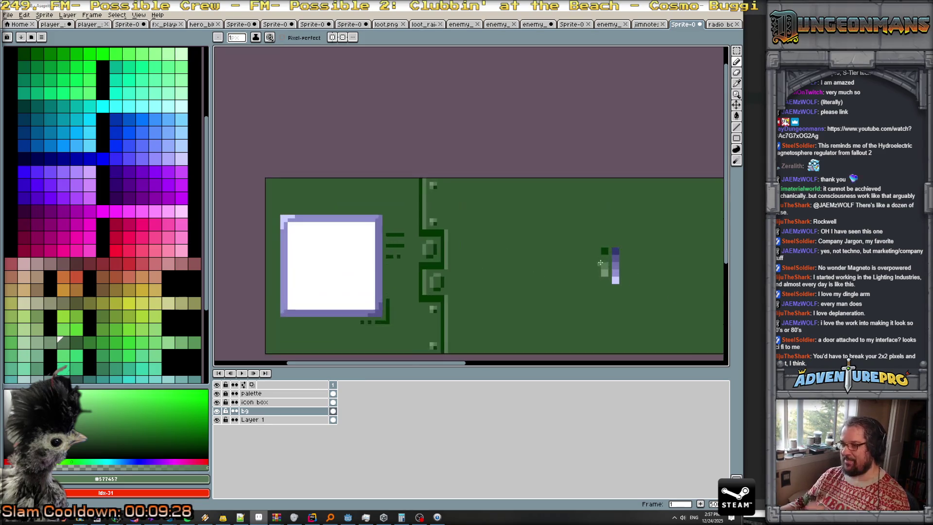
pyautogui.scroll(1, 605, 244)
pyautogui.keyDown('alt'); pyautogui.click(605, 243); pyautogui.keyUp('alt')
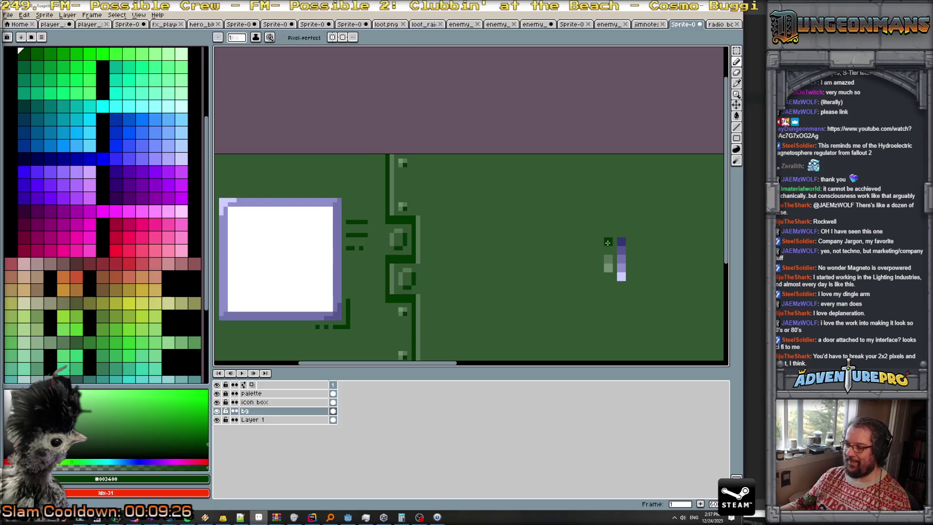
pyautogui.scroll(-1, 291, 219)
pyautogui.scroll(1, 408, 149)
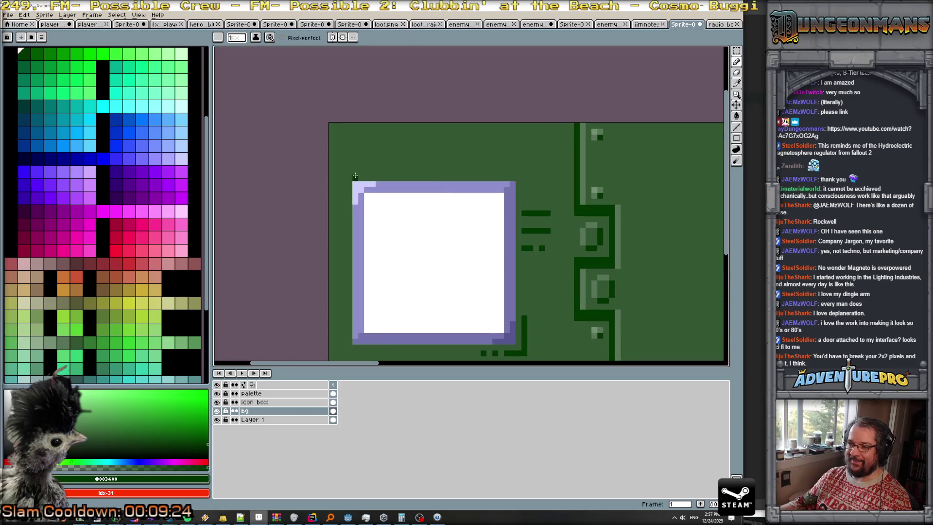
pyautogui.scroll(-1, 354, 176)
pyautogui.scroll(-1, 370, 175)
pyautogui.scroll(1, 405, 173)
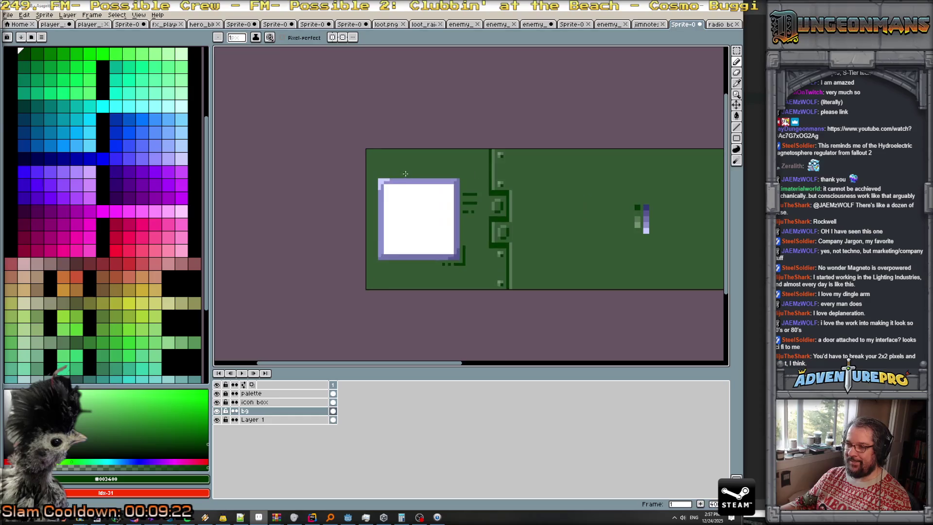
pyautogui.scroll(1, 394, 281)
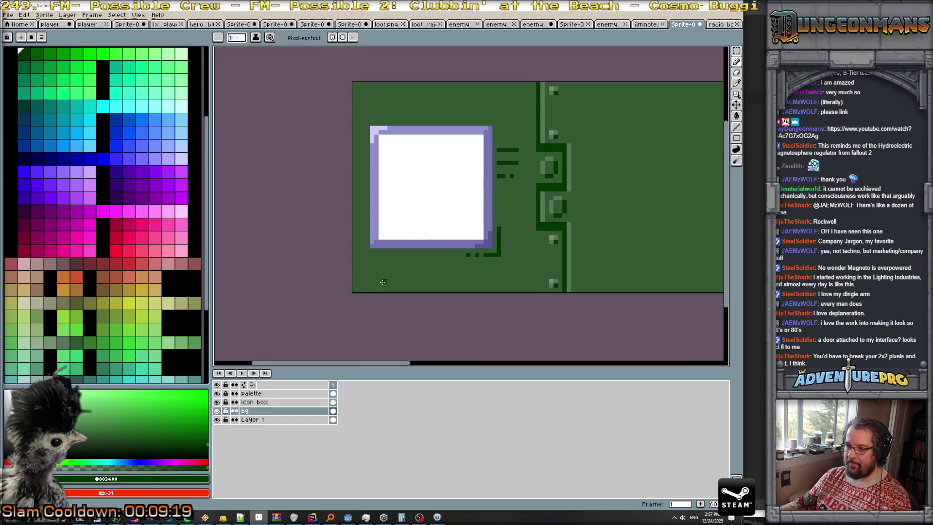
pyautogui.scroll(-1, 373, 275)
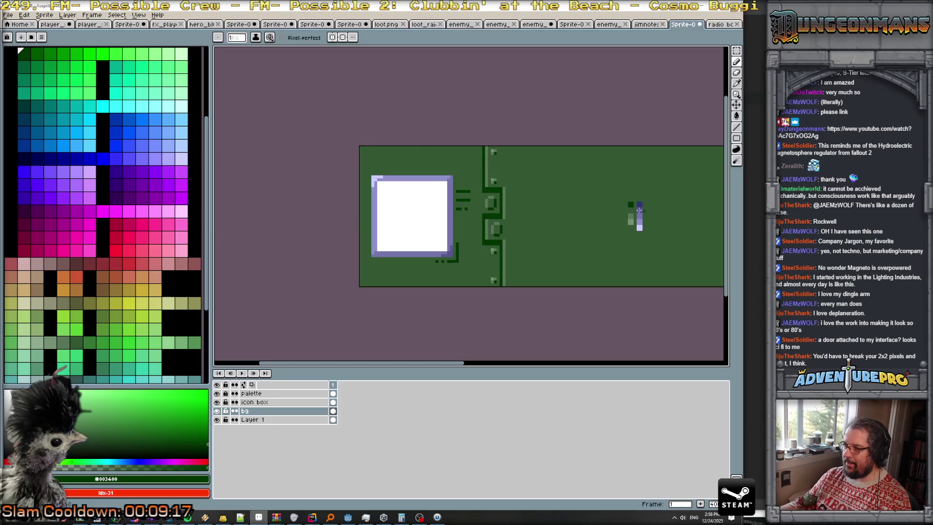
pyautogui.scroll(1, 396, 284)
# - Outline a bar along the panel's bottom-left and bucket-fill it light green
pyautogui.moveTo(362, 283)
pyautogui.mouseDown()
pyautogui.moveTo(467, 270)
pyautogui.moveTo(479, 287)
pyautogui.mouseUp()
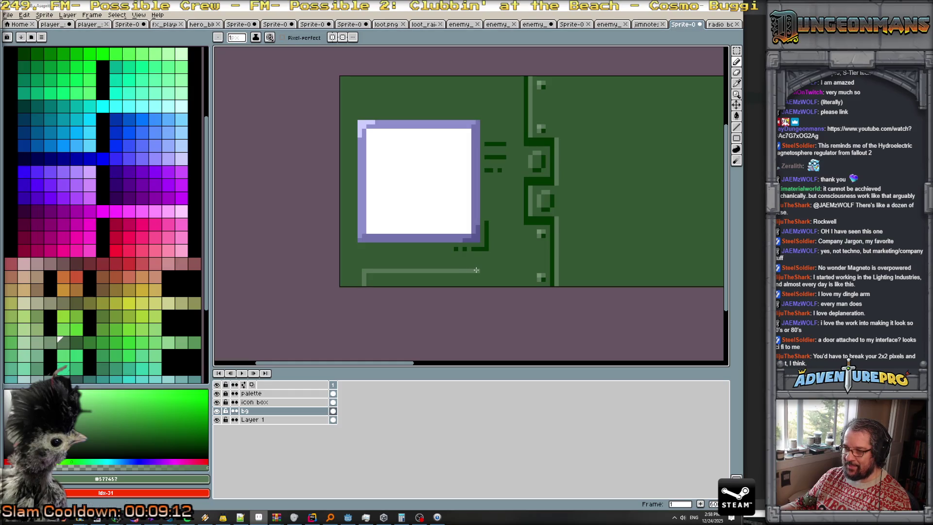
pyautogui.press('g')
pyautogui.click(390, 280)
pyautogui.scroll(-2, 588, 230)
pyautogui.scroll(3, 583, 224)
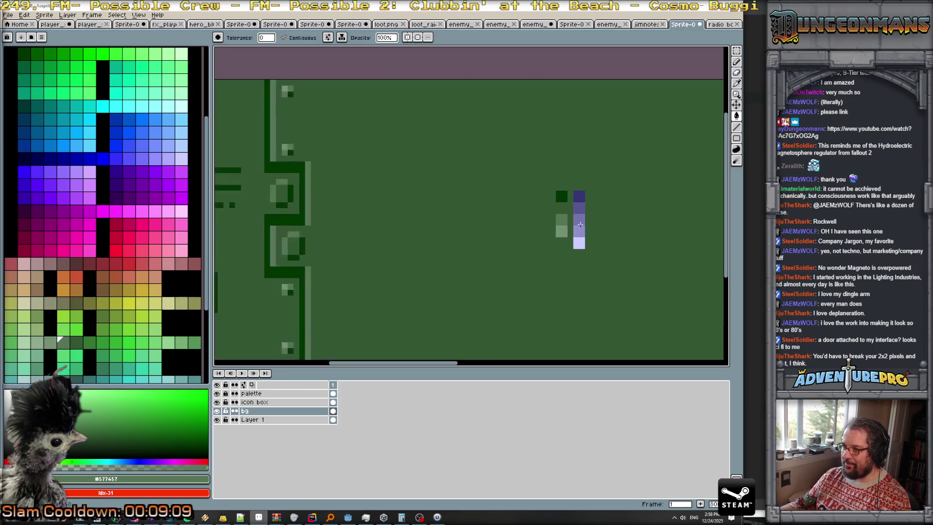
pyautogui.scroll(1, 557, 207)
# - Trace the bar's inner edge in background green #345734 and fill its interior with it
pyautogui.keyDown('alt'); pyautogui.click(557, 207); pyautogui.keyUp('alt')
pyautogui.scroll(-3, 504, 229)
pyautogui.scroll(1, 411, 277)
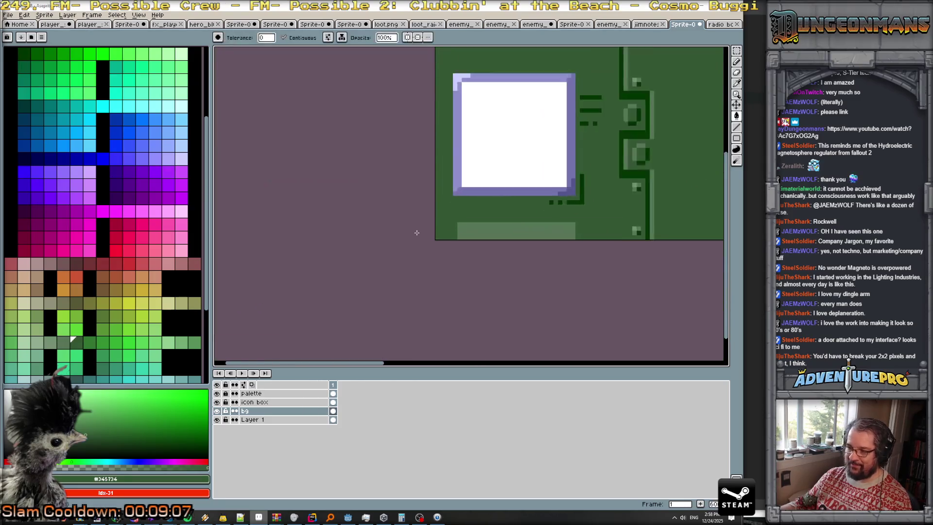
pyautogui.scroll(1, 417, 231)
pyautogui.press('b')
pyautogui.moveTo(472, 239)
pyautogui.mouseDown()
pyautogui.moveTo(472, 224)
pyautogui.moveTo(611, 234)
pyautogui.mouseUp()
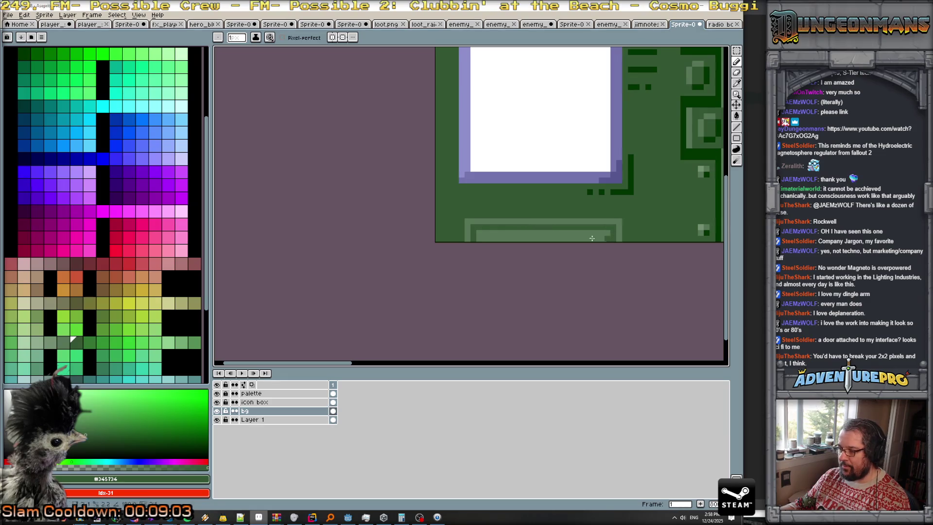
pyautogui.press('g')
pyautogui.click(608, 238)
pyautogui.scroll(-1, 579, 237)
pyautogui.scroll(1, 659, 222)
pyautogui.moveTo(659, 222); pyautogui.dragTo(479, 219)
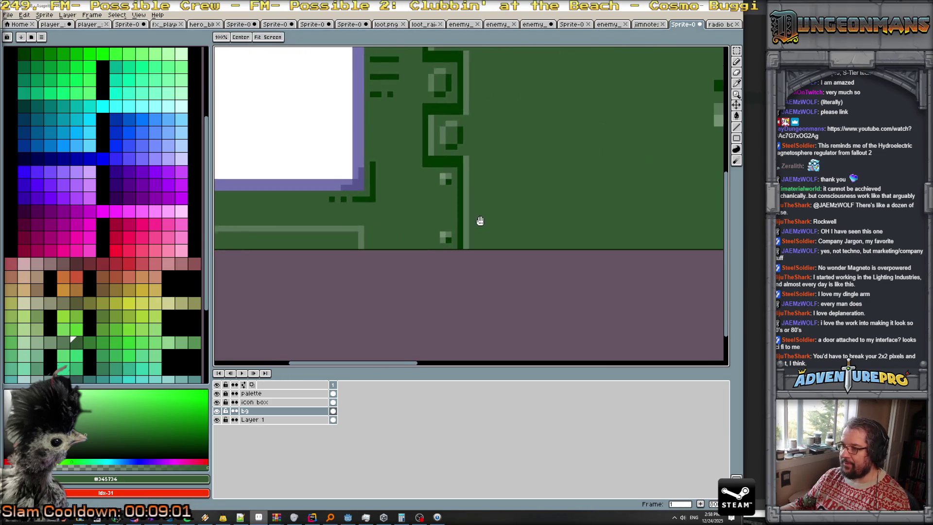
# - Pick dark green, undo a mistaken fill, and pencil a dark pixel at the bar's end
pyautogui.keyDown('alt'); pyautogui.click(715, 95); pyautogui.keyUp('alt')
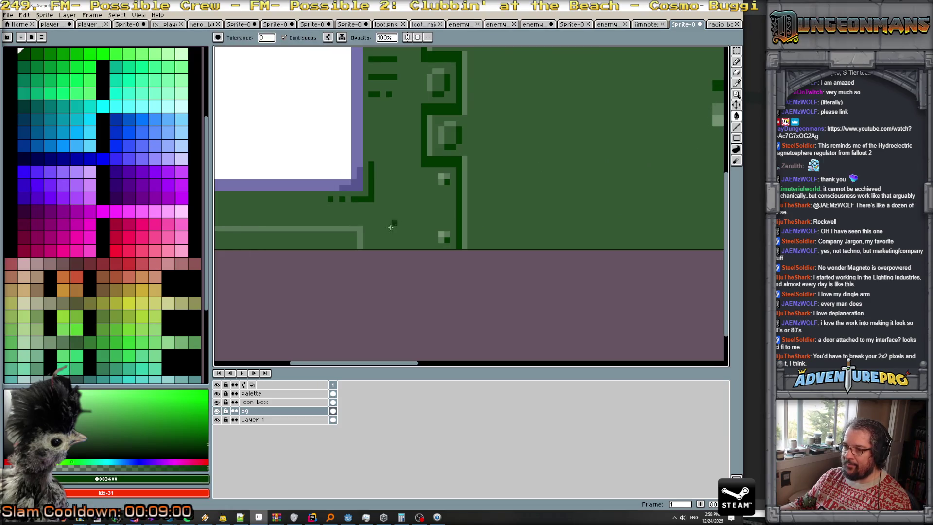
pyautogui.click(358, 233)
pyautogui.hotkey('ctrl', 'z')
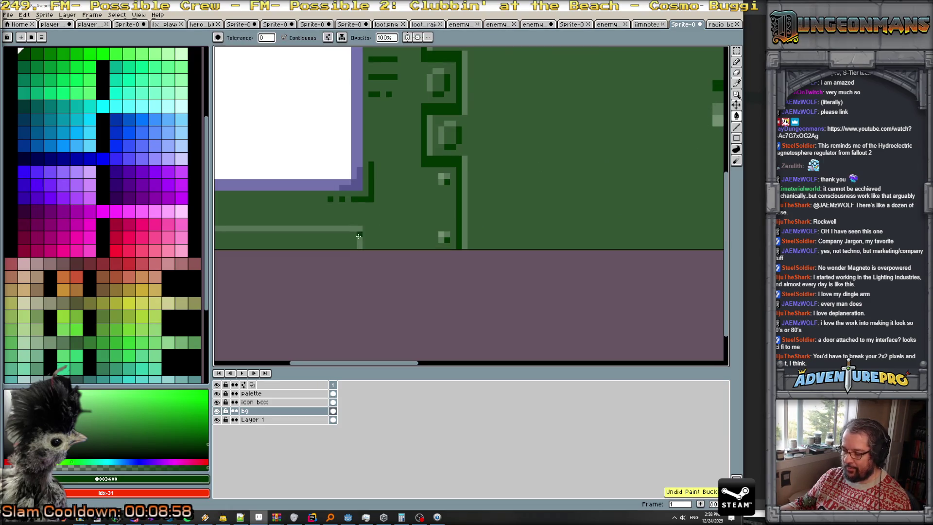
pyautogui.press('b')
pyautogui.click(360, 239)
pyautogui.scroll(-2, 359, 238)
pyautogui.moveTo(352, 245); pyautogui.dragTo(367, 245)
pyautogui.scroll(1, 367, 244)
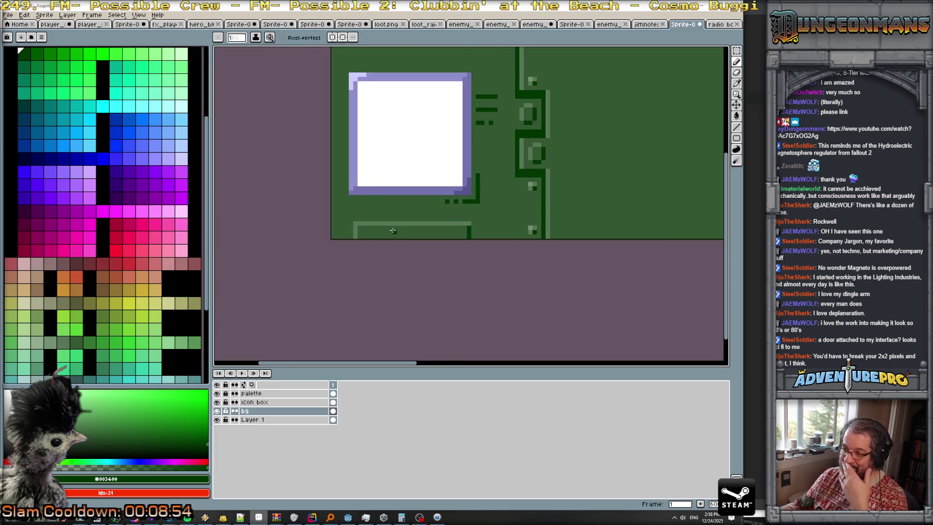
pyautogui.scroll(1, 391, 227)
pyautogui.scroll(-1, 391, 227)
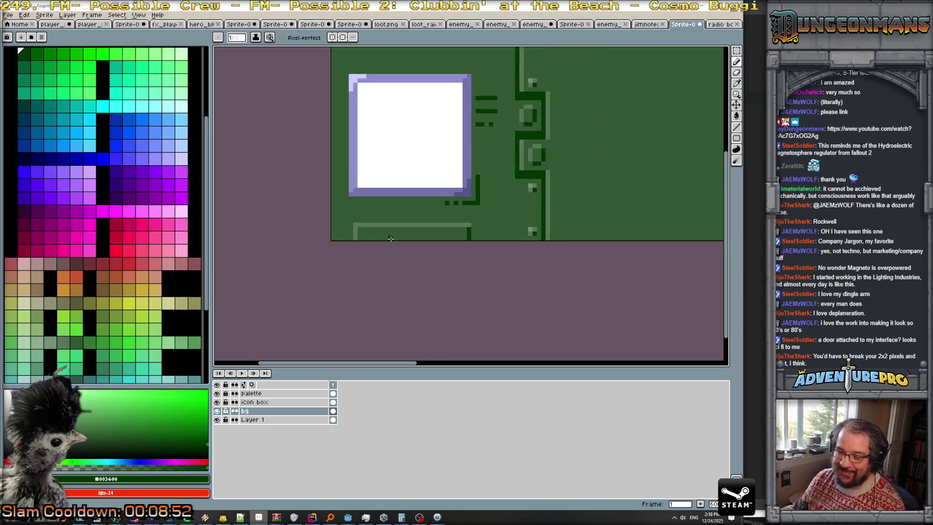
pyautogui.scroll(-1, 392, 227)
# - Add #749074 light green highlight dashes and pixels along the bar's top edge
pyautogui.keyDown('alt'); pyautogui.click(680, 156); pyautogui.keyUp('alt')
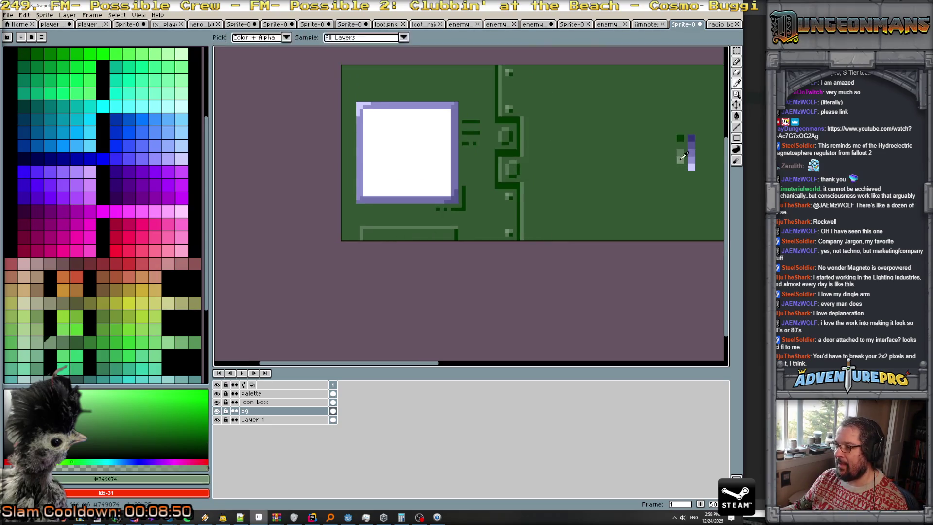
pyautogui.scroll(2, 372, 222)
pyautogui.scroll(2, 350, 233)
pyautogui.moveTo(343, 237); pyautogui.dragTo(365, 238)
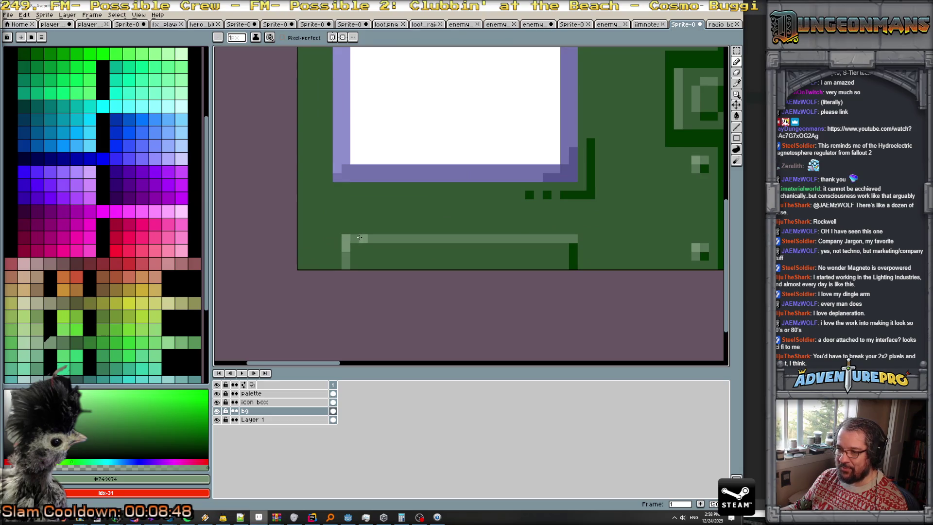
pyautogui.click(434, 238)
pyautogui.click(486, 238)
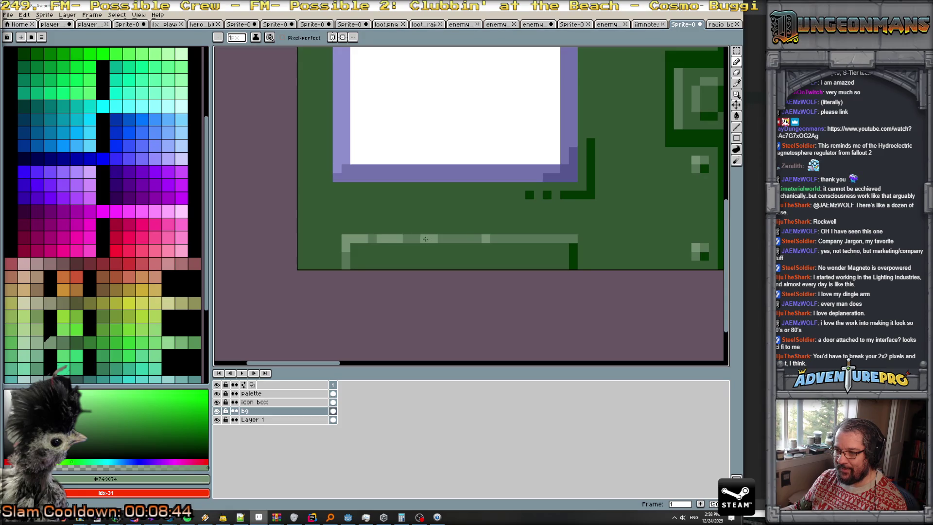
pyautogui.scroll(-5, 436, 263)
pyautogui.scroll(-1, 436, 263)
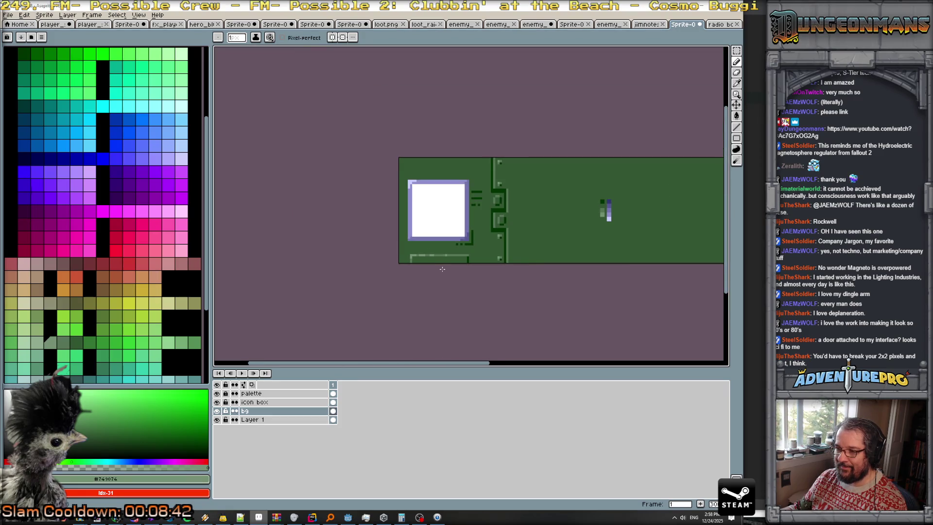
pyautogui.scroll(1, 442, 269)
pyautogui.scroll(3, 508, 158)
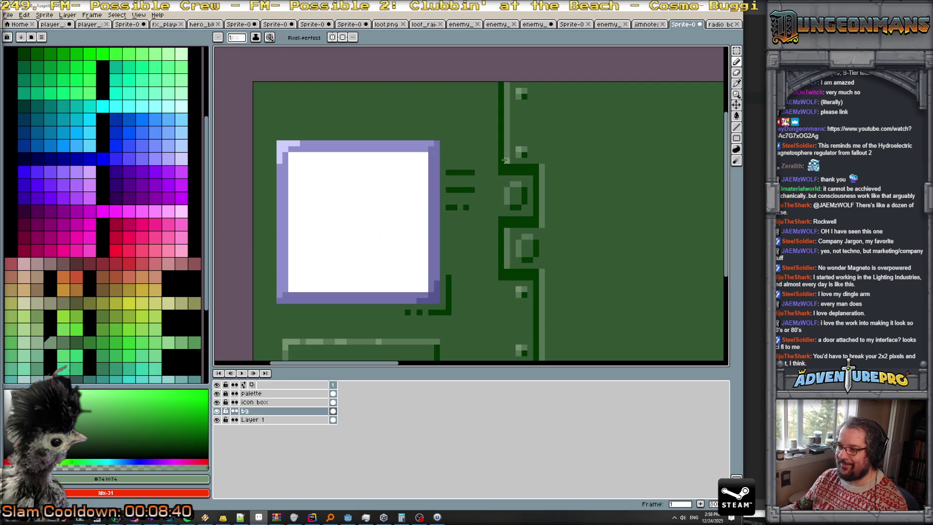
# - Pencil the #749074 highlight column beside the divider down past the notch
pyautogui.moveTo(542, 184); pyautogui.dragTo(543, 200)
pyautogui.click(542, 225)
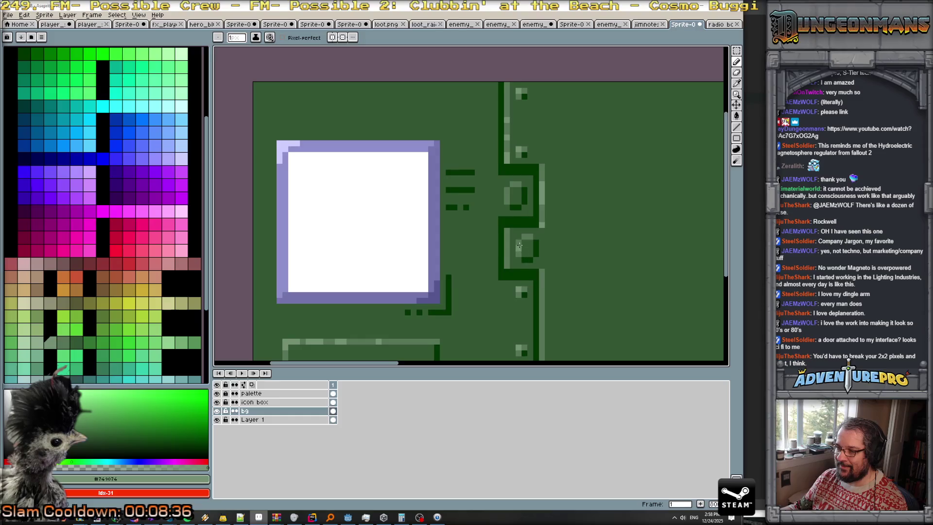
pyautogui.moveTo(541, 293); pyautogui.dragTo(539, 310)
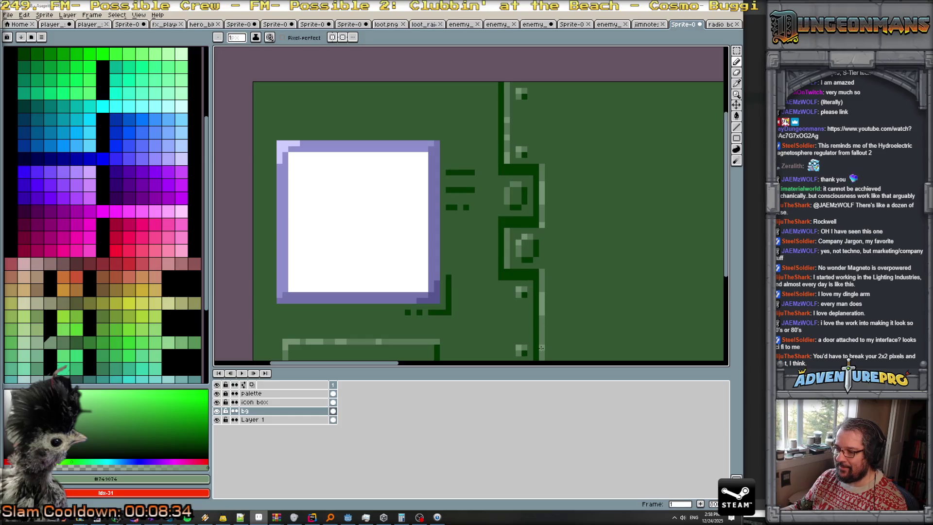
pyautogui.scroll(-5, 604, 344)
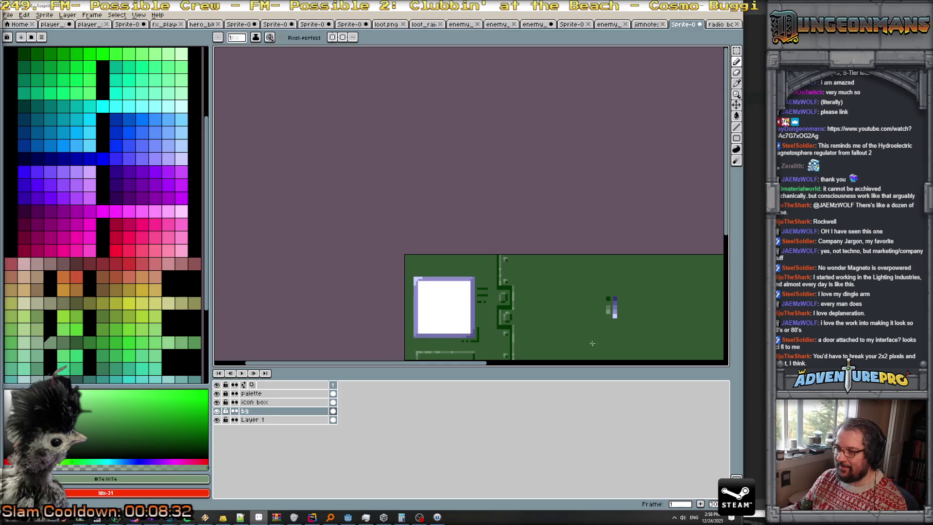
pyautogui.scroll(4, 547, 340)
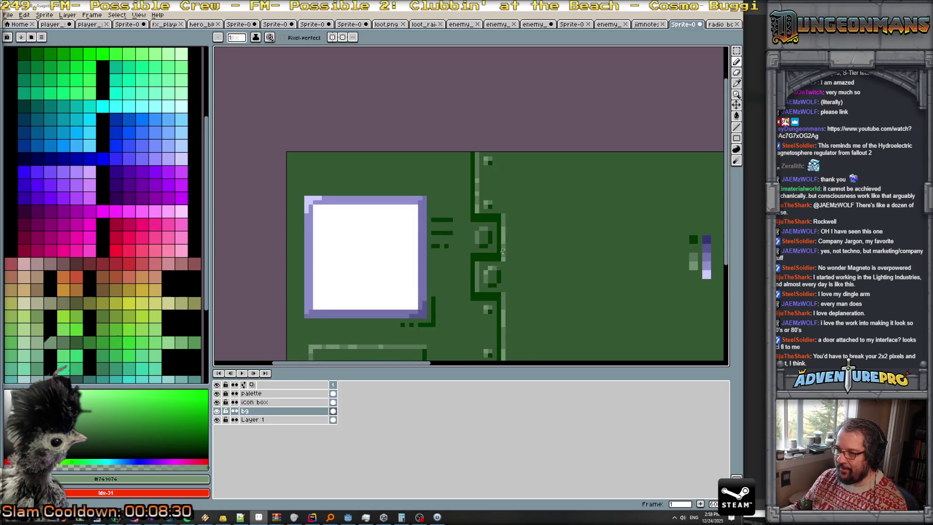
pyautogui.scroll(-3, 544, 262)
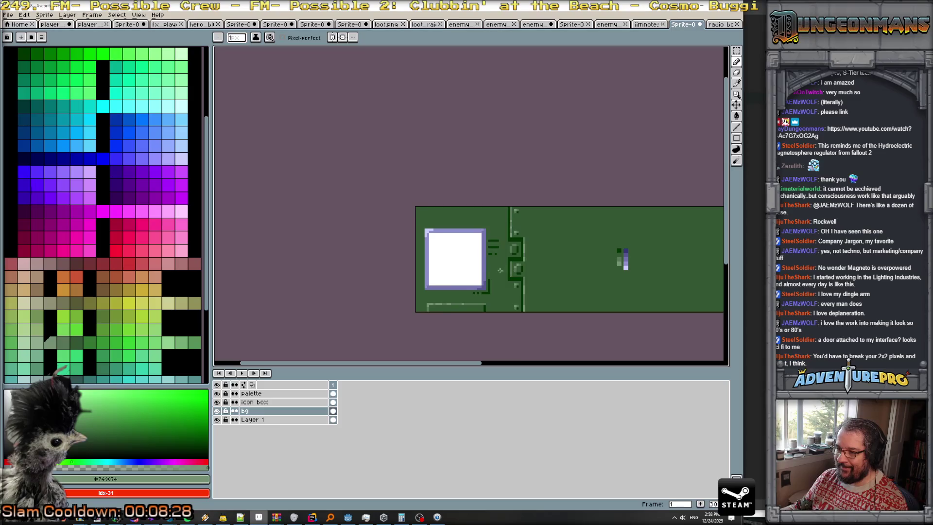
pyautogui.scroll(-1, 501, 270)
pyautogui.scroll(1, 578, 265)
pyautogui.scroll(2, 534, 262)
# - Pick dark green #003400 and draw a vertical line near the panel's left edge
pyautogui.moveTo(506, 280); pyautogui.dragTo(419, 297)
pyautogui.scroll(1, 416, 272)
pyautogui.scroll(-2, 413, 243)
pyautogui.scroll(1, 409, 221)
pyautogui.keyDown('alt'); pyautogui.click(407, 214); pyautogui.keyUp('alt')
pyautogui.scroll(1, 277, 200)
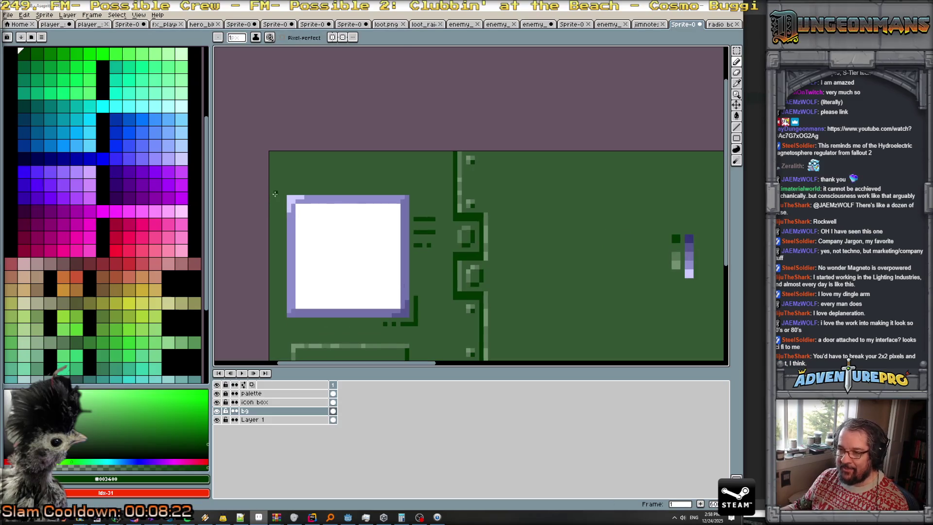
pyautogui.moveTo(275, 197); pyautogui.dragTo(274, 320)
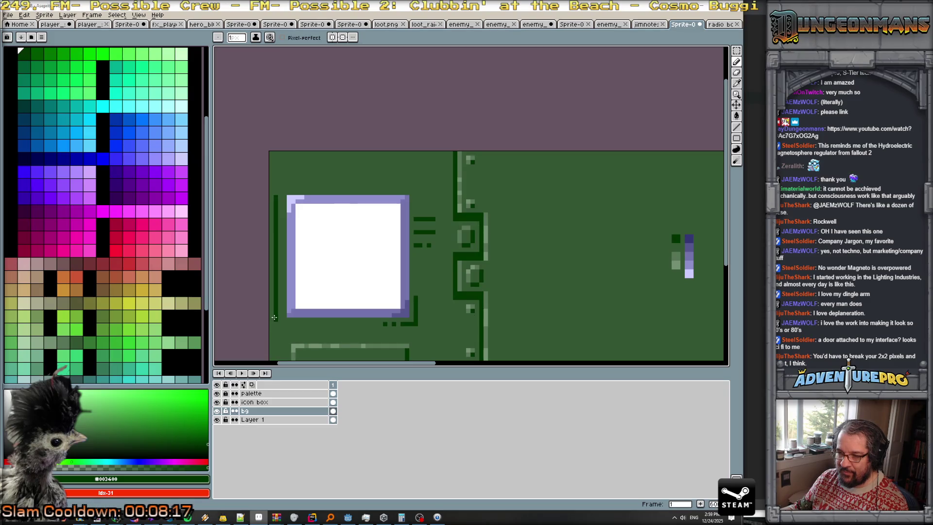
# - Extend the dark-green left border line both below its end and further up
pyautogui.scroll(3, 278, 322)
pyautogui.click(264, 332)
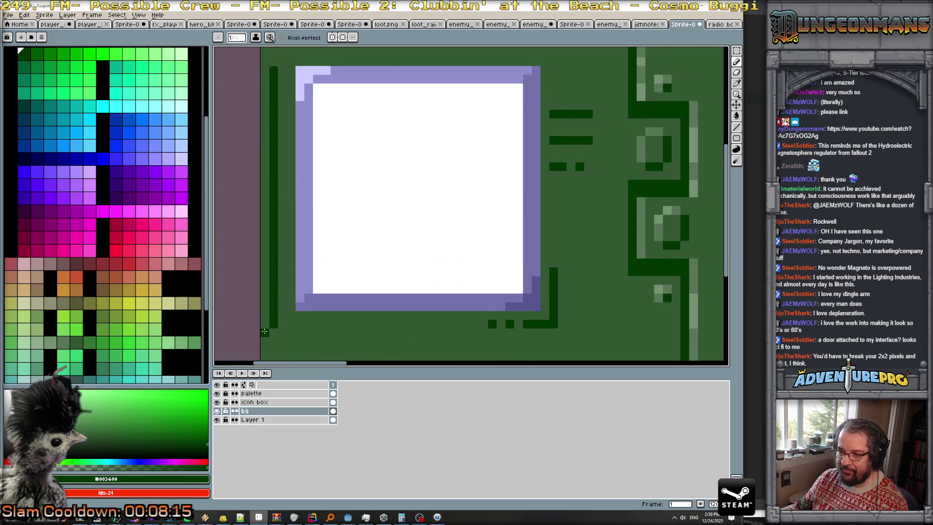
pyautogui.moveTo(274, 272); pyautogui.dragTo(293, 369)
pyautogui.click(293, 149)
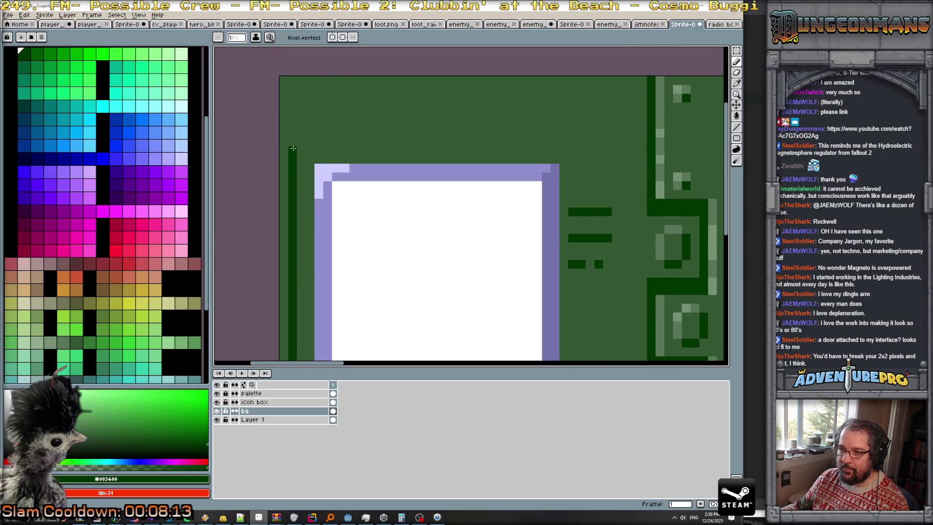
# - Try a dark-green bucket fill left of the line, undo it, and pencil the border further up
pyautogui.click(285, 165)
pyautogui.press('g')
pyautogui.click(284, 243)
pyautogui.scroll(-3, 293, 174)
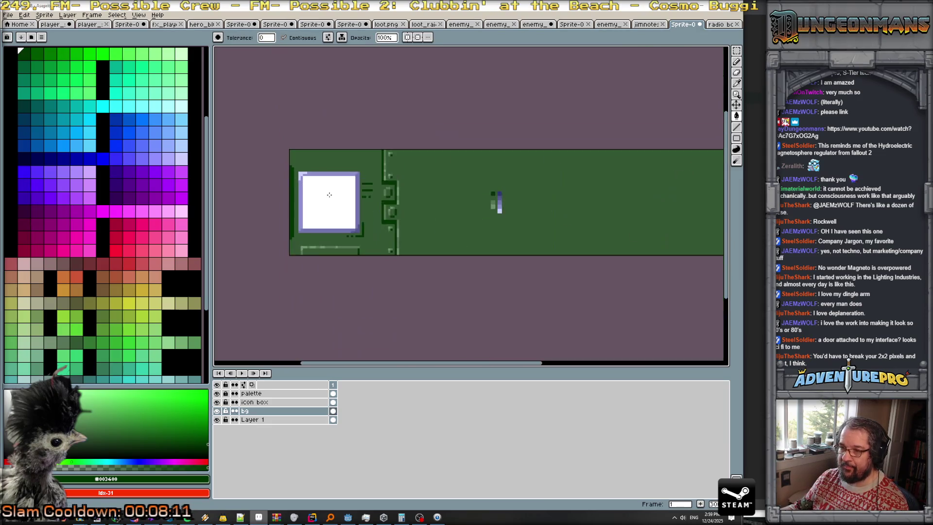
pyautogui.scroll(3, 301, 193)
pyautogui.click(277, 117)
pyautogui.hotkey('ctrl', 'z')
pyautogui.press('b')
pyautogui.click(278, 127)
pyautogui.hotkey('ctrl', 'z')
pyautogui.moveTo(278, 130); pyautogui.dragTo(278, 122)
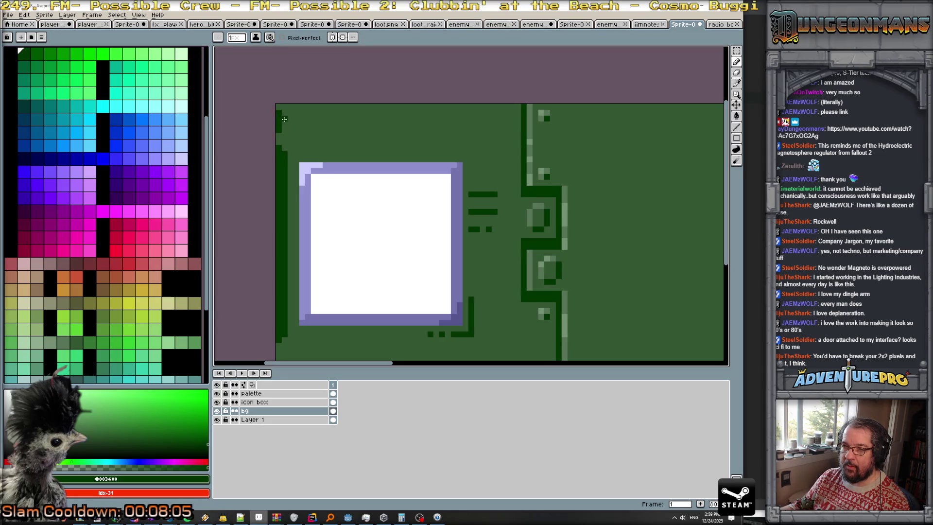
# - Pan and zoom to recentre the whole panel for review
pyautogui.moveTo(280, 355); pyautogui.dragTo(345, 264)
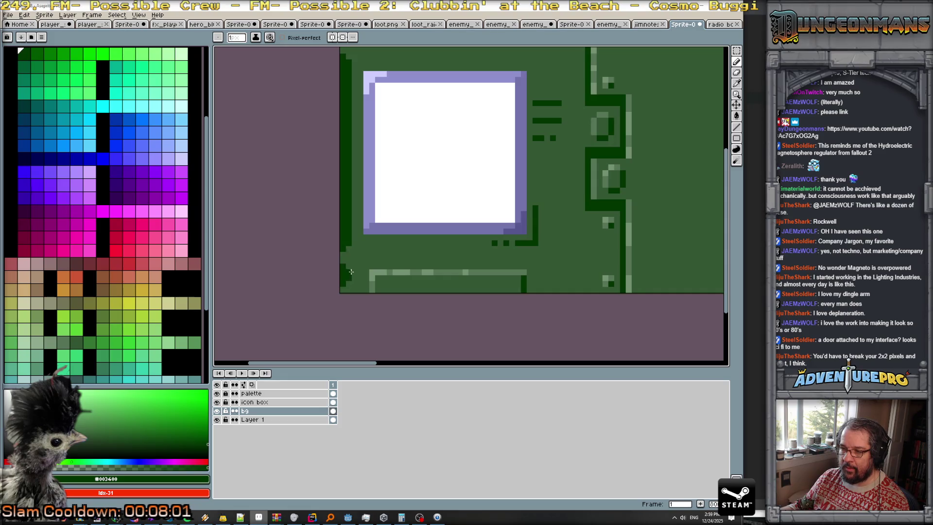
pyautogui.scroll(-3, 389, 262)
pyautogui.scroll(-1, 404, 250)
pyautogui.moveTo(503, 270); pyautogui.dragTo(404, 280)
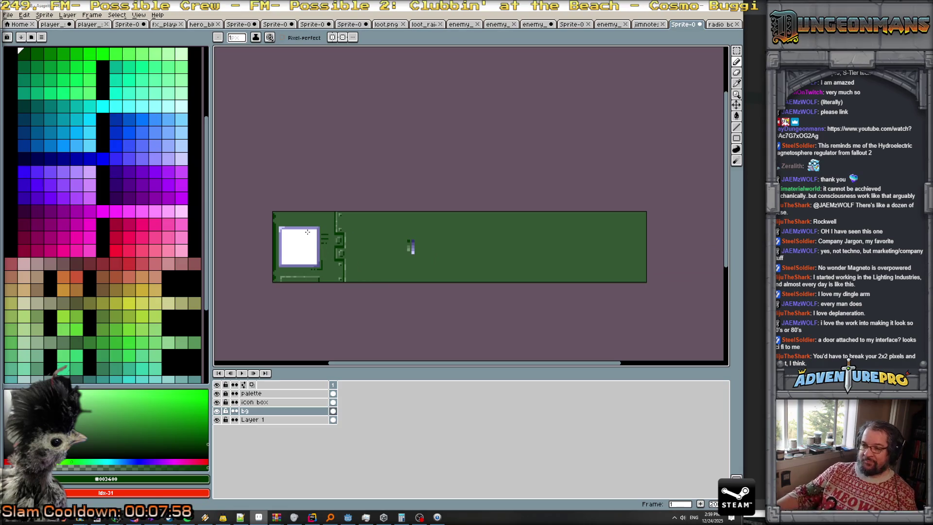
pyautogui.scroll(1, 413, 245)
pyautogui.moveTo(333, 322)
pyautogui.mouseDown()
pyautogui.moveTo(339, 313)
pyautogui.moveTo(411, 304)
pyautogui.mouseUp()
pyautogui.scroll(1, 340, 314)
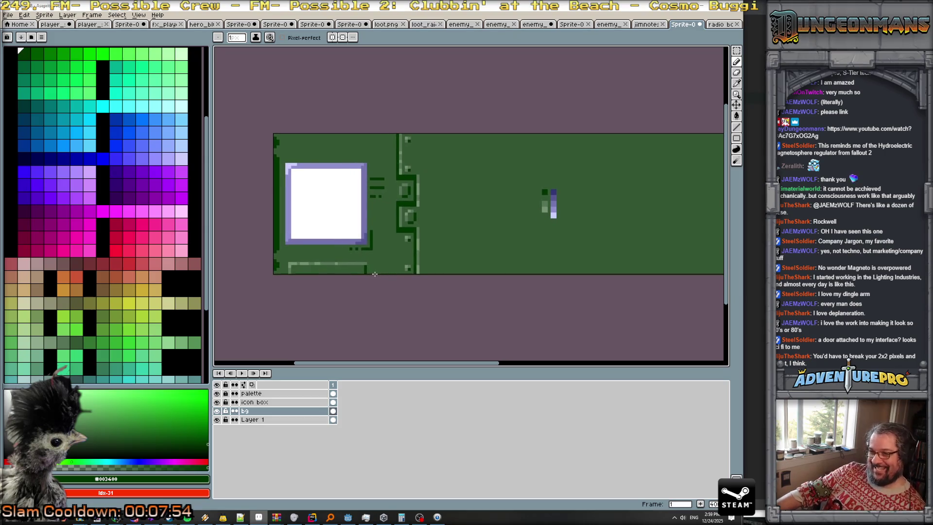
pyautogui.scroll(-1, 408, 281)
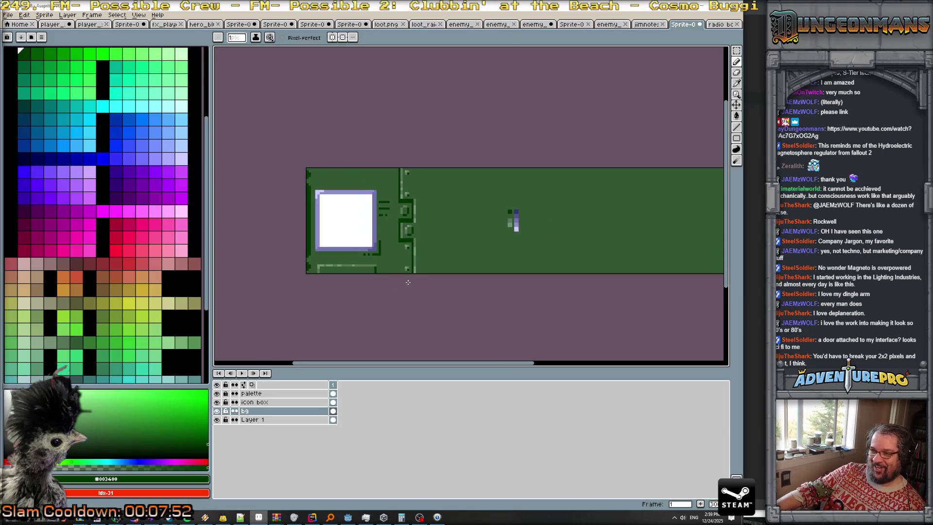
pyautogui.scroll(-1, 409, 284)
pyautogui.scroll(1, 408, 289)
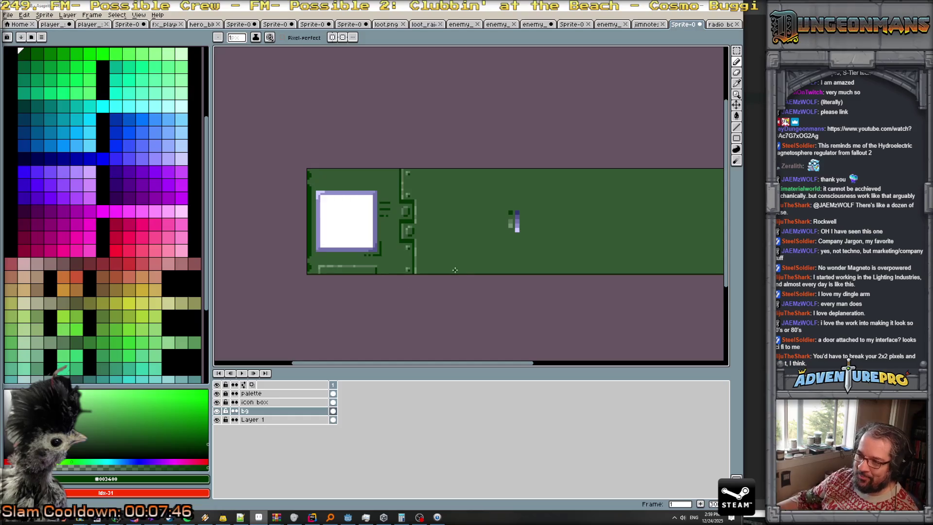
pyautogui.scroll(1, 454, 227)
pyautogui.scroll(1, 450, 225)
pyautogui.scroll(2, 393, 221)
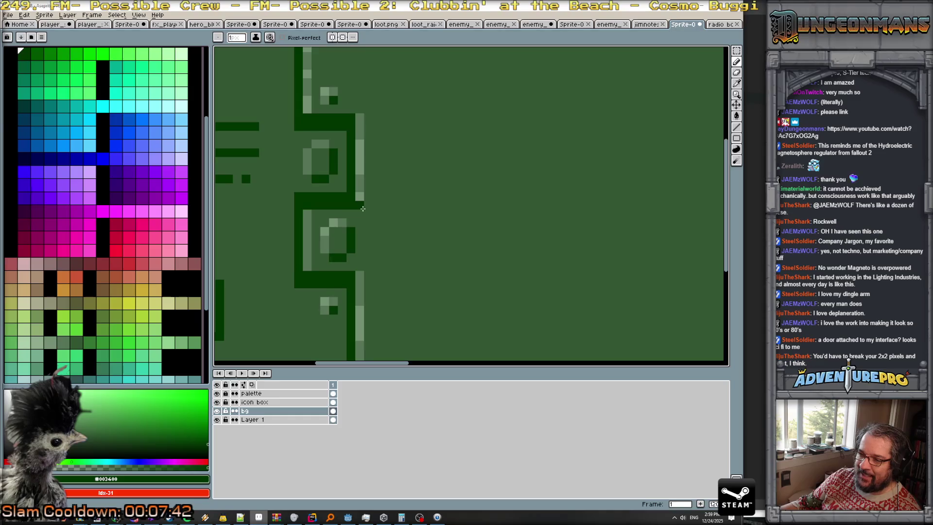
# - Pencil #577457 highlight rows under the divider notches, undoing one stepped stroke
pyautogui.keyDown('alt'); pyautogui.click(359, 192); pyautogui.keyUp('alt')
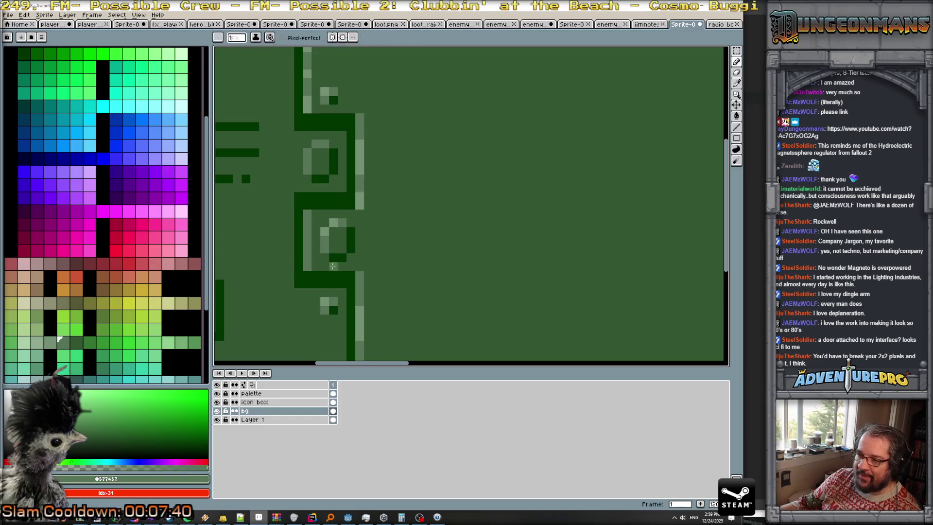
pyautogui.moveTo(297, 283); pyautogui.dragTo(341, 282)
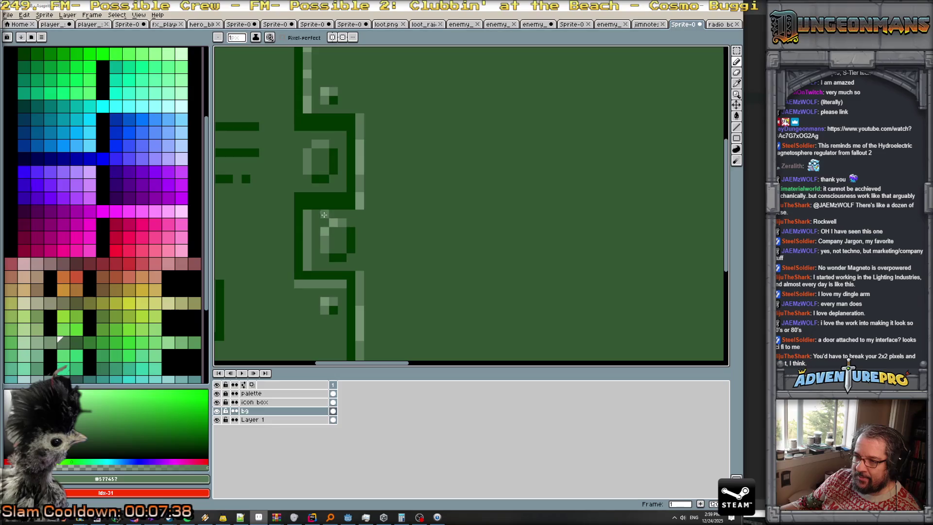
pyautogui.moveTo(315, 207); pyautogui.dragTo(354, 205)
pyautogui.hotkey('ctrl', 'z')
pyautogui.moveTo(346, 127); pyautogui.dragTo(301, 130)
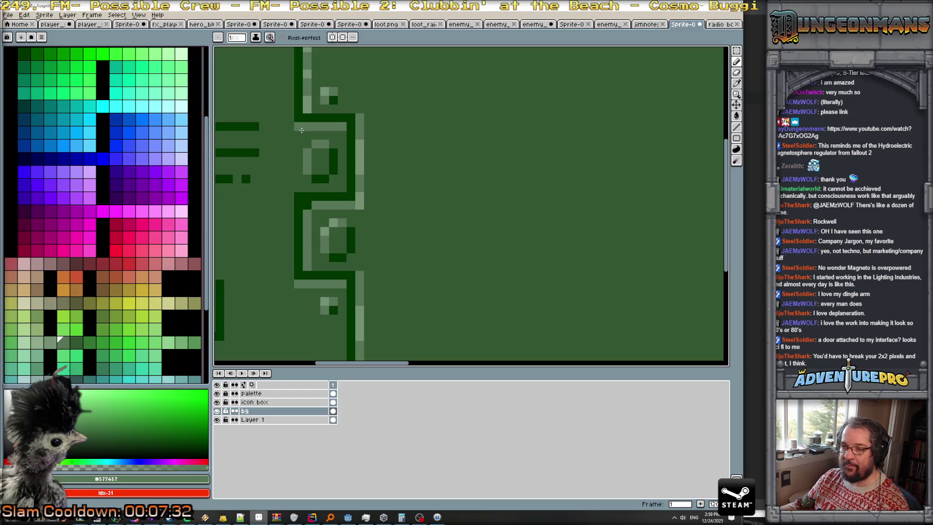
pyautogui.scroll(-3, 302, 130)
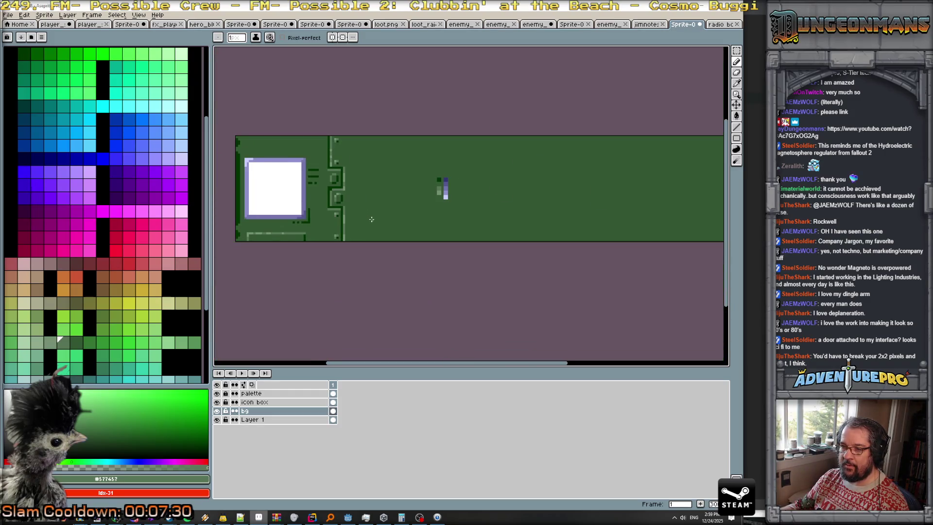
pyautogui.scroll(2, 292, 185)
pyautogui.scroll(2, 285, 175)
pyautogui.scroll(-3, 416, 238)
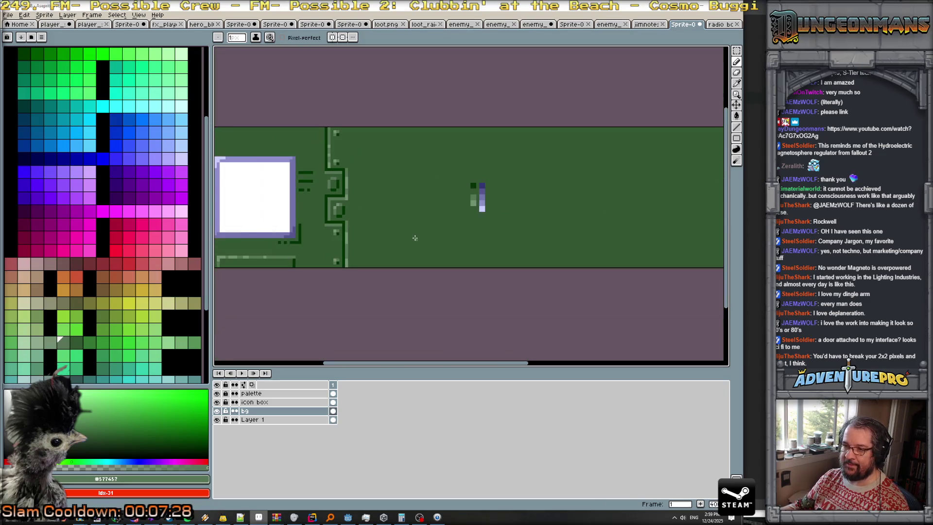
pyautogui.scroll(-1, 444, 217)
pyautogui.scroll(1, 415, 238)
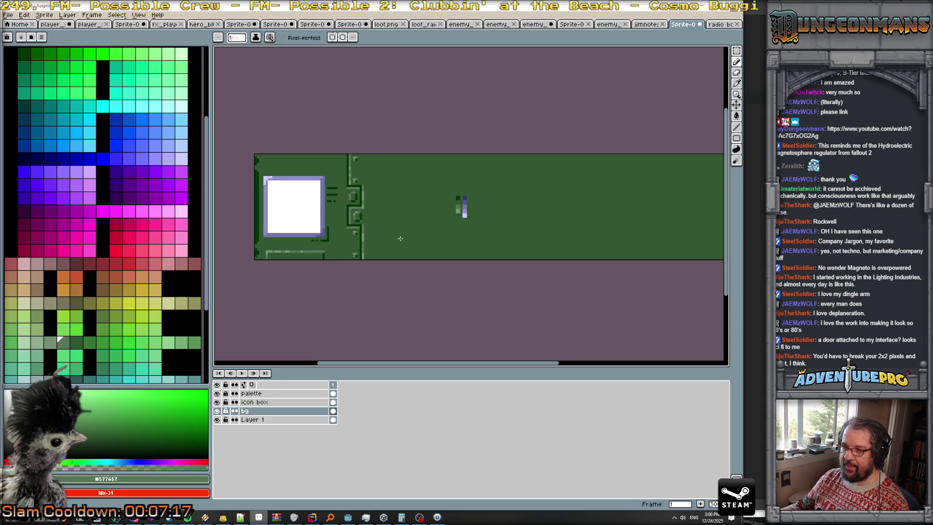
pyautogui.scroll(-1, 400, 238)
pyautogui.scroll(2, 401, 239)
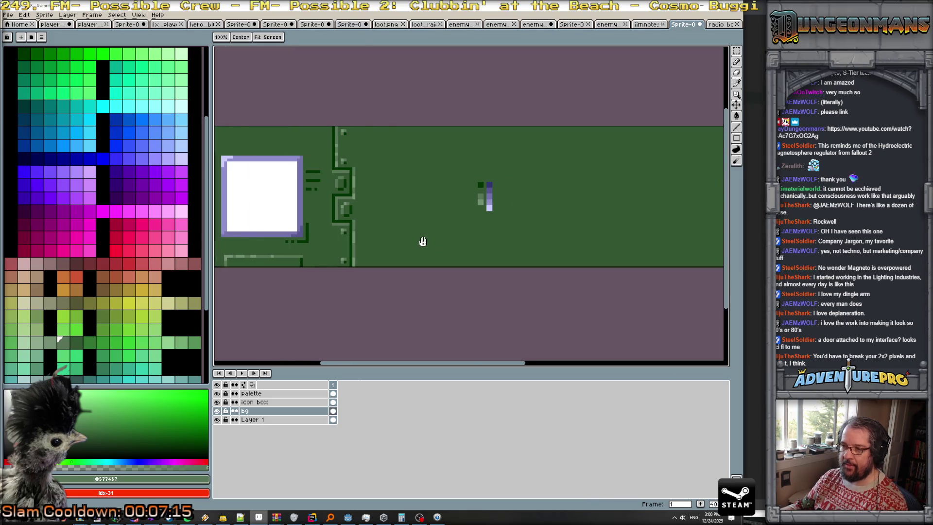
# - Recentre the panel and sample the dark purple from the canvas
pyautogui.moveTo(417, 242); pyautogui.dragTo(574, 248)
pyautogui.scroll(1, 574, 248)
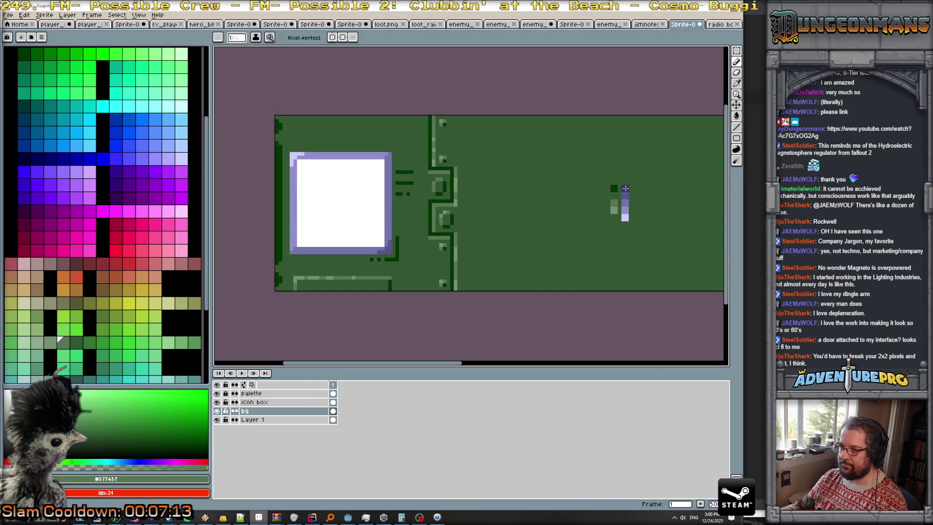
pyautogui.keyDown('alt'); pyautogui.click(625, 188); pyautogui.keyUp('alt')
pyautogui.scroll(2, 305, 127)
pyautogui.scroll(-2, 304, 128)
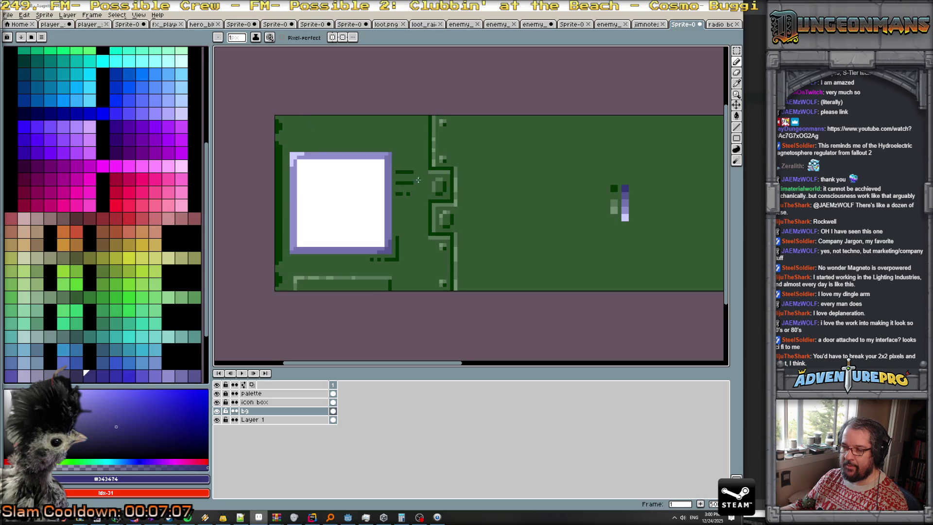
pyautogui.scroll(2, 431, 190)
pyautogui.scroll(-1, 431, 190)
pyautogui.scroll(-1, 509, 196)
# - Sample the panel's background green #577457 and switch to the Paint Bucket
pyautogui.moveTo(510, 196)
pyautogui.mouseDown()
pyautogui.moveTo(432, 223)
pyautogui.moveTo(518, 217)
pyautogui.mouseUp()
pyautogui.scroll(-2, 459, 211)
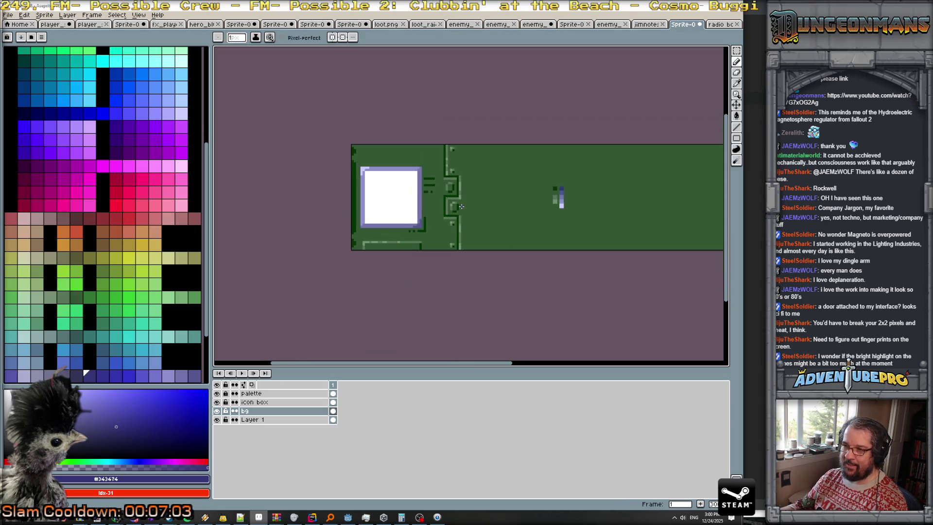
pyautogui.scroll(2, 459, 199)
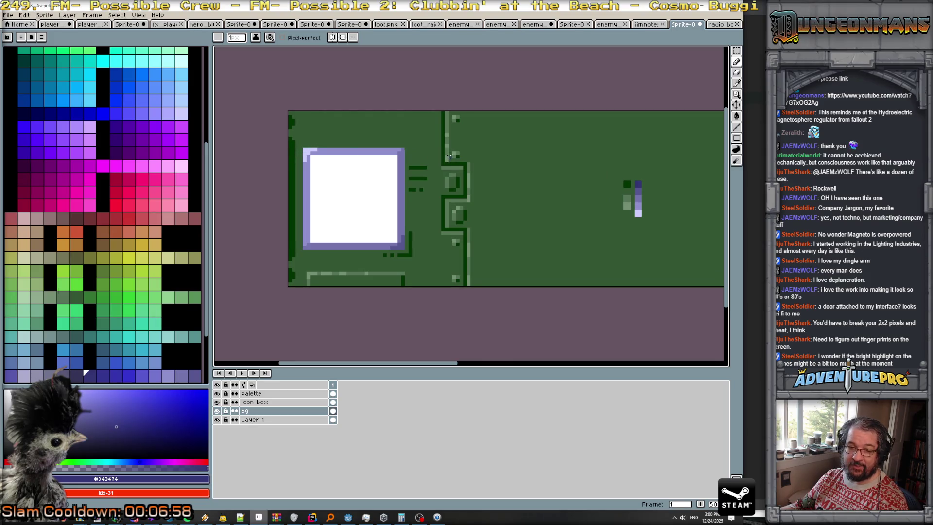
pyautogui.scroll(-1, 474, 241)
pyautogui.scroll(1, 471, 249)
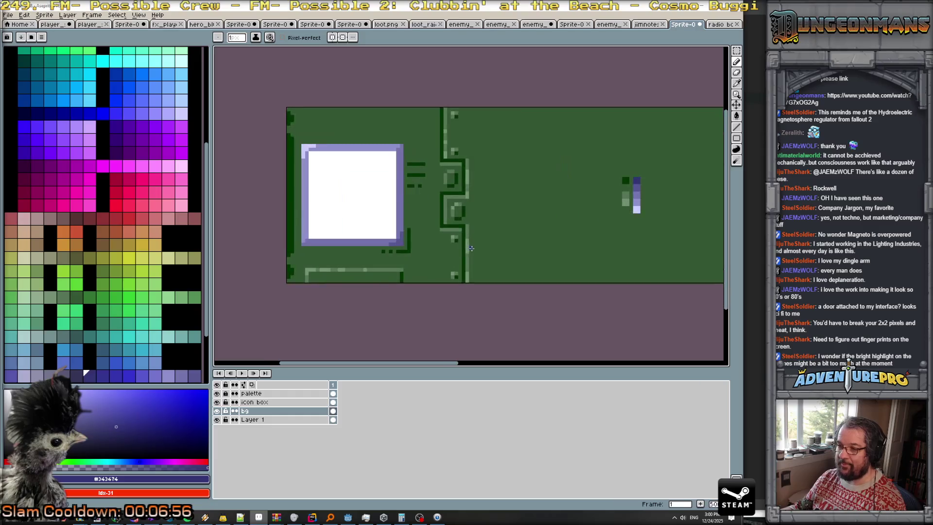
pyautogui.keyDown('alt'); pyautogui.click(468, 262); pyautogui.keyUp('alt')
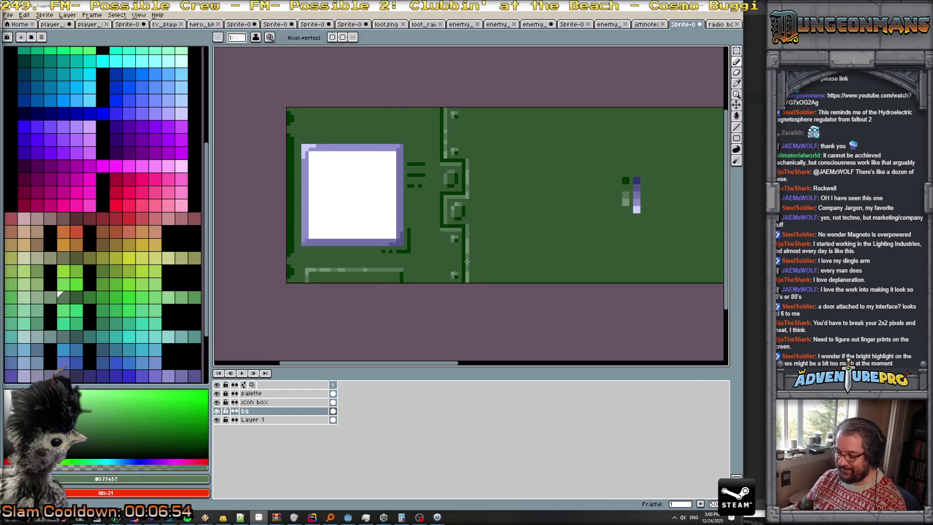
pyautogui.press('g')
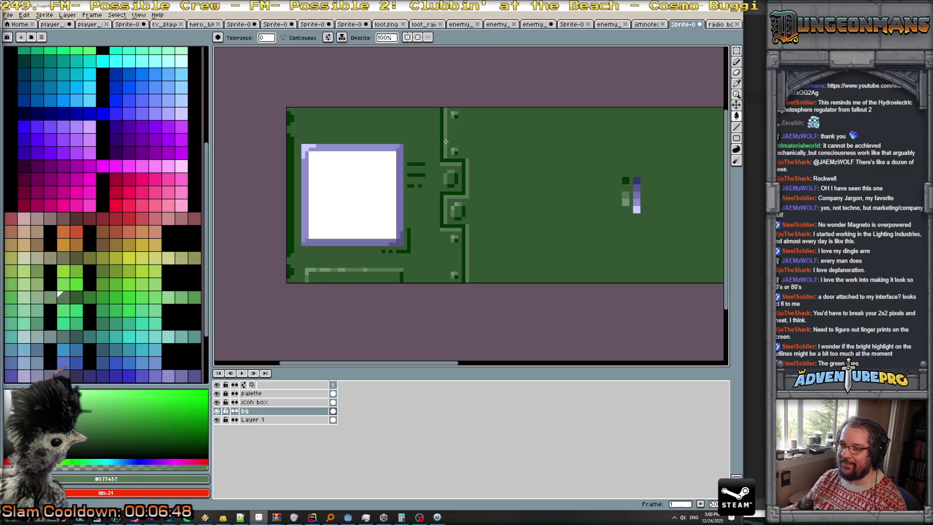
pyautogui.scroll(-1, 535, 204)
pyautogui.scroll(-1, 534, 218)
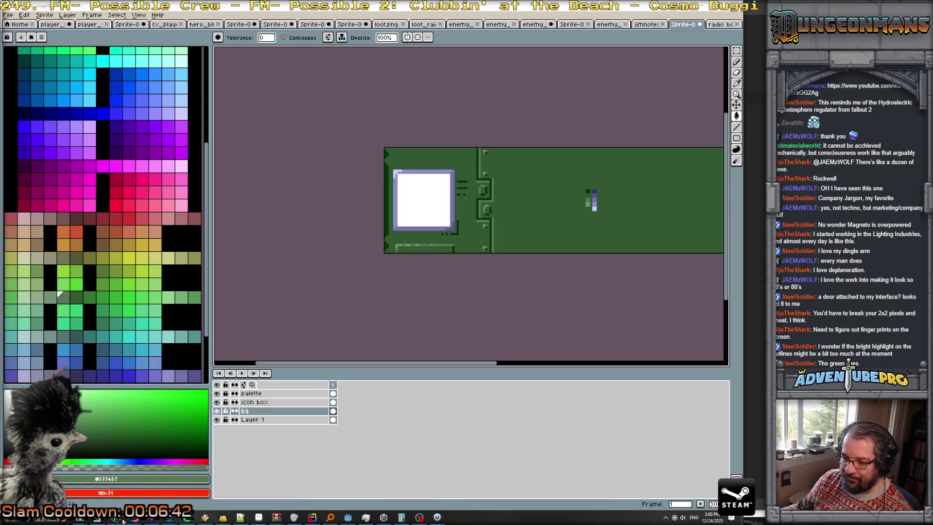
pyautogui.moveTo(187, 517)
pyautogui.click(575, 489)
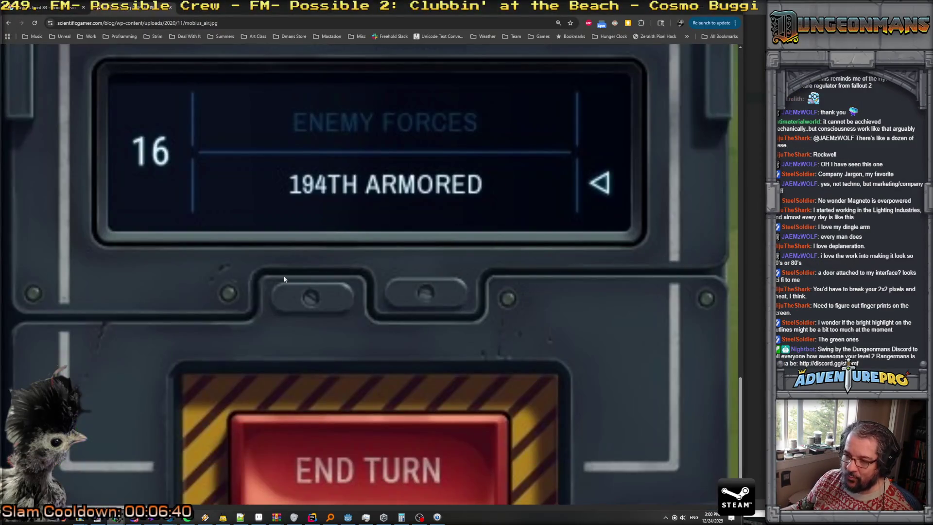
pyautogui.scroll(1, 285, 278)
pyautogui.scroll(-1, 292, 281)
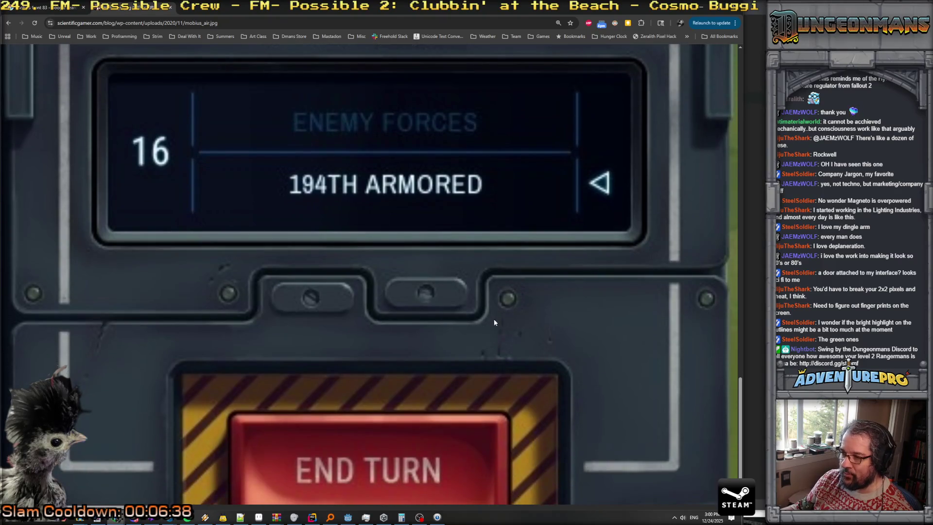
pyautogui.hotkey('alt', 'Tab')
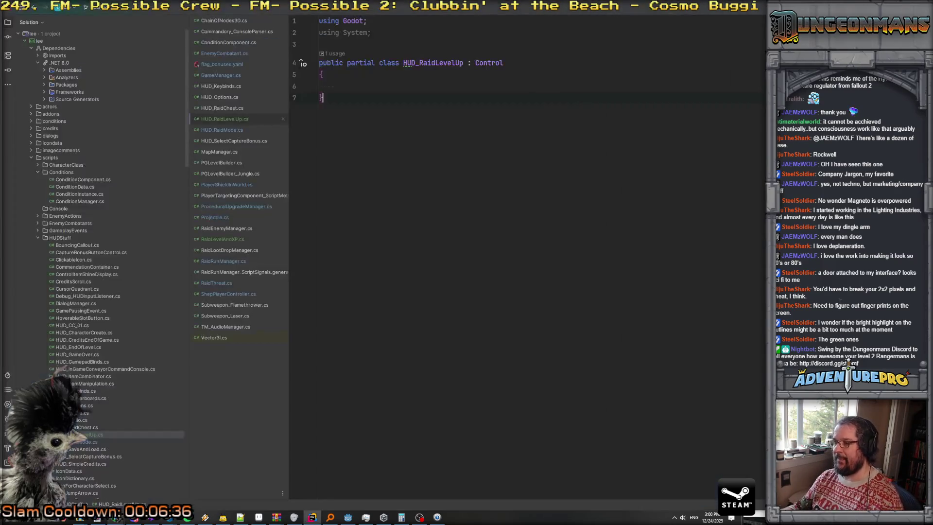
pyautogui.hotkey('alt', 'Tab')
pyautogui.hotkey('alt', 'Tab')
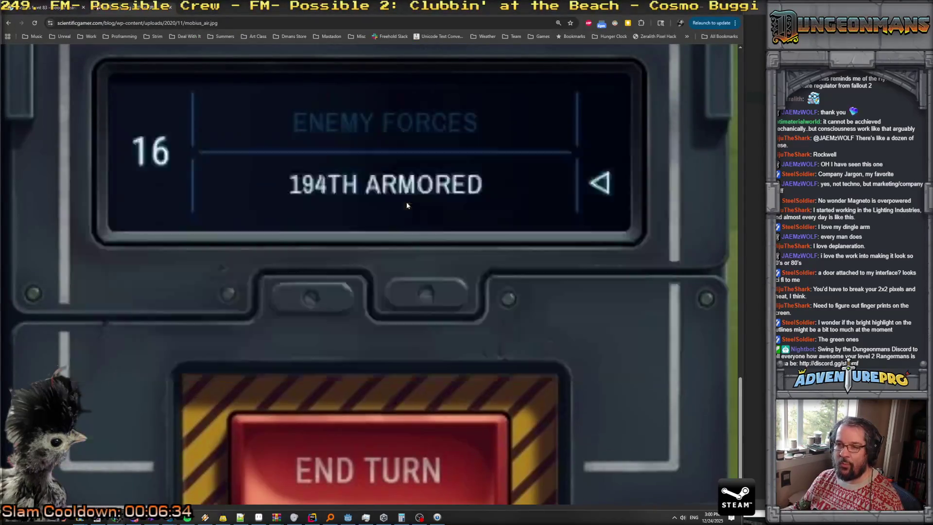
pyautogui.scroll(2, 483, 185)
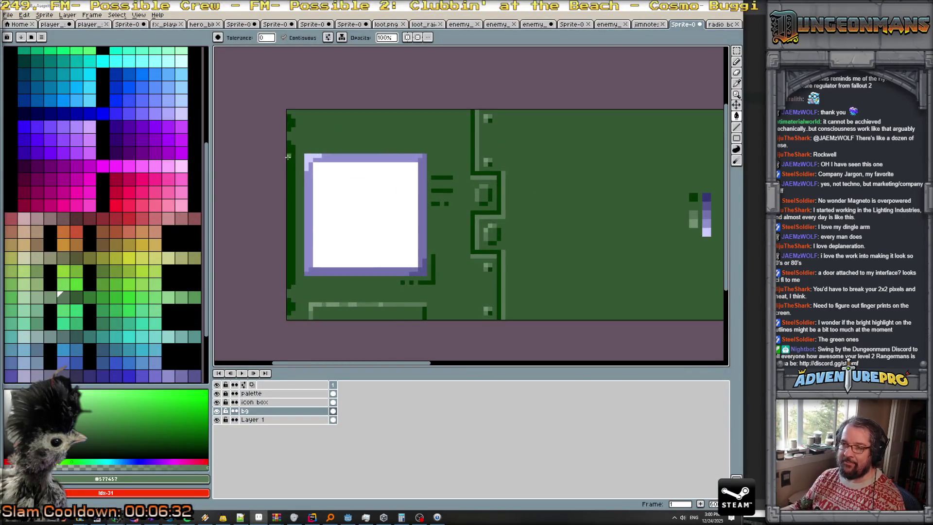
# - Pick dark green #003400, undo the stray fill, and pencil diagonal scratches along the top edge
pyautogui.keyDown('alt'); pyautogui.click(294, 137); pyautogui.keyUp('alt')
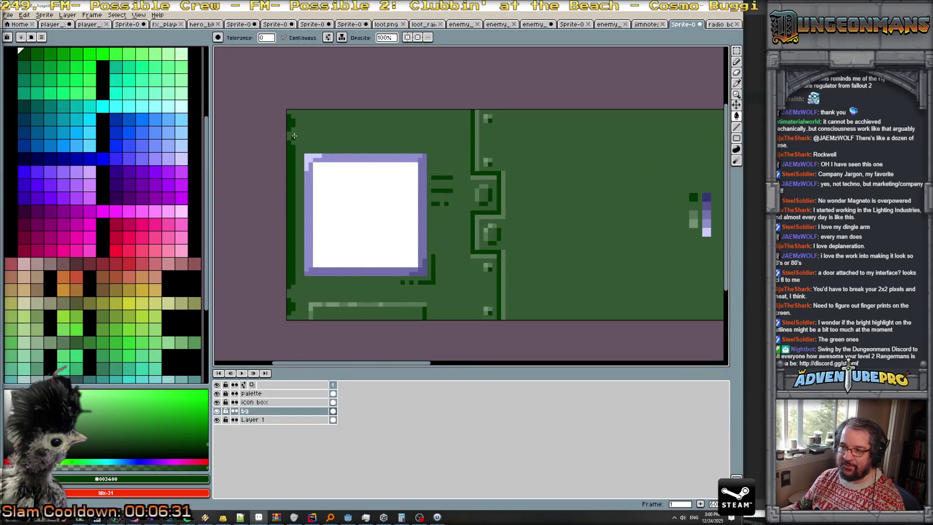
pyautogui.click(405, 113)
pyautogui.hotkey('ctrl', 'z')
pyautogui.press('b')
pyautogui.moveTo(407, 111)
pyautogui.mouseDown()
pyautogui.moveTo(384, 142)
pyautogui.moveTo(421, 111)
pyautogui.moveTo(397, 129)
pyautogui.moveTo(428, 121)
pyautogui.mouseUp()
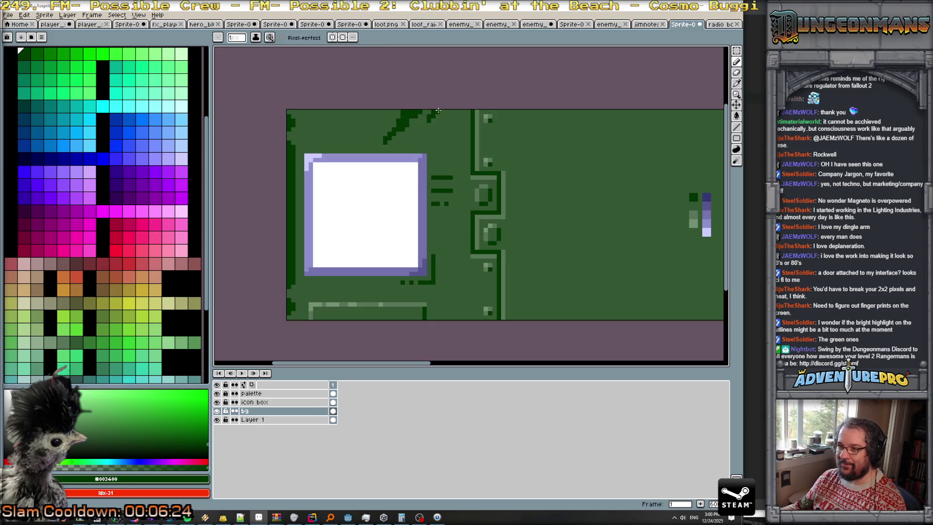
pyautogui.moveTo(359, 126)
pyautogui.mouseDown()
pyautogui.moveTo(349, 131)
pyautogui.moveTo(358, 139)
pyautogui.mouseUp()
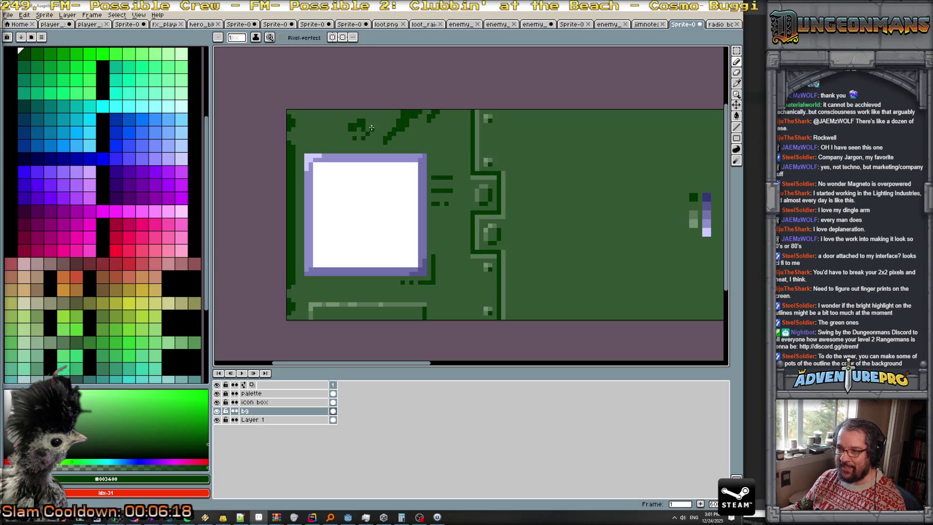
# - Compare panel greens, add one more dark green scratch pixel, and zoom to inspect the marks
pyautogui.keyDown('alt'); pyautogui.click(695, 219); pyautogui.keyUp('alt')
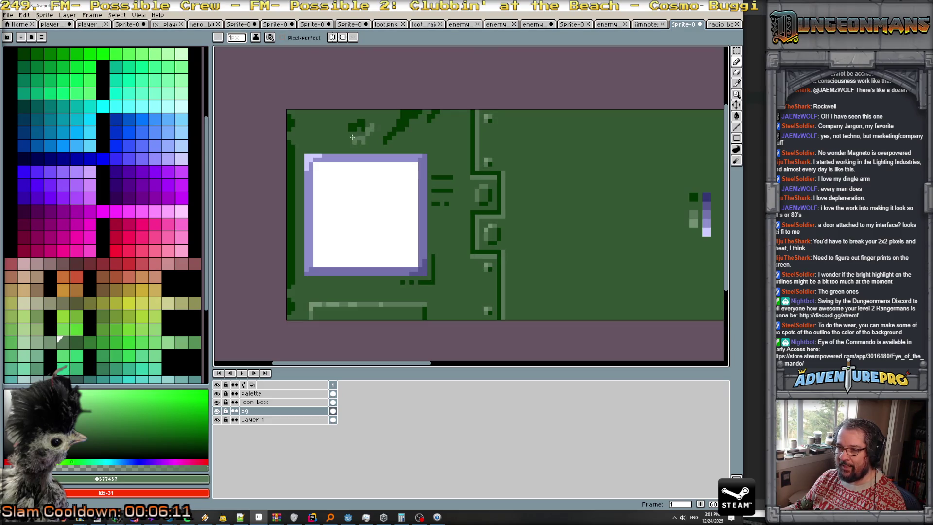
pyautogui.keyDown('alt'); pyautogui.click(355, 127); pyautogui.keyUp('alt')
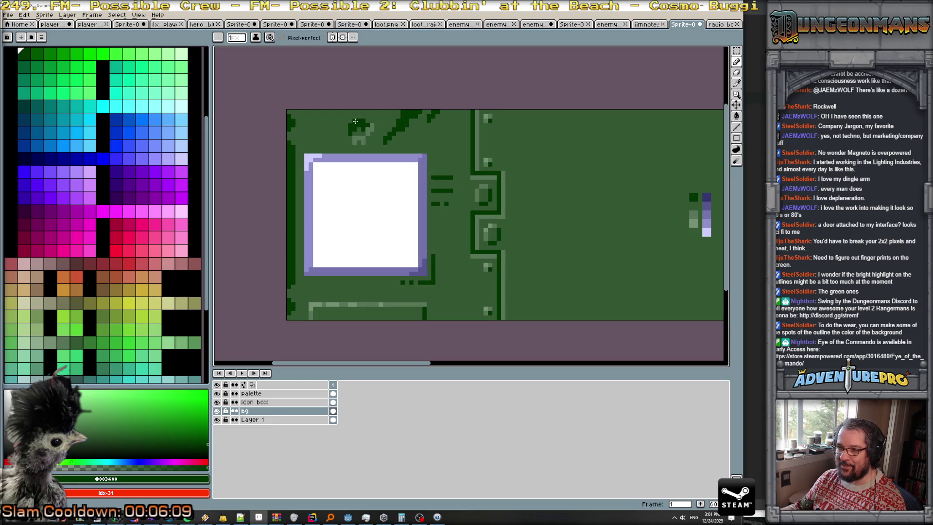
pyautogui.keyDown('alt'); pyautogui.click(356, 129); pyautogui.keyUp('alt')
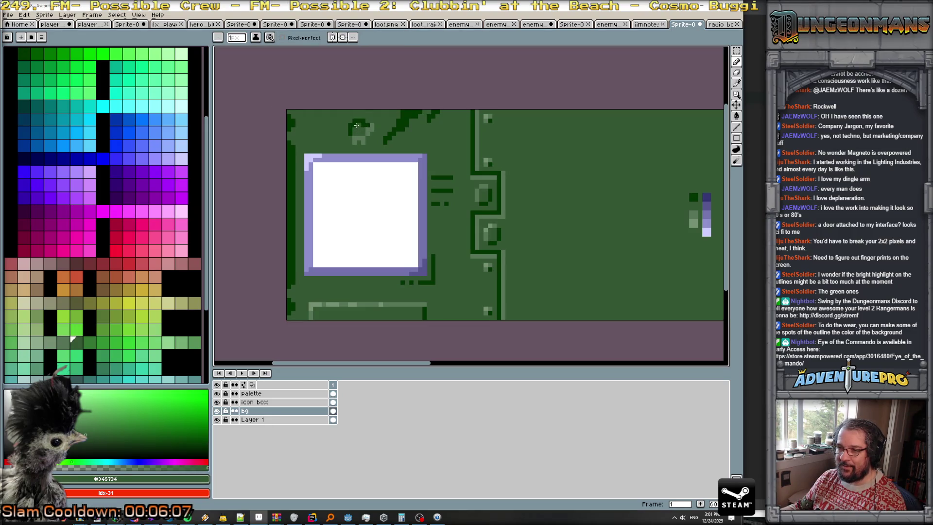
pyautogui.keyDown('alt'); pyautogui.click(349, 127); pyautogui.keyUp('alt')
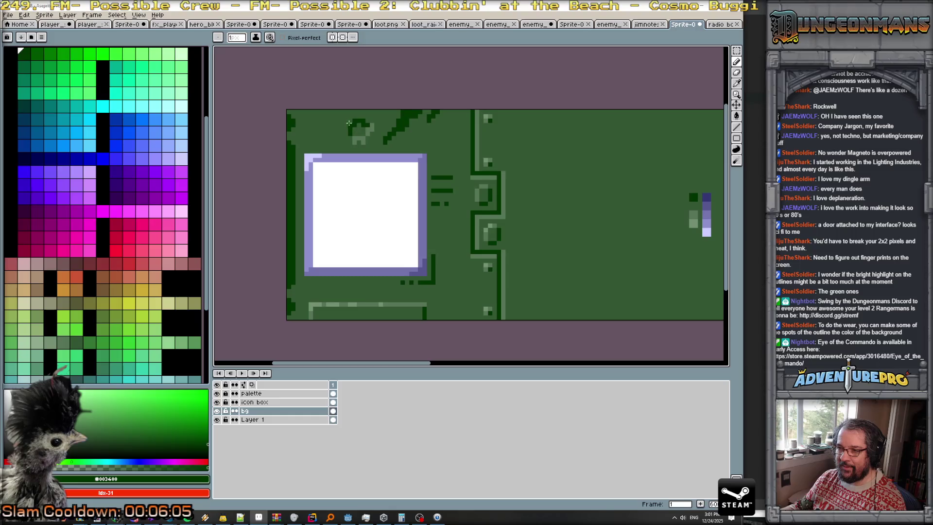
pyautogui.click(346, 121)
pyautogui.scroll(-2, 354, 124)
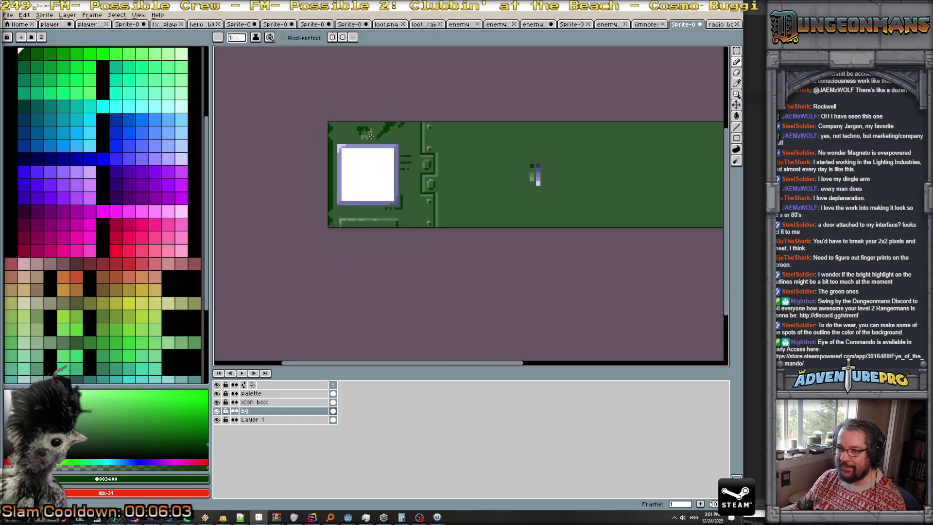
pyautogui.scroll(-1, 389, 153)
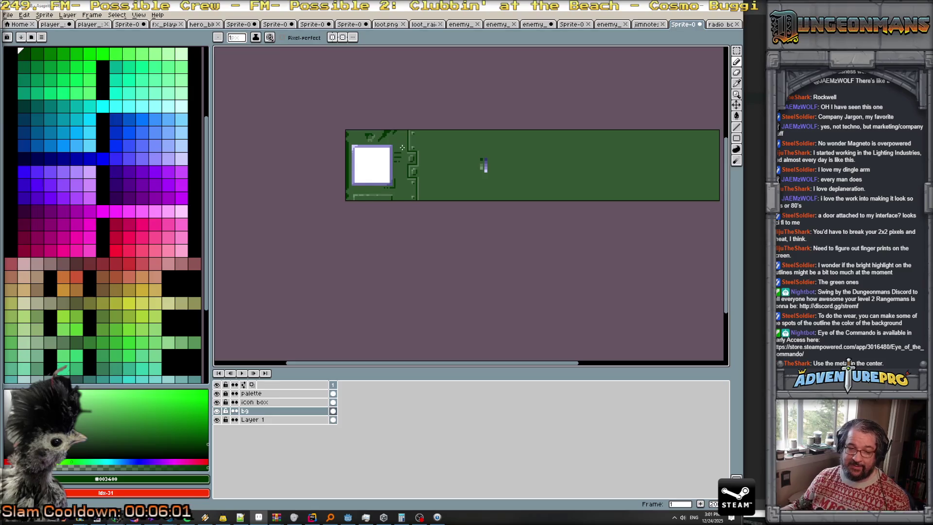
pyautogui.scroll(1, 394, 151)
pyautogui.scroll(1, 402, 147)
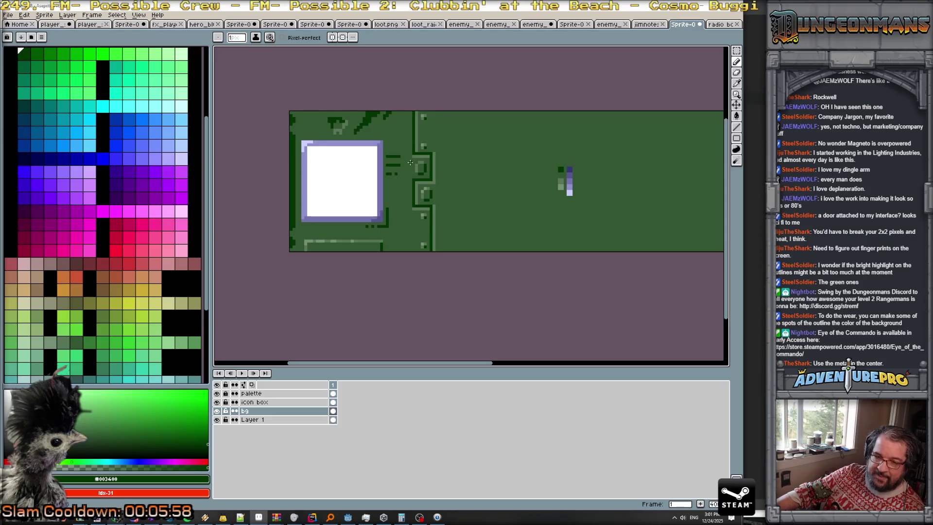
pyautogui.scroll(1, 422, 164)
pyautogui.scroll(1, 440, 169)
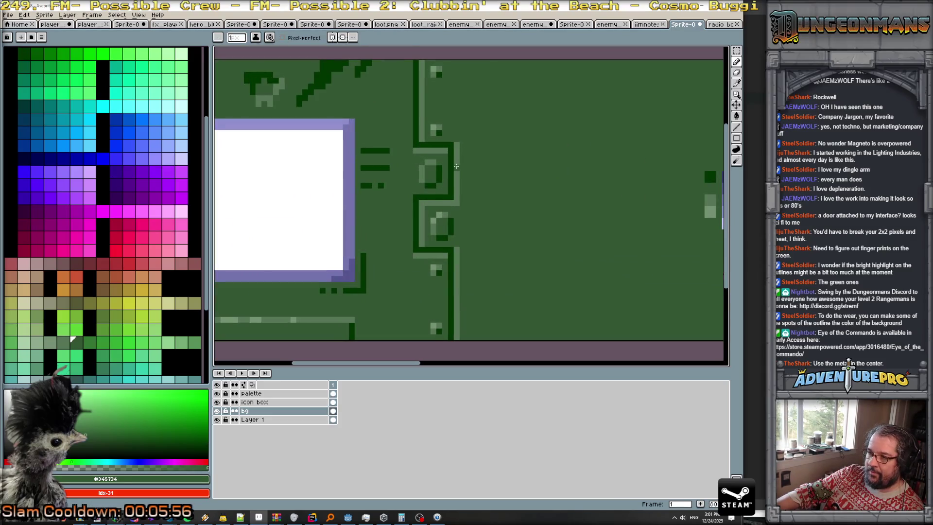
pyautogui.scroll(-3, 467, 237)
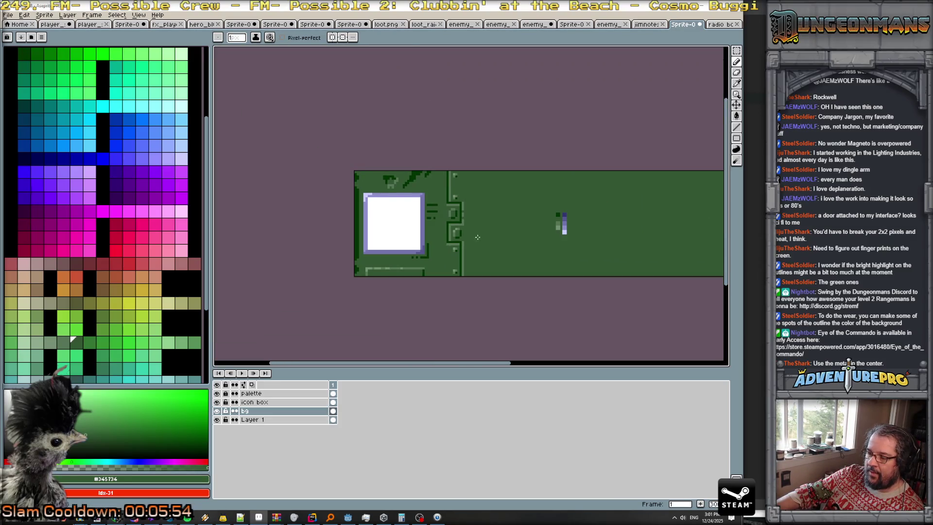
pyautogui.scroll(1, 478, 238)
pyautogui.scroll(1, 440, 221)
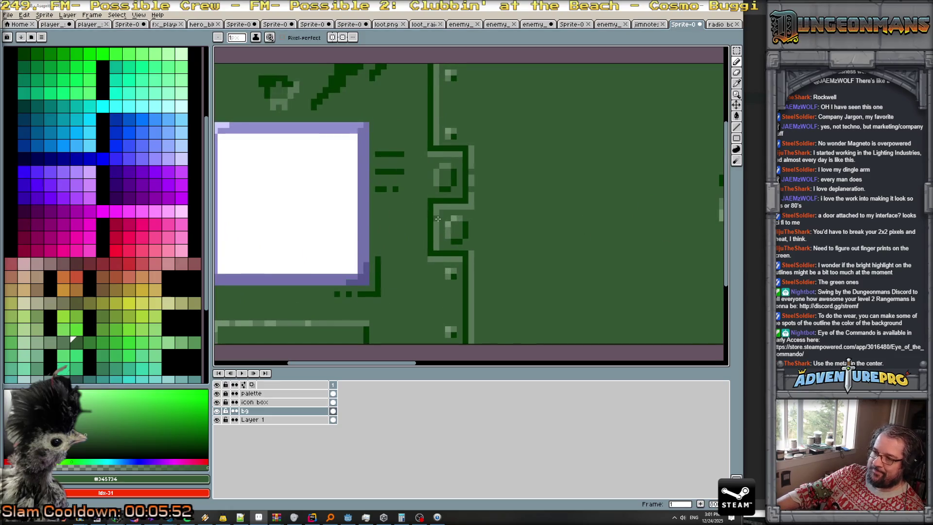
pyautogui.scroll(-5, 540, 259)
pyautogui.scroll(1, 539, 266)
pyautogui.scroll(1, 539, 265)
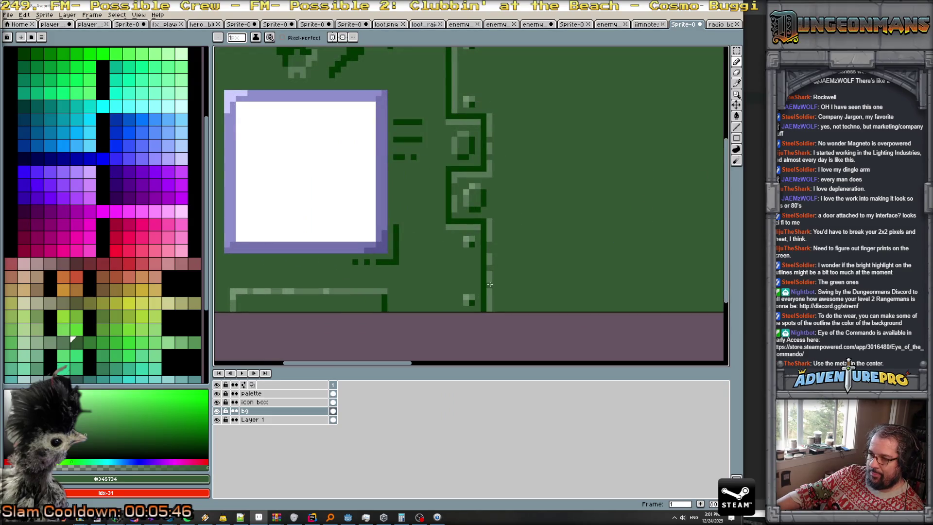
pyautogui.scroll(-1, 571, 265)
pyautogui.scroll(-1, 573, 265)
pyautogui.scroll(-1, 573, 266)
pyautogui.scroll(2, 547, 228)
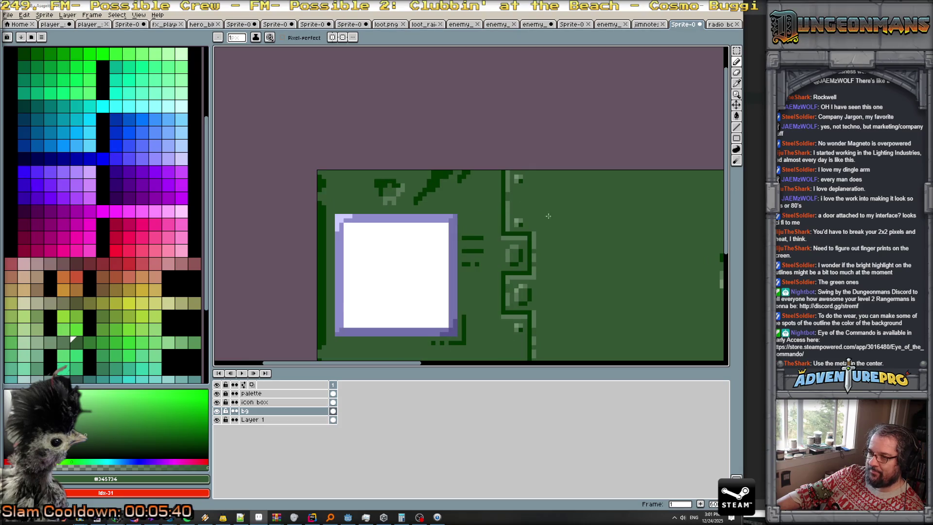
pyautogui.scroll(-2, 533, 210)
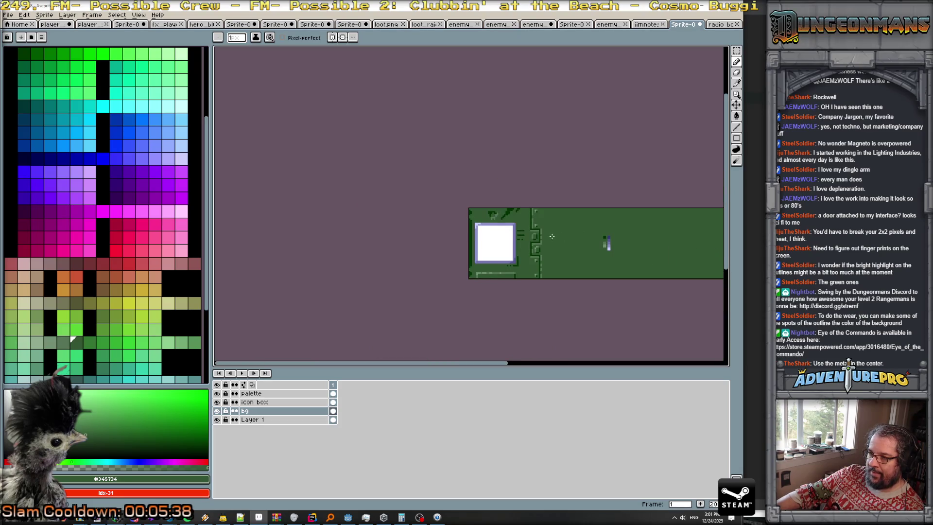
pyautogui.scroll(1, 515, 219)
pyautogui.scroll(1, 491, 218)
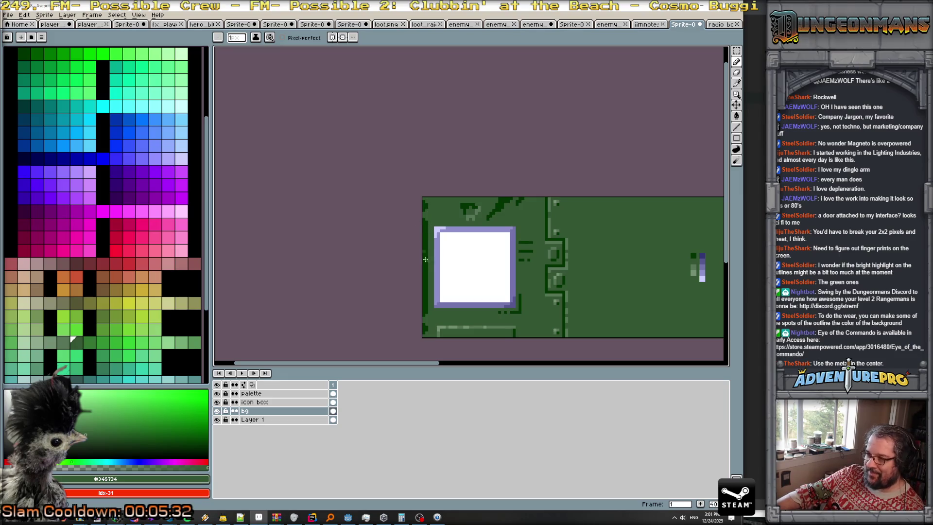
pyautogui.scroll(-1, 437, 287)
pyautogui.scroll(1, 438, 287)
pyautogui.scroll(1, 635, 304)
pyautogui.hscroll(2, 562, 263)
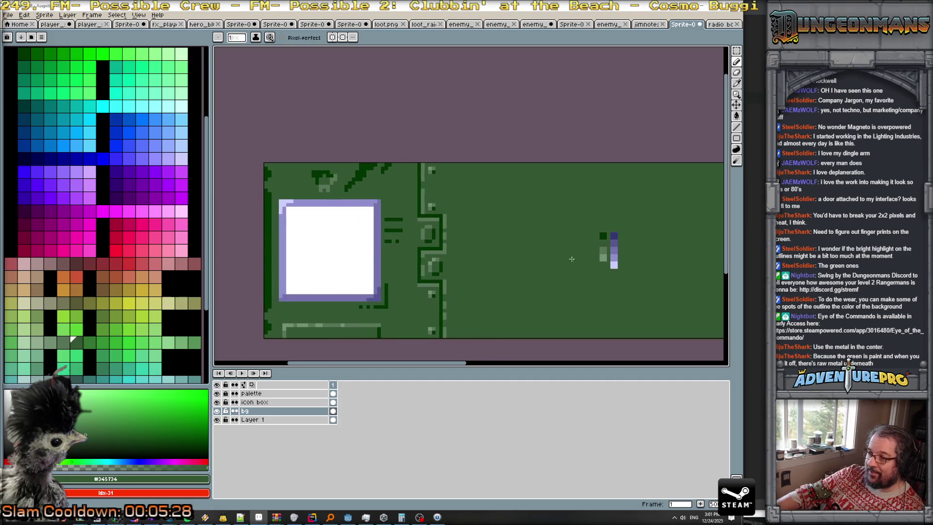
# - Choose purple and paint it into the small scratch mark
pyautogui.keyDown('alt'); pyautogui.click(613, 243); pyautogui.keyUp('alt')
pyautogui.scroll(1, 317, 180)
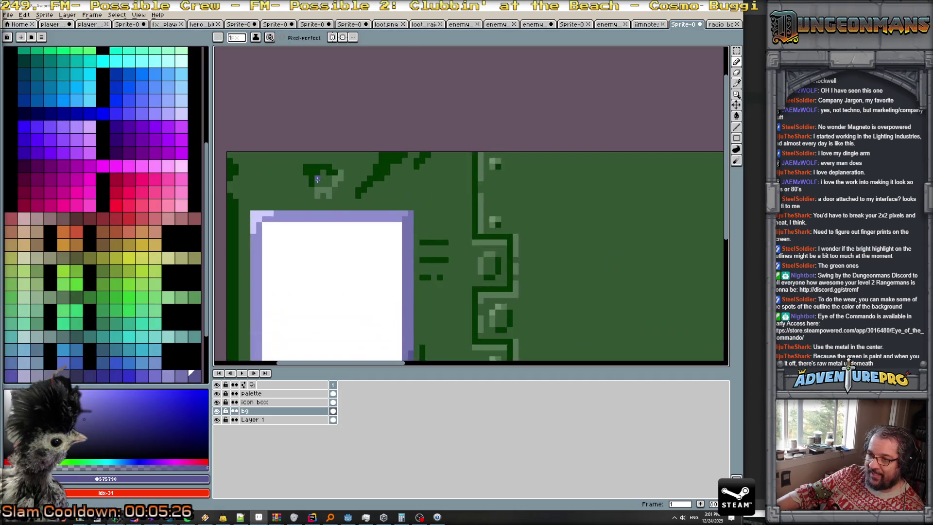
pyautogui.moveTo(321, 174); pyautogui.dragTo(326, 181)
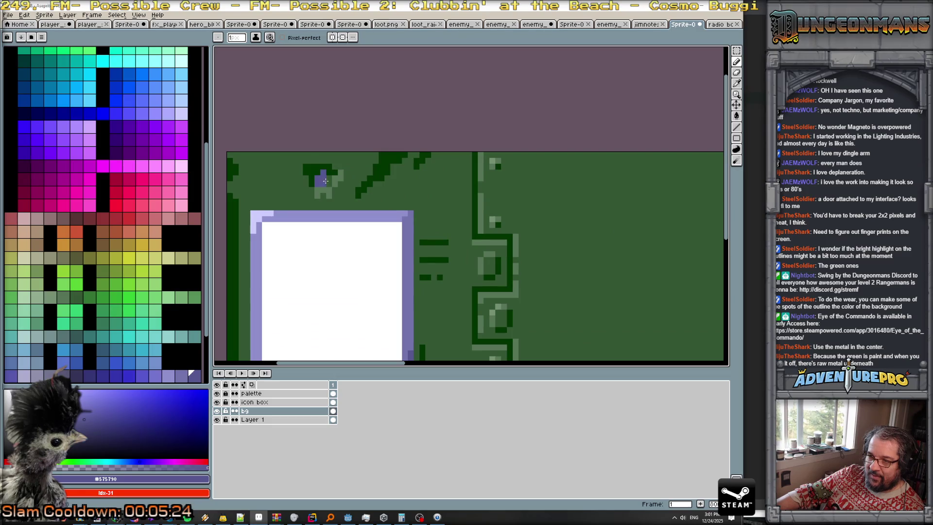
pyautogui.scroll(-2, 327, 181)
pyautogui.scroll(2, 506, 217)
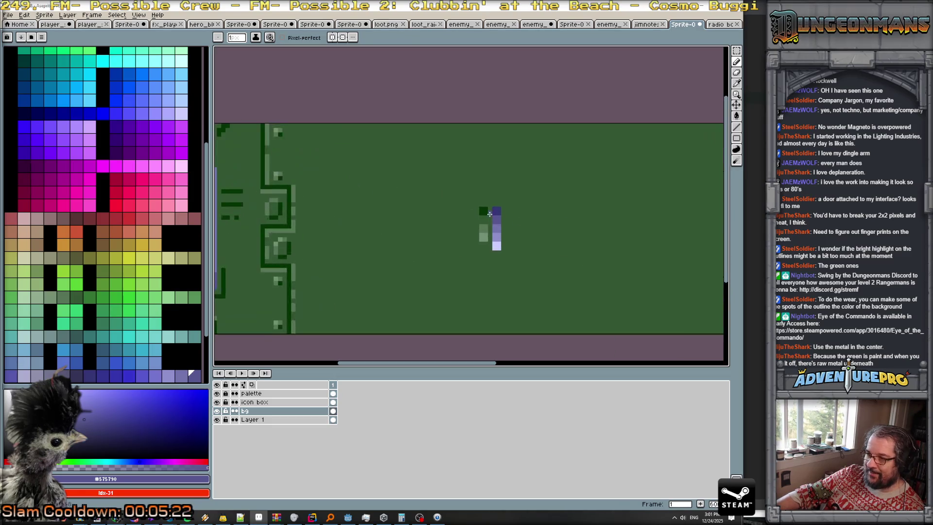
pyautogui.scroll(-2, 429, 192)
pyautogui.scroll(1, 460, 179)
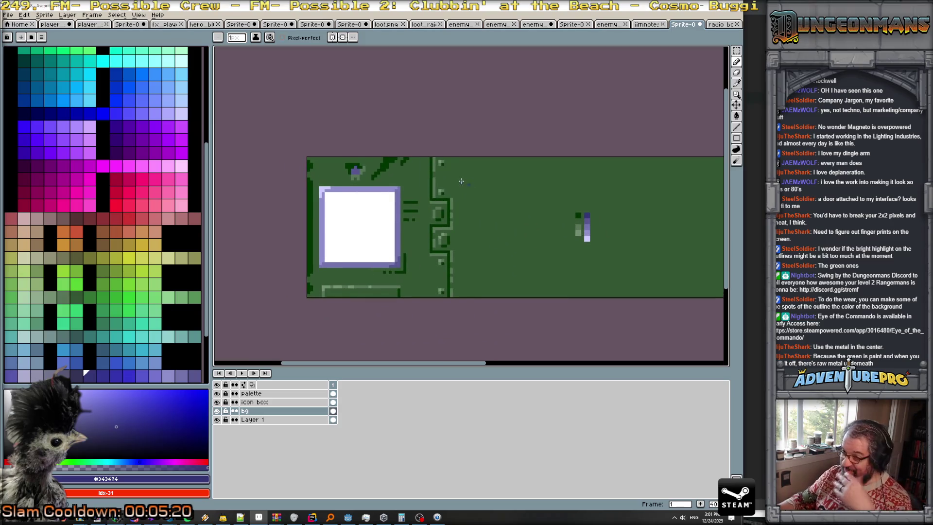
pyautogui.scroll(1, 391, 165)
# - Bucket-fill the diagonal scratches lavender and zoom to inspect them
pyautogui.press('g')
pyautogui.click(389, 168)
pyautogui.scroll(-3, 444, 186)
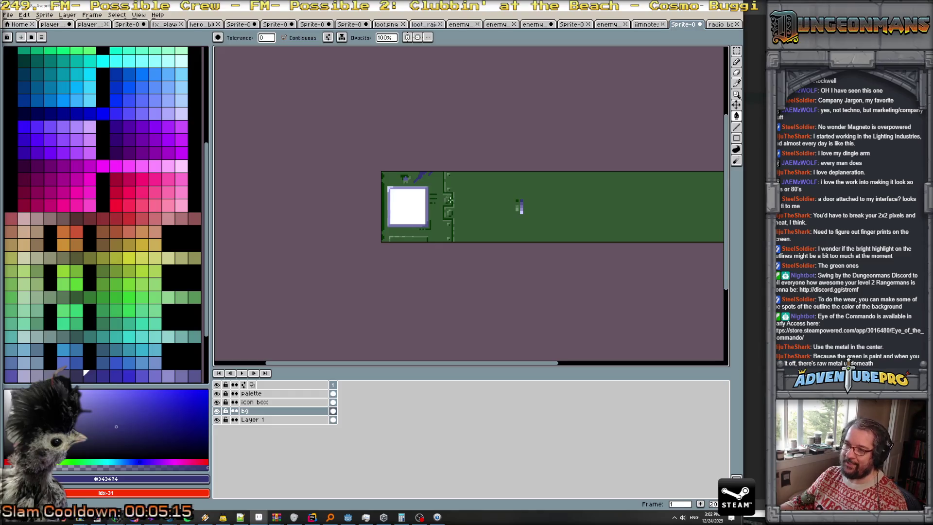
pyautogui.scroll(2, 443, 175)
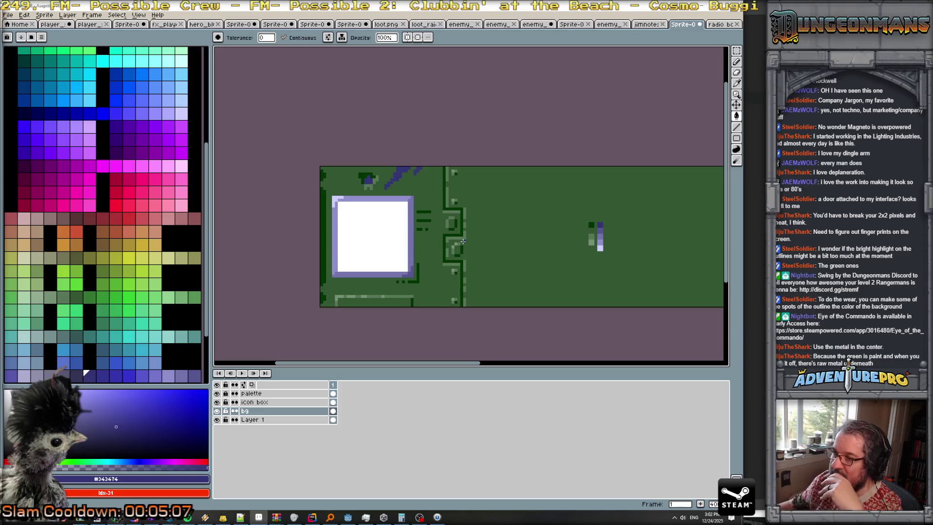
pyautogui.scroll(-1, 462, 242)
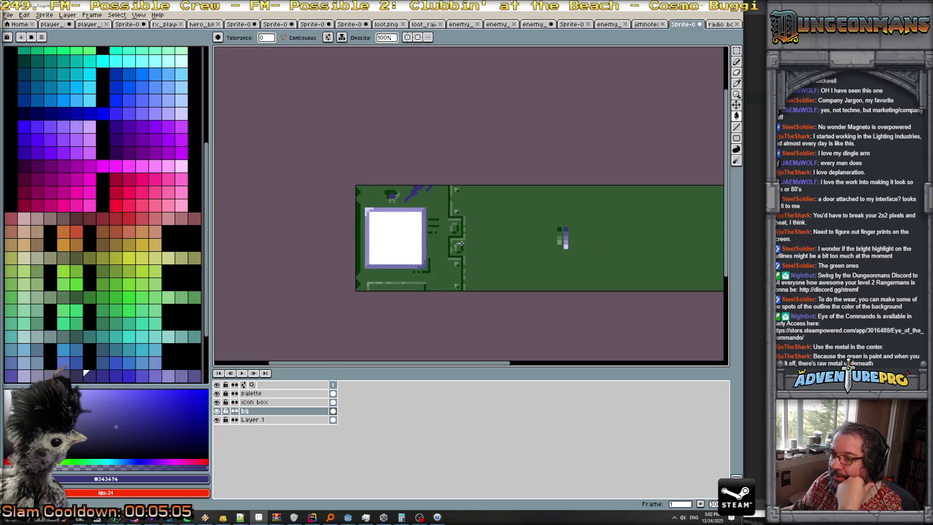
pyautogui.scroll(1, 379, 207)
pyautogui.scroll(1, 380, 206)
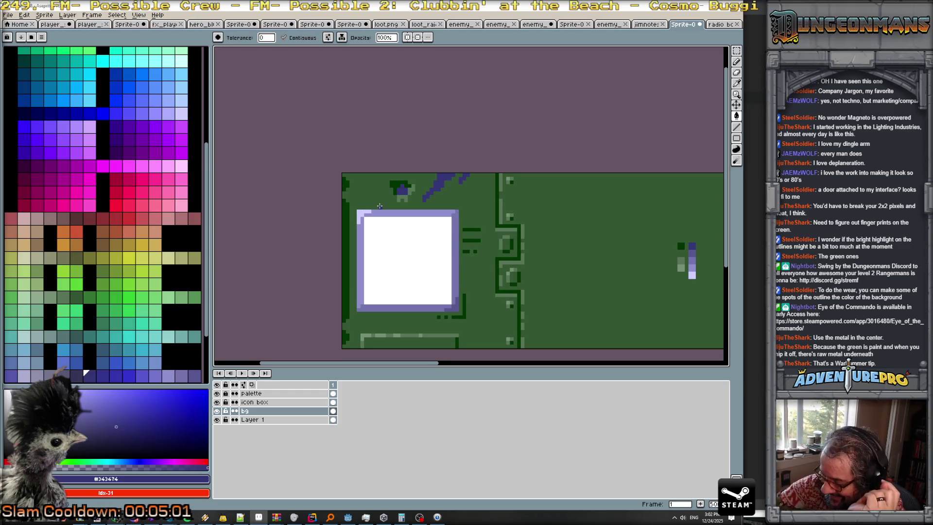
pyautogui.scroll(1, 379, 209)
pyautogui.scroll(1, 380, 227)
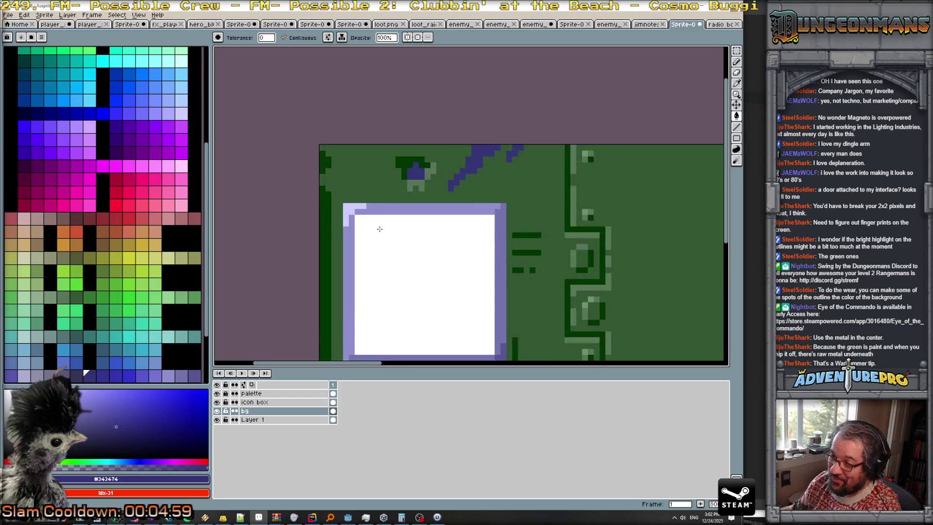
pyautogui.scroll(-3, 389, 248)
pyautogui.scroll(1, 405, 265)
pyautogui.scroll(-1, 405, 265)
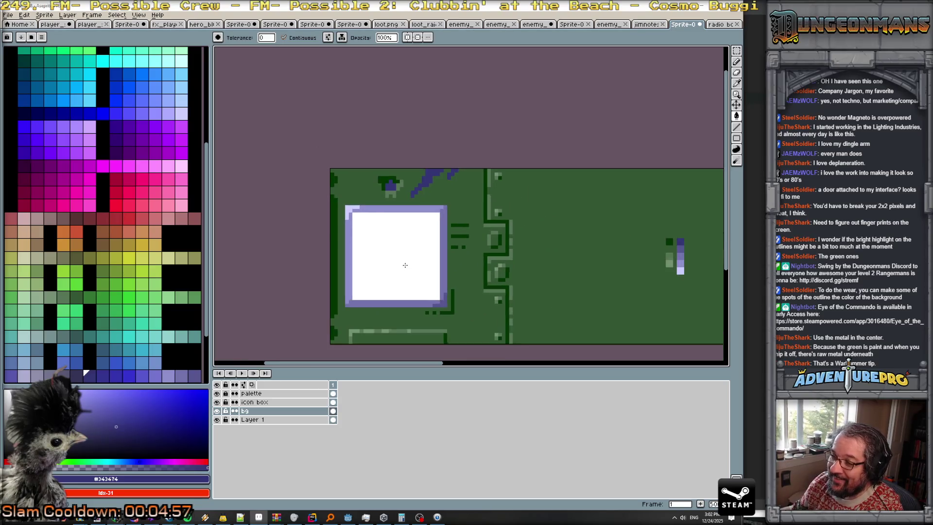
pyautogui.scroll(-1, 405, 264)
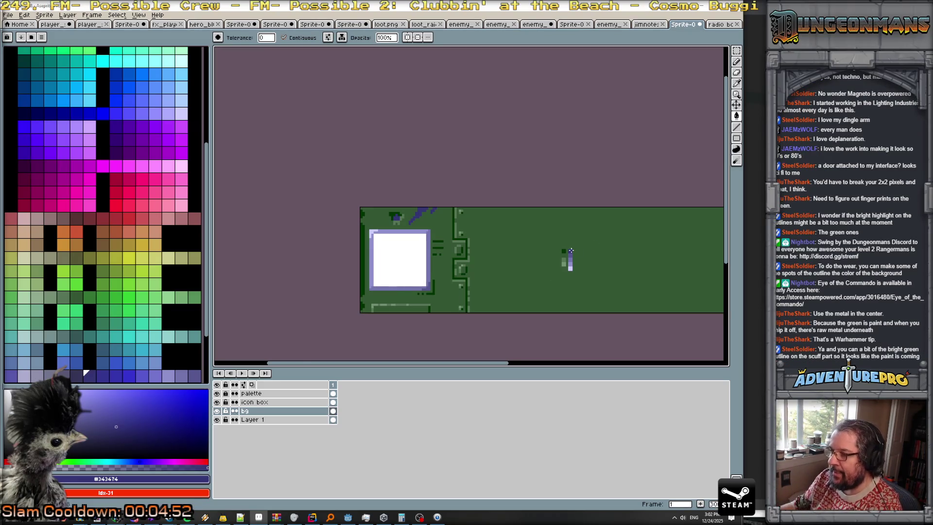
pyautogui.scroll(2, 568, 253)
# - Fill the white interior of the 'icon box' layer with dark purple #343474
pyautogui.click(291, 402)
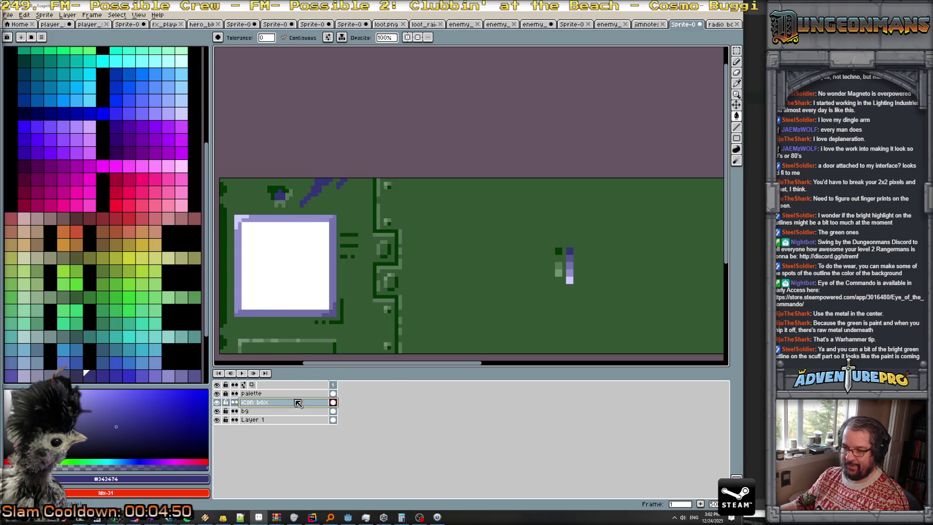
pyautogui.press('alt')
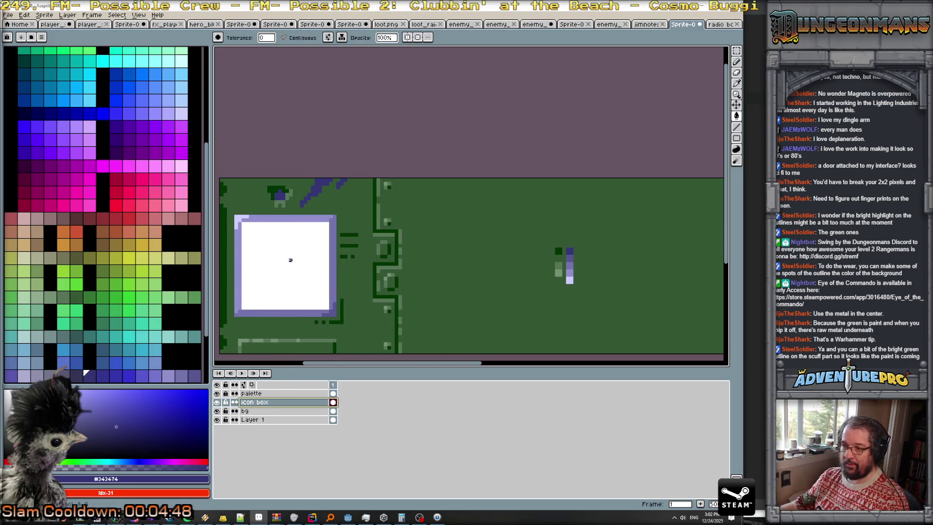
pyautogui.click(291, 260)
# - Sample light green #749074 and pencil one pixel below the purple scratch on 'bg'
pyautogui.scroll(-1, 321, 321)
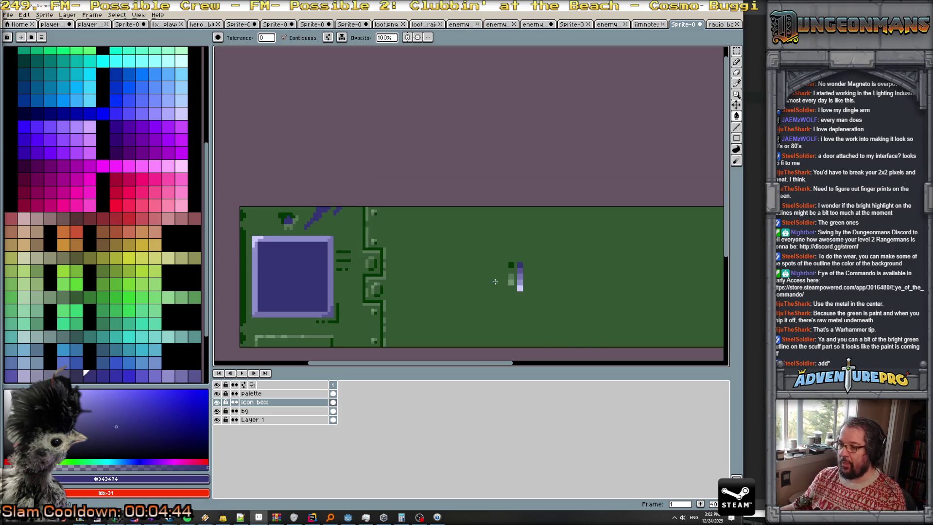
pyautogui.keyDown('alt'); pyautogui.click(511, 281); pyautogui.keyUp('alt')
pyautogui.scroll(4, 306, 261)
pyautogui.scroll(1, 306, 261)
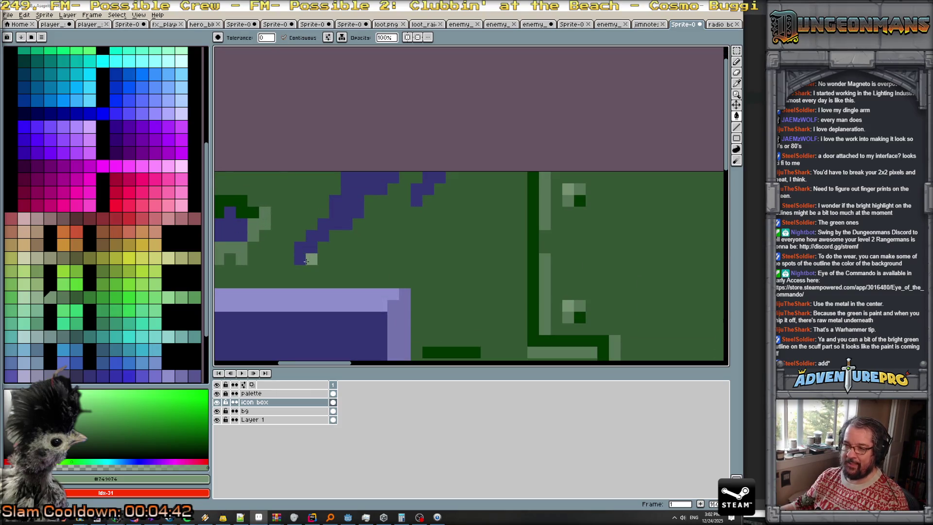
pyautogui.click(264, 412)
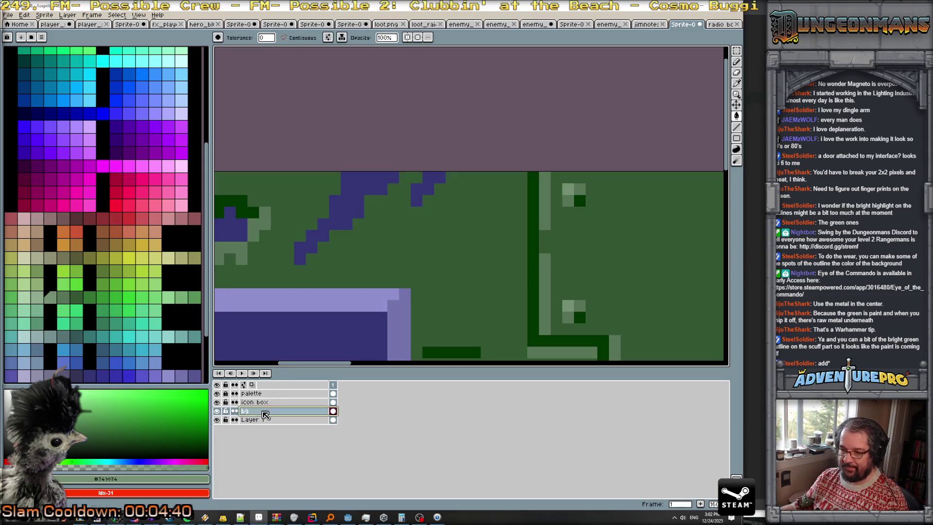
pyautogui.press('b')
pyautogui.click(302, 267)
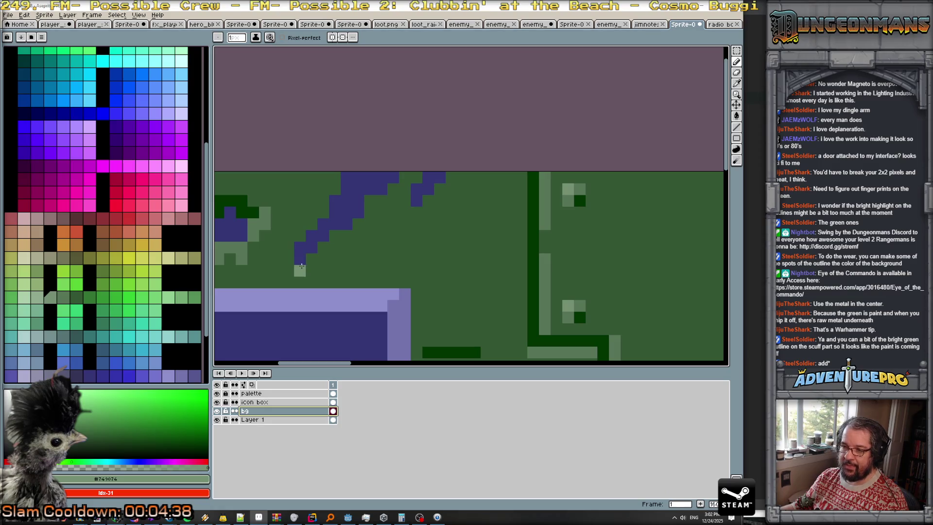
# - Inspect the scratch edges, then sample the panel's mid green #577457 for the Paint Bucket
pyautogui.scroll(-5, 465, 248)
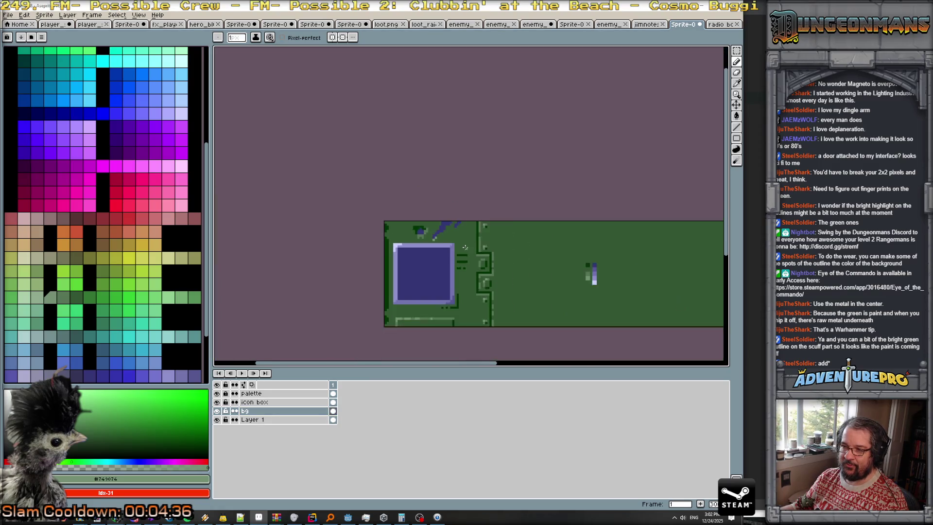
pyautogui.scroll(5, 465, 248)
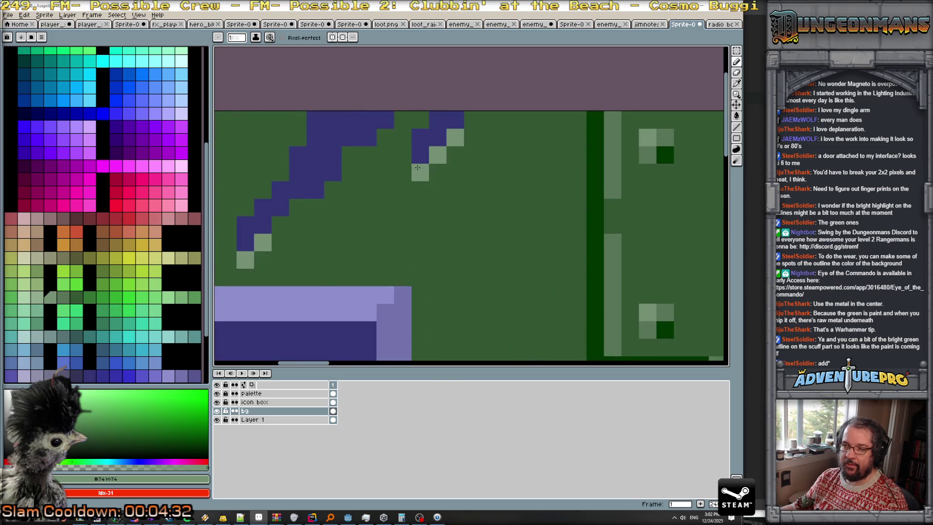
pyautogui.scroll(-3, 466, 204)
pyautogui.scroll(-2, 479, 218)
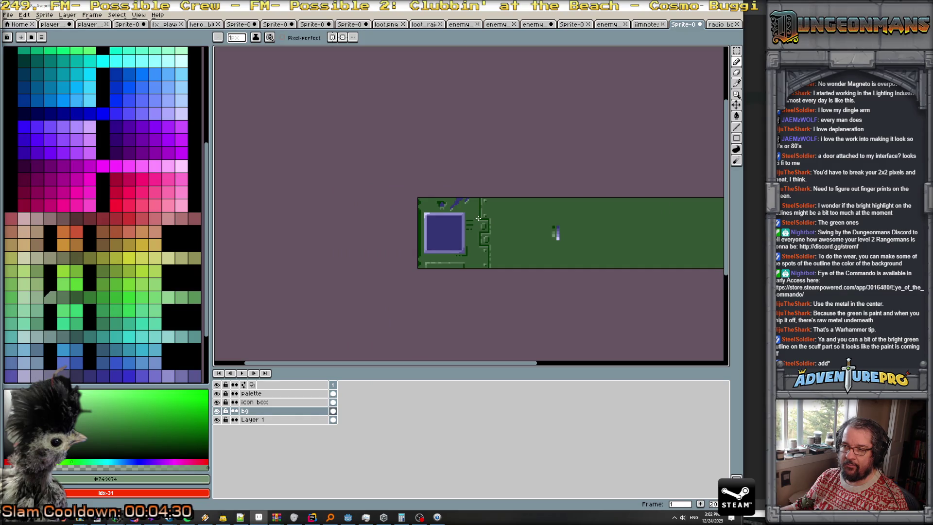
pyautogui.scroll(3, 479, 218)
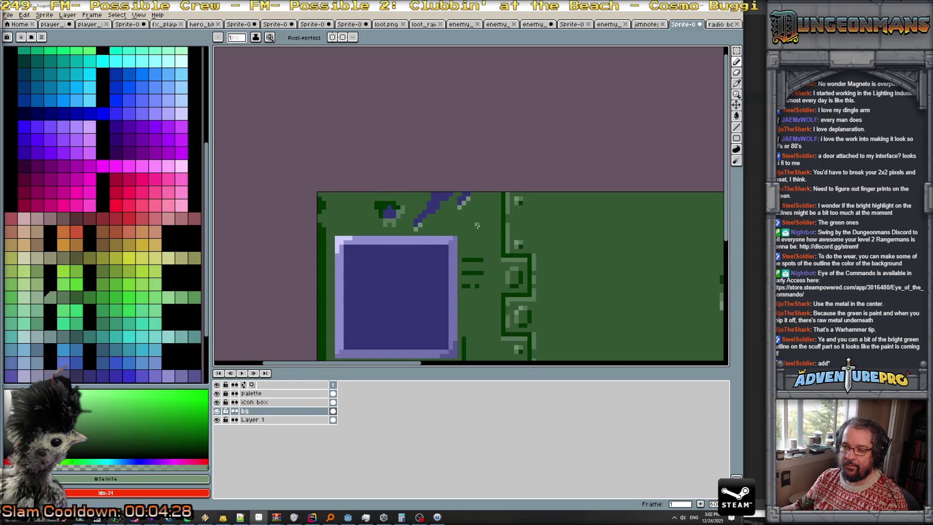
pyautogui.scroll(2, 476, 225)
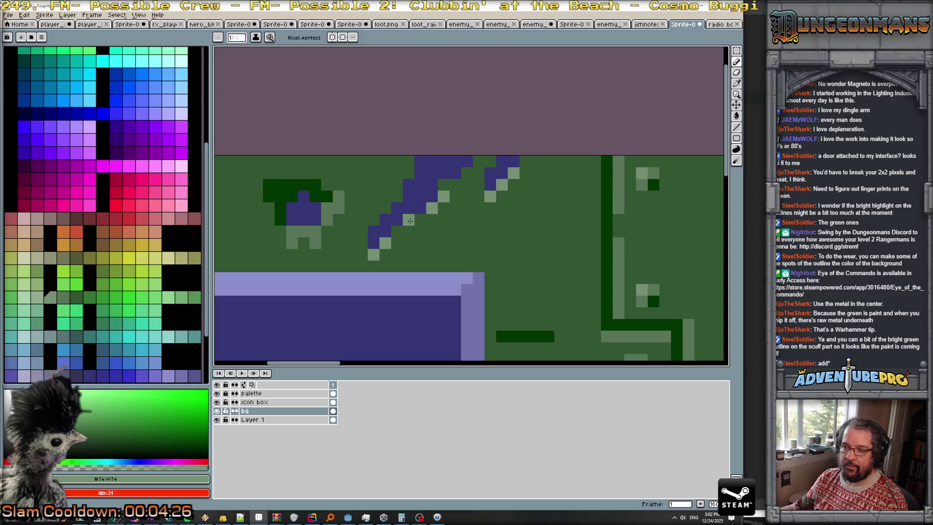
pyautogui.scroll(-4, 501, 266)
pyautogui.scroll(-1, 516, 272)
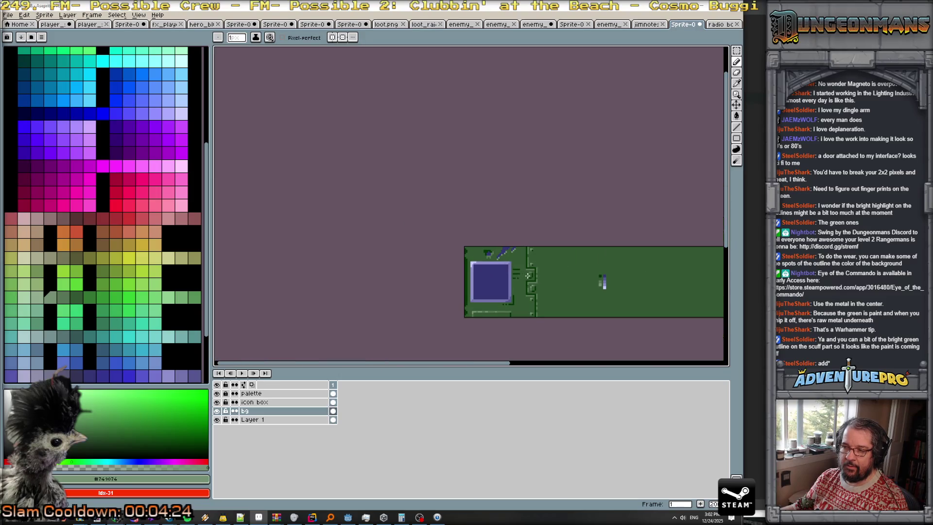
pyautogui.hscroll(2, 516, 279)
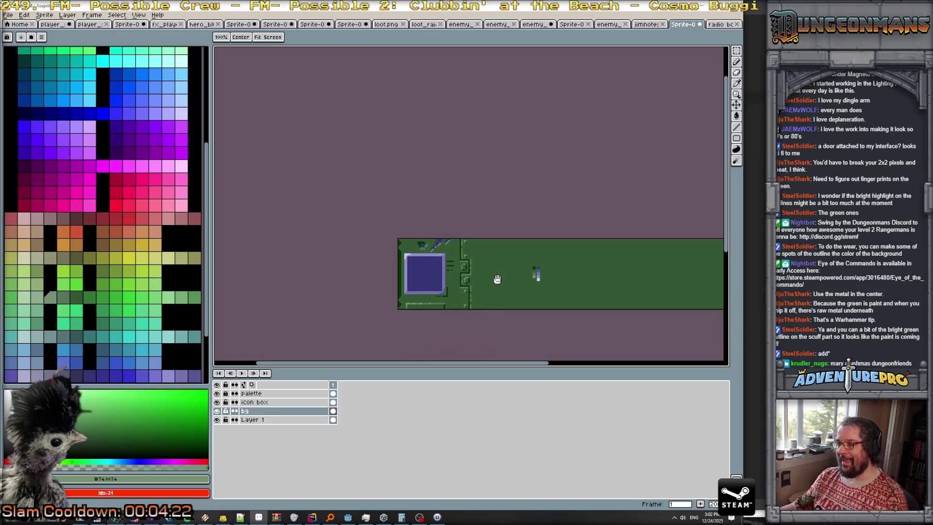
pyautogui.scroll(2, 499, 289)
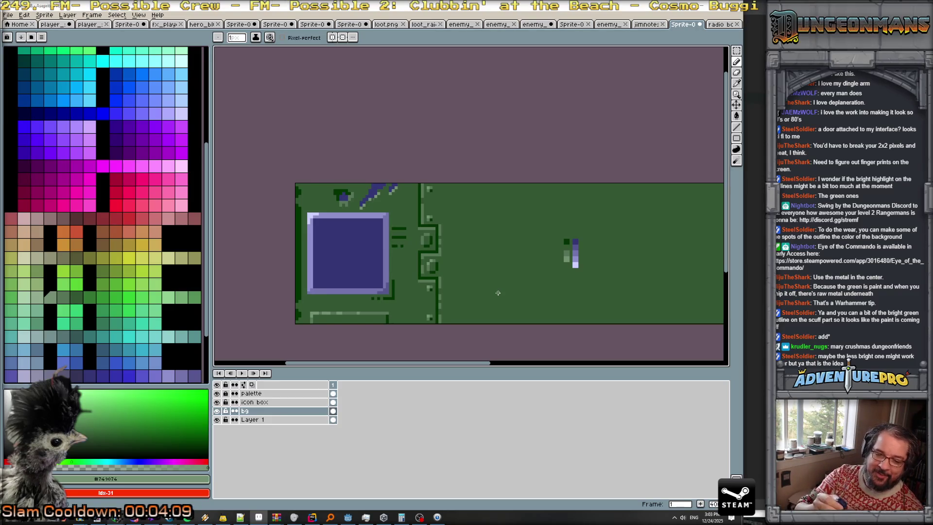
pyautogui.scroll(1, 542, 279)
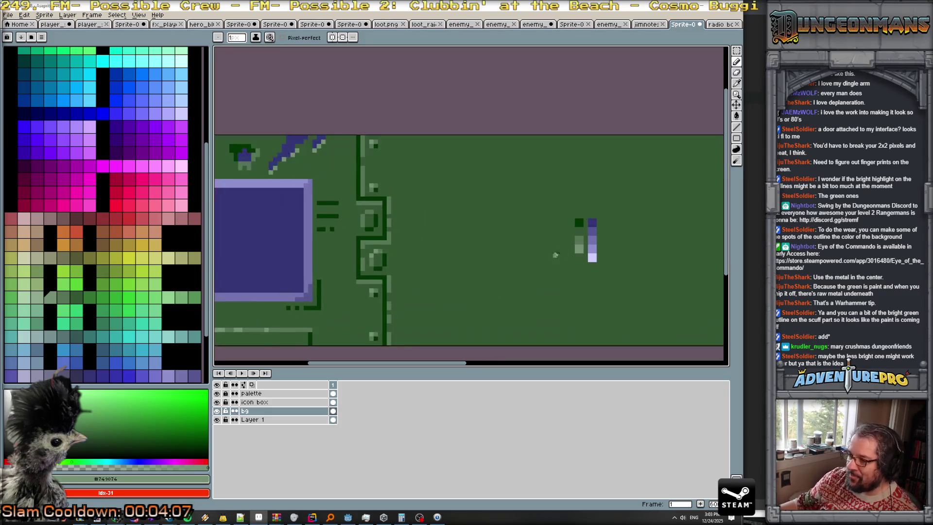
pyautogui.keyDown('alt'); pyautogui.click(578, 248); pyautogui.keyUp('alt')
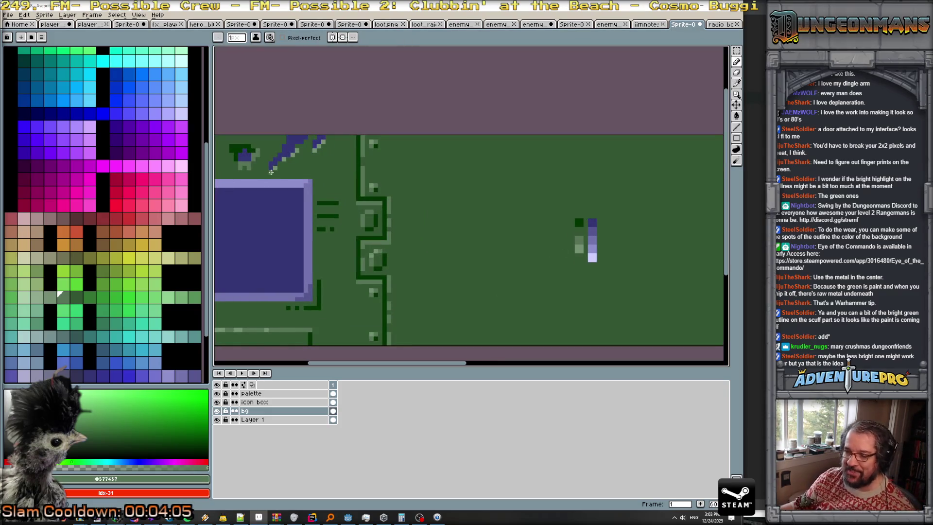
pyautogui.press('g')
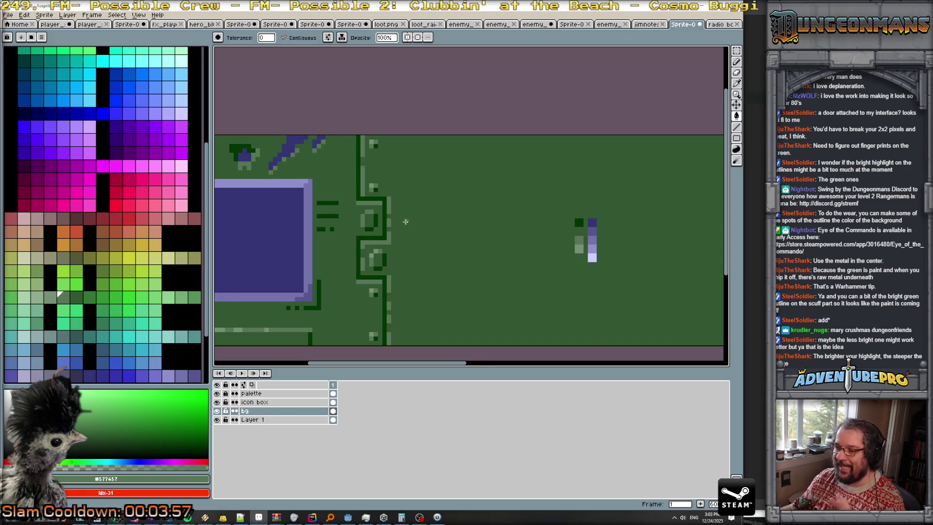
pyautogui.scroll(-1, 335, 189)
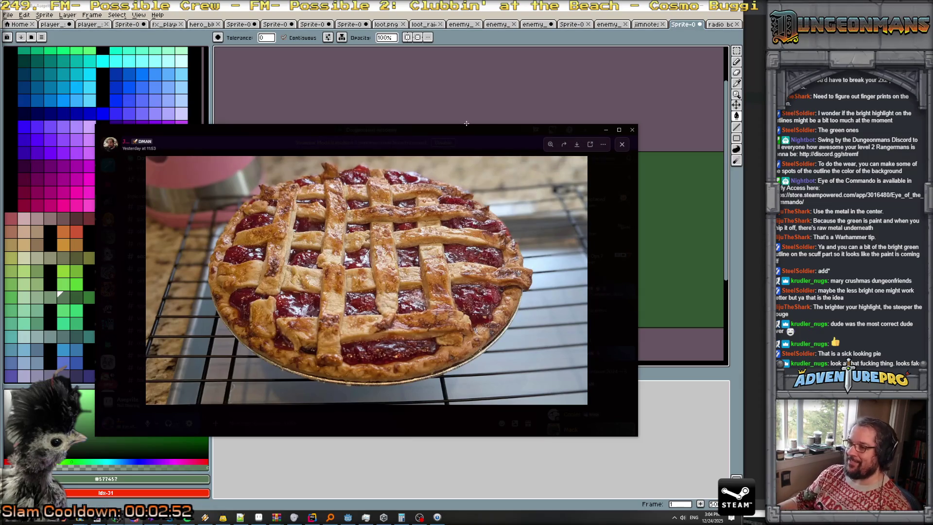
# - Close Discord's enlarged pie photo and maximize the Chrome Google Photos window showing it
pyautogui.click(605, 130)
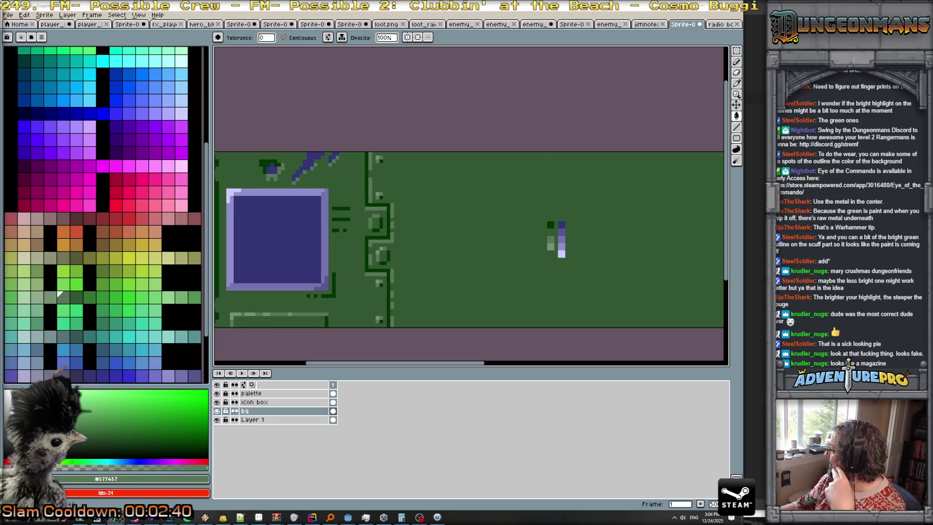
pyautogui.moveTo(655, 234); pyautogui.dragTo(477, 194)
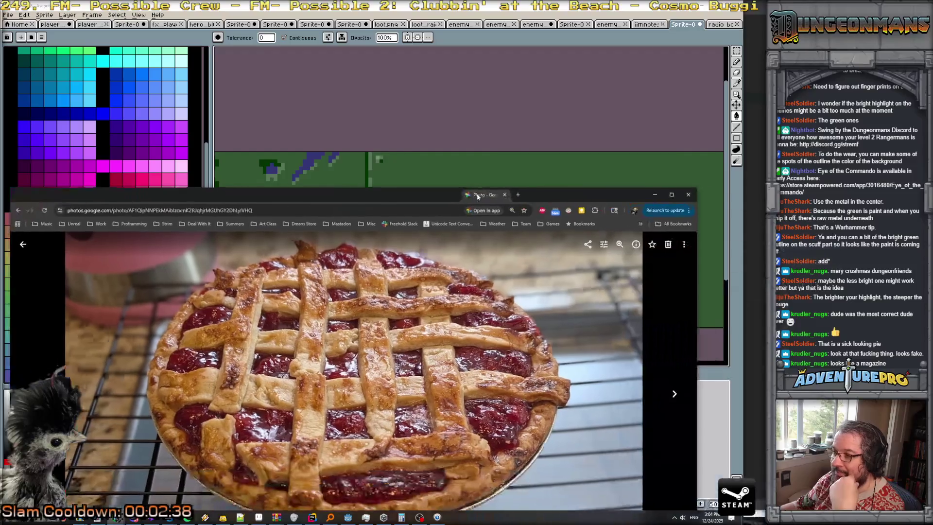
pyautogui.doubleClick(474, 193)
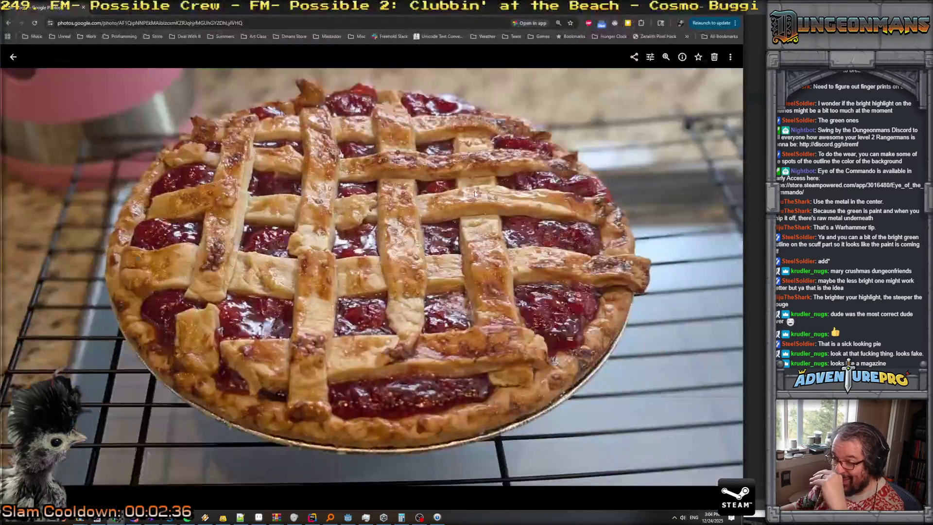